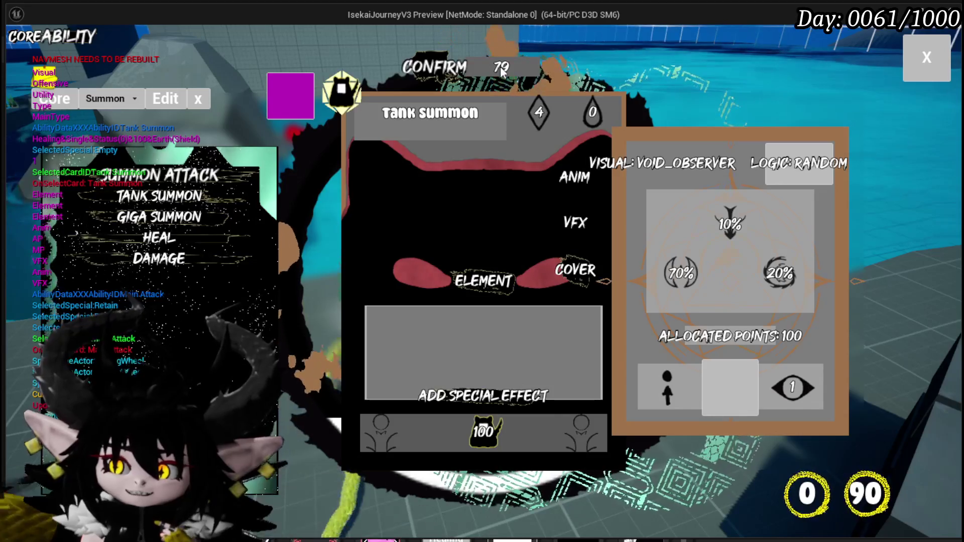
# Step: Toggle the Tank Summon card's type choices, then confirm its edits to close the card editor
pyautogui.click(492, 433)
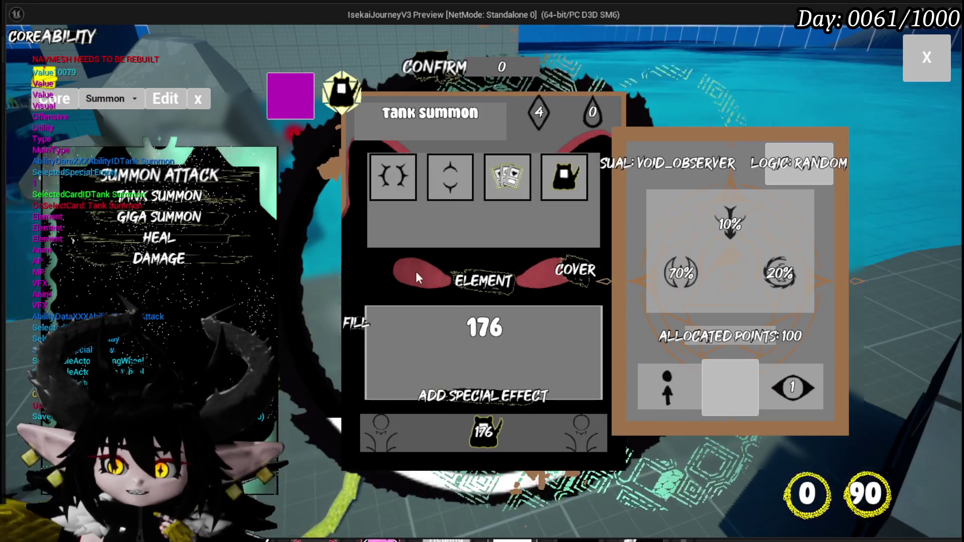
pyautogui.click(417, 274)
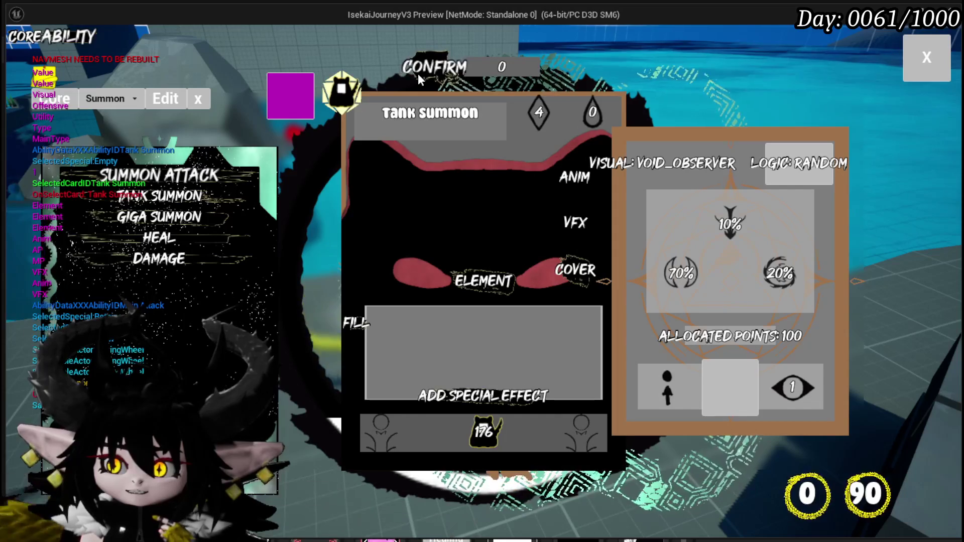
pyautogui.click(418, 73)
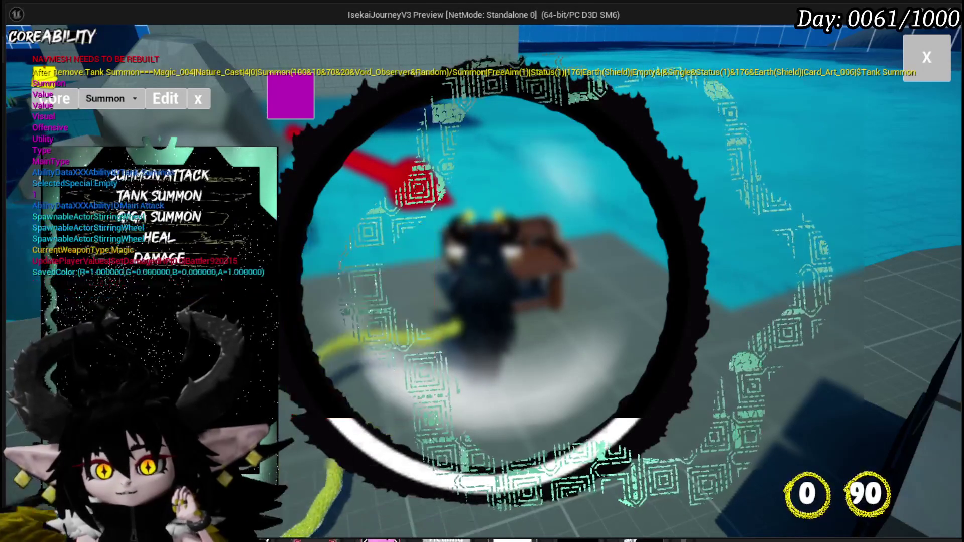
# Step: Open the Summon deck combo box to list the saved decks
pyautogui.moveTo(166, 215)
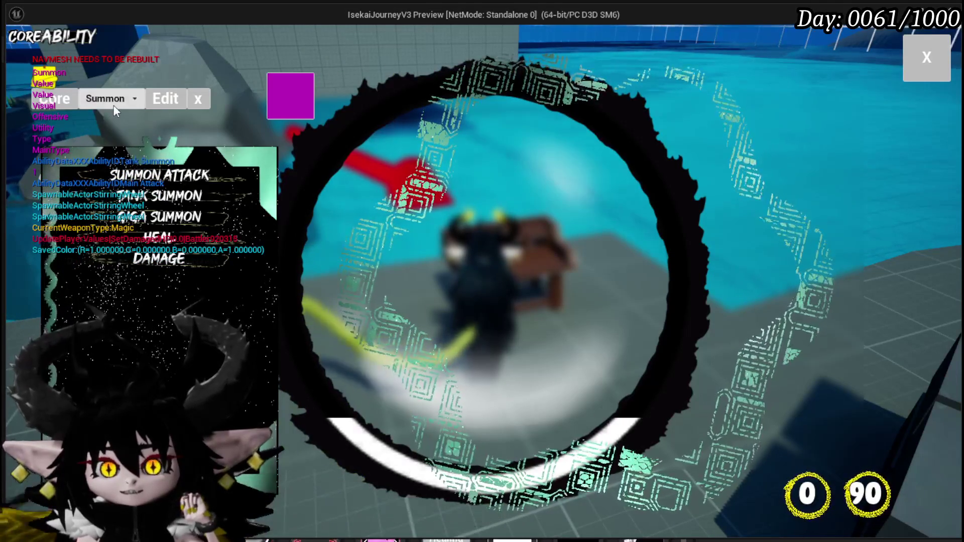
pyautogui.click(115, 110)
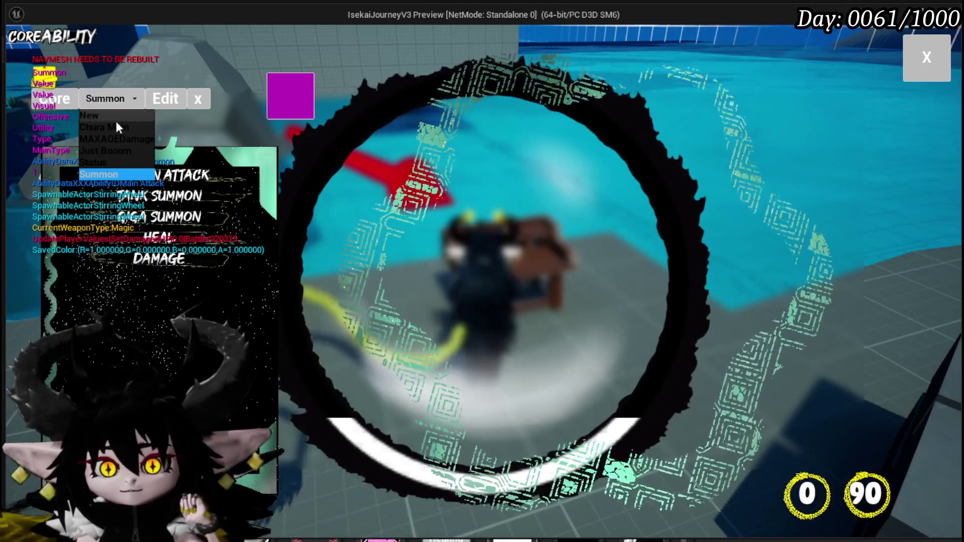
# Step: Load the Just Booom deck into the viewer, then switch it to the Status deck
pyautogui.click(116, 151)
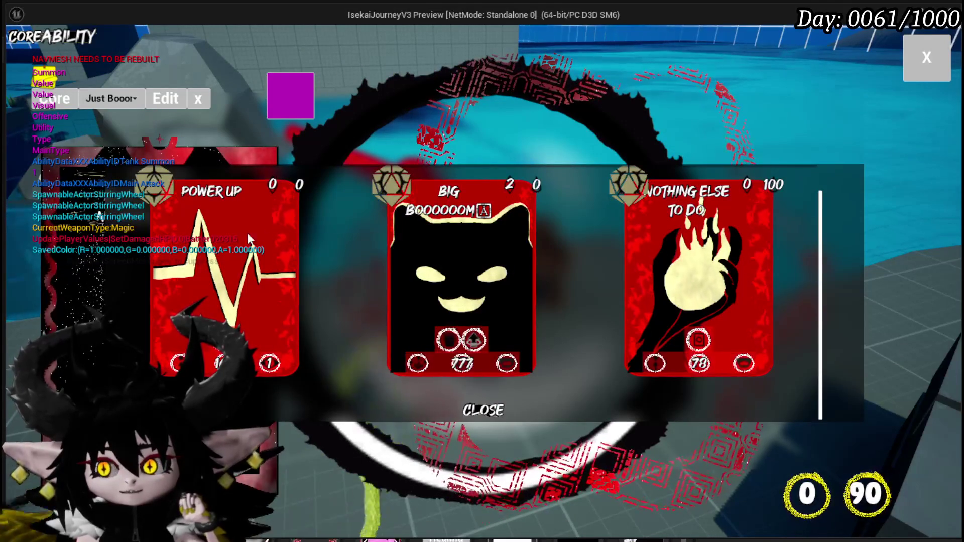
pyautogui.click(124, 98)
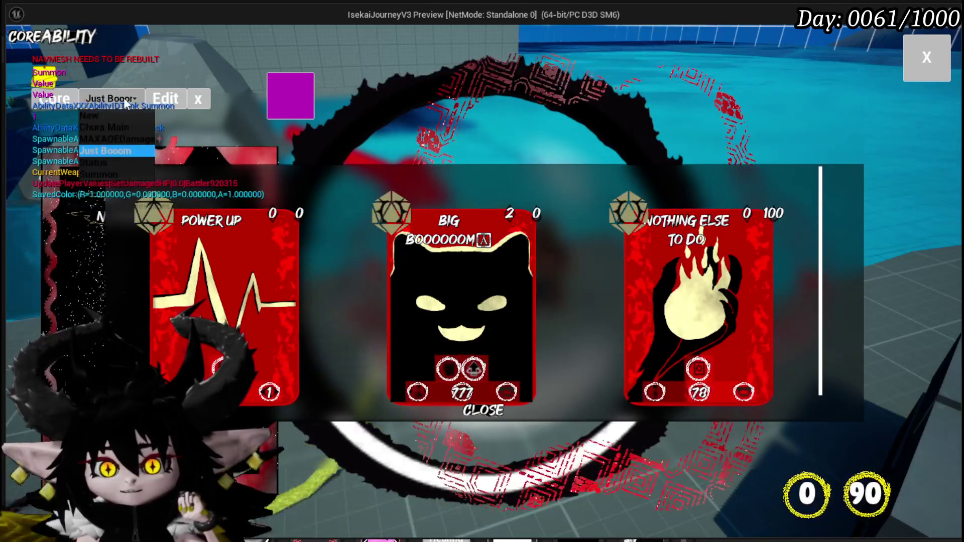
pyautogui.click(104, 162)
# Step: Scroll through the Status deck's card grid, then stop the play test with Esc
pyautogui.scroll(-3, 486, 209)
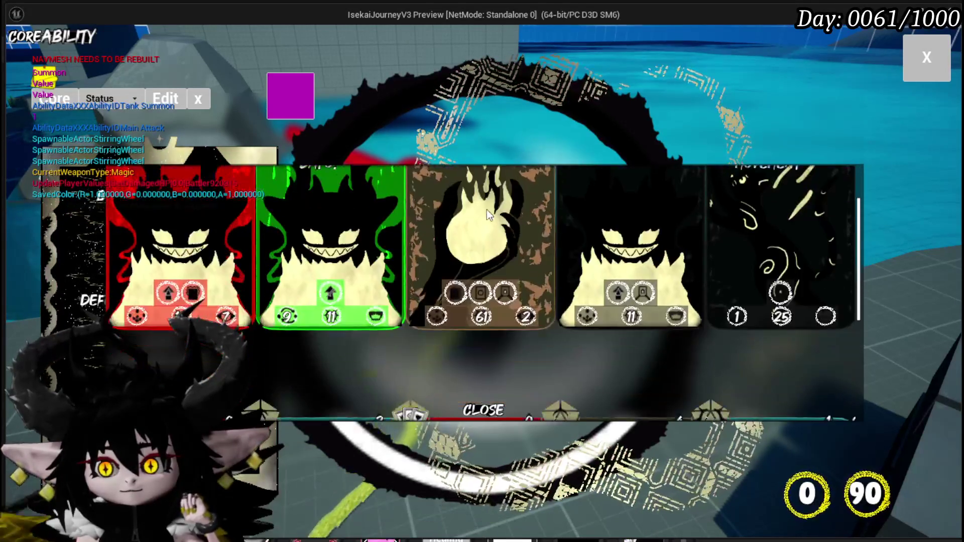
pyautogui.scroll(-2, 486, 208)
pyautogui.scroll(5, 486, 208)
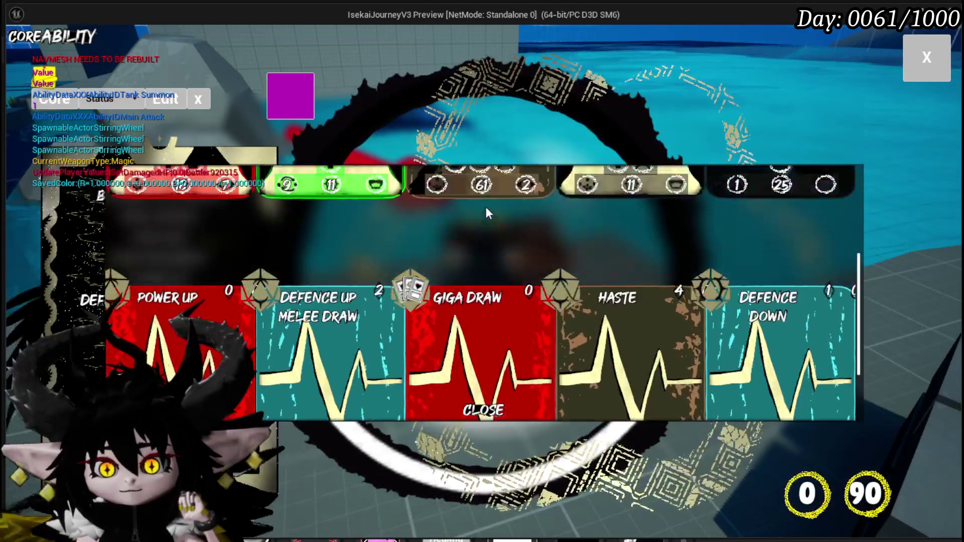
pyautogui.scroll(2, 486, 208)
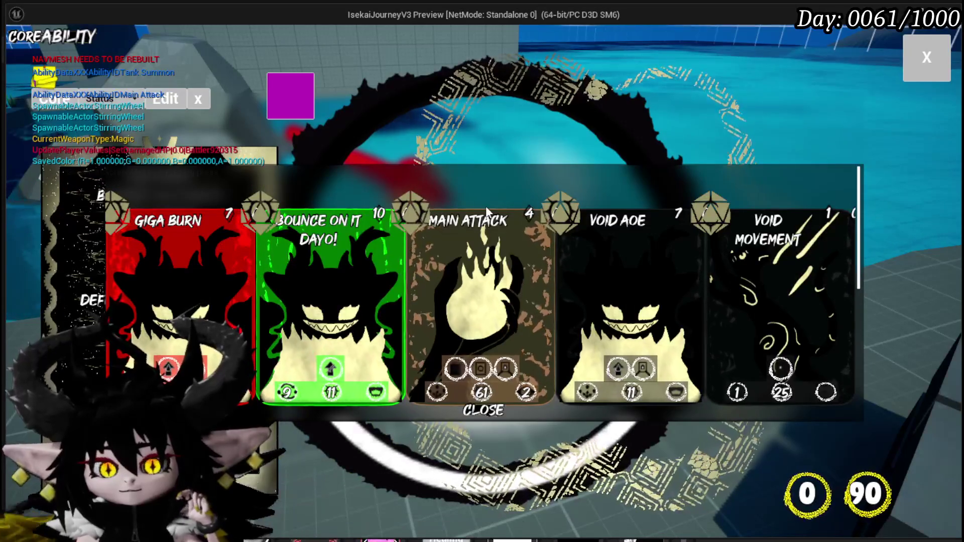
pyautogui.scroll(-3, 486, 211)
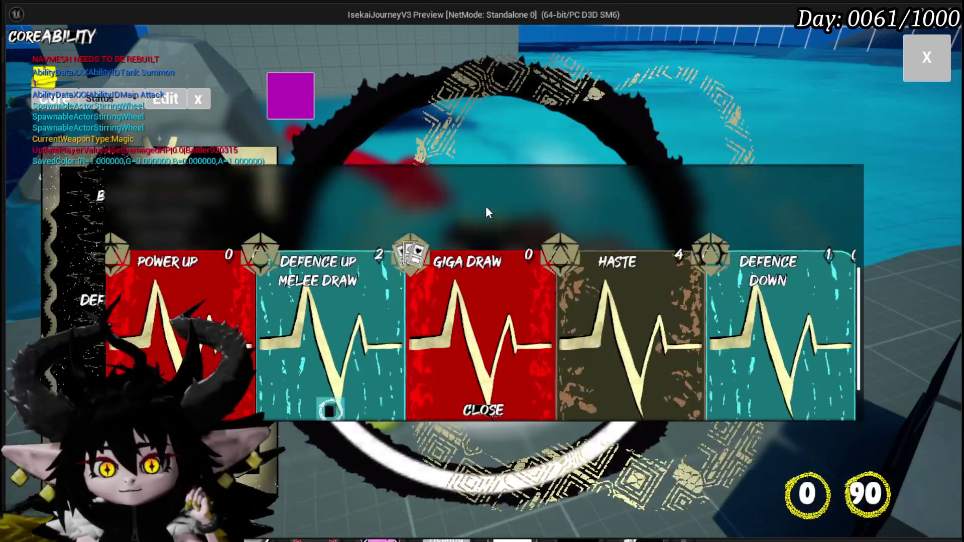
pyautogui.scroll(2, 486, 205)
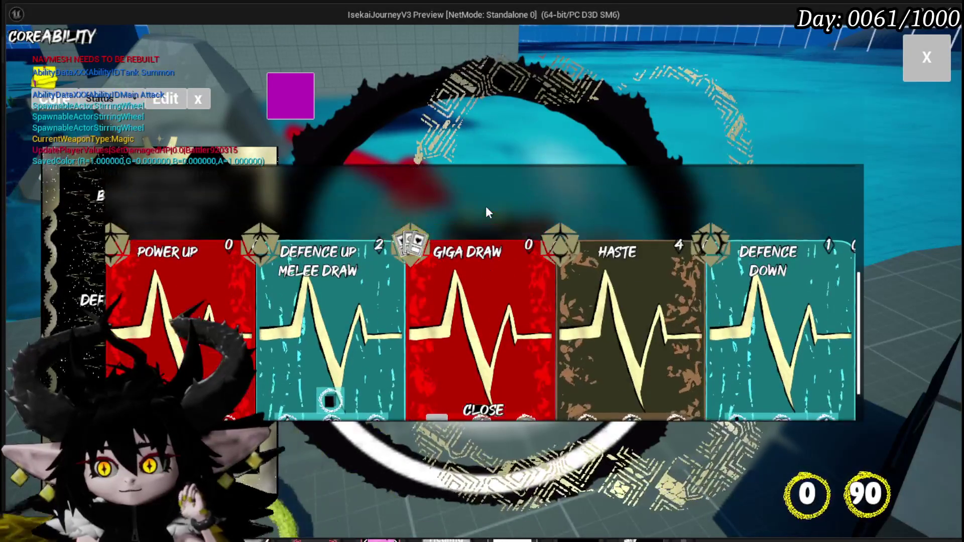
pyautogui.scroll(2, 486, 208)
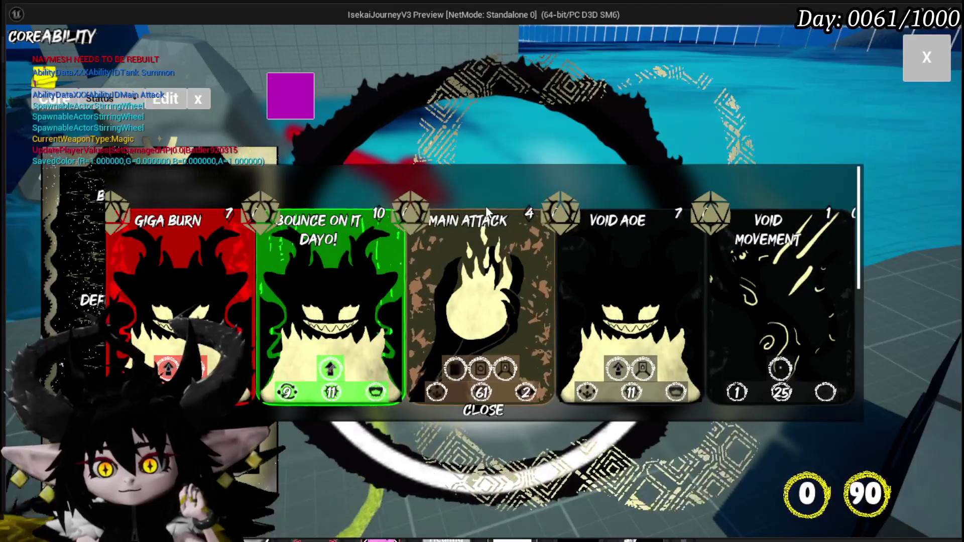
pyautogui.scroll(-3, 486, 211)
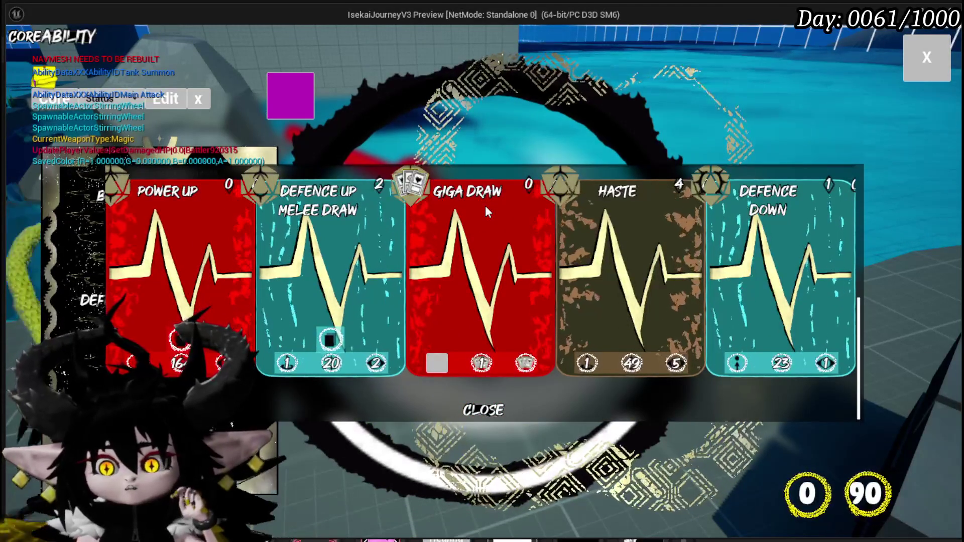
pyautogui.scroll(1, 486, 211)
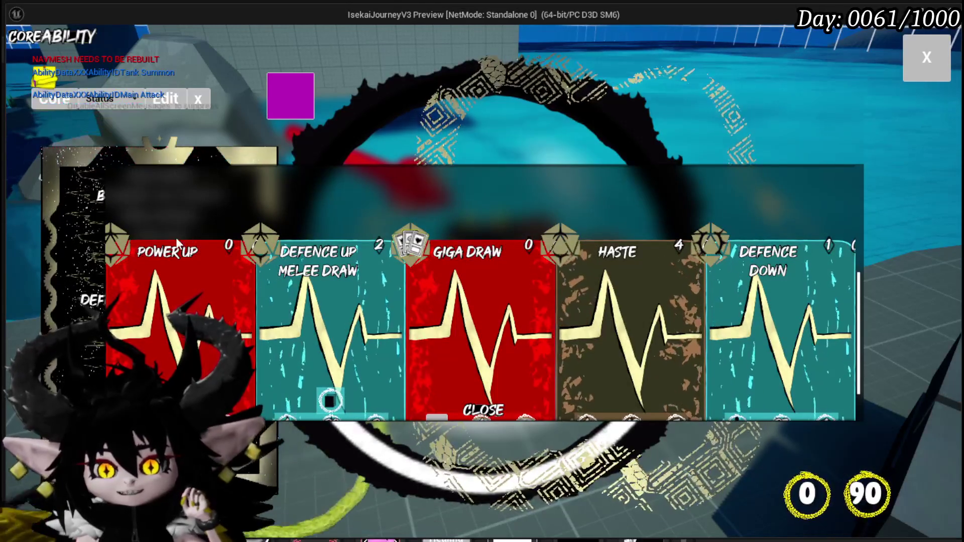
pyautogui.scroll(3, 353, 214)
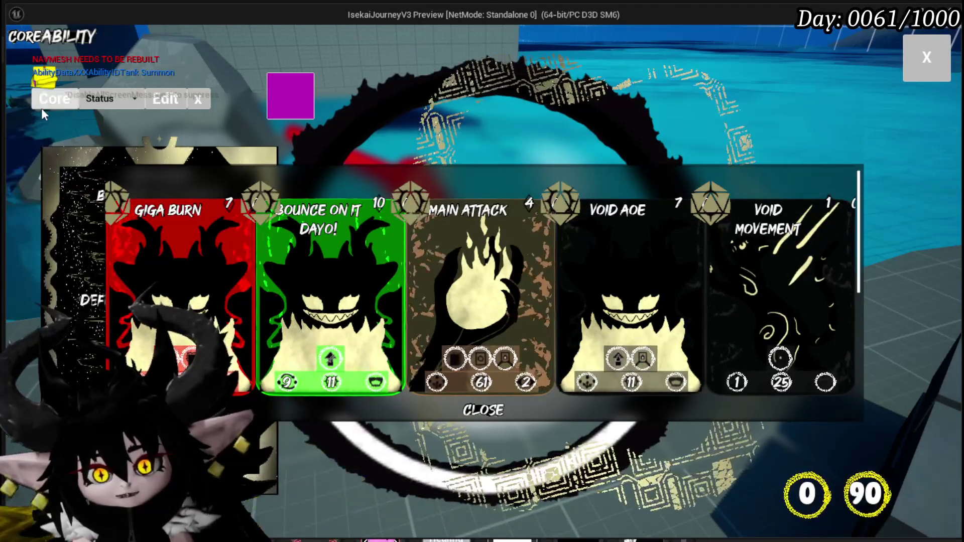
pyautogui.press('Escape')
# Step: Save all assets and open AbilityWorkBenchUI's designer, framed on the deck viewer
pyautogui.click(18, 49)
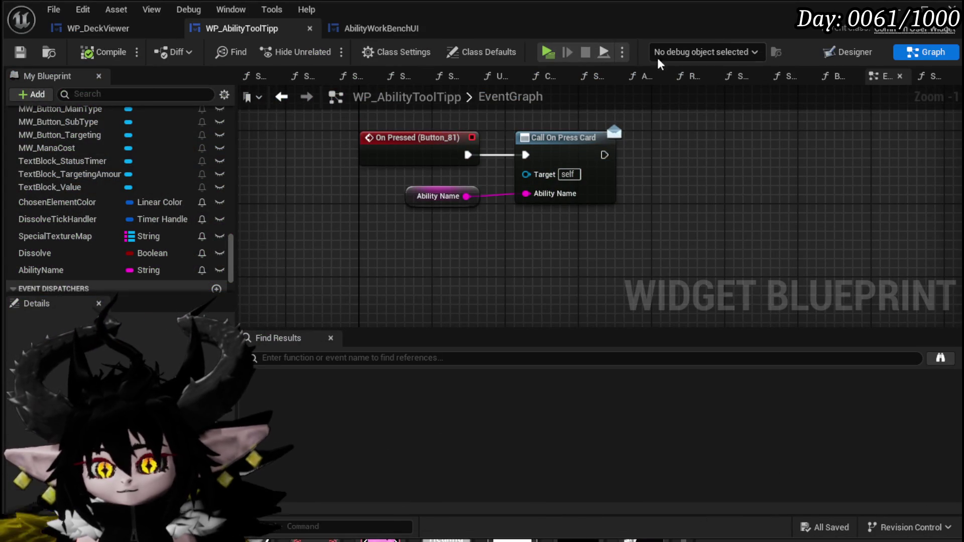
pyautogui.click(847, 52)
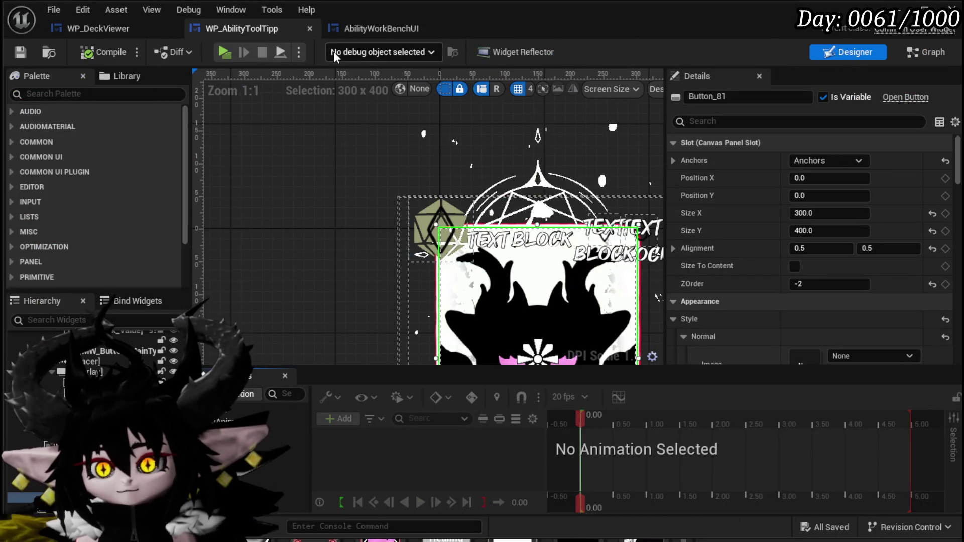
pyautogui.click(381, 28)
pyautogui.click(837, 56)
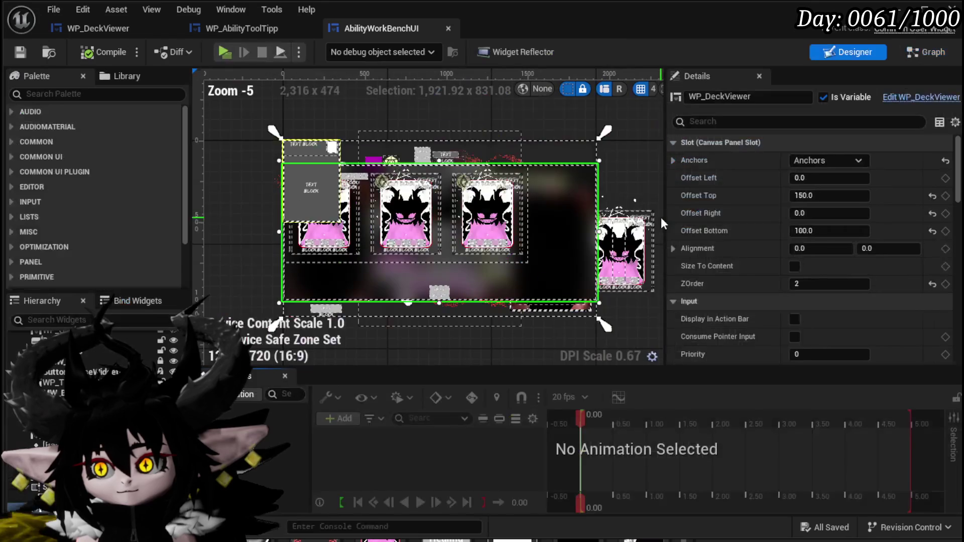
pyautogui.scroll(1, 368, 227)
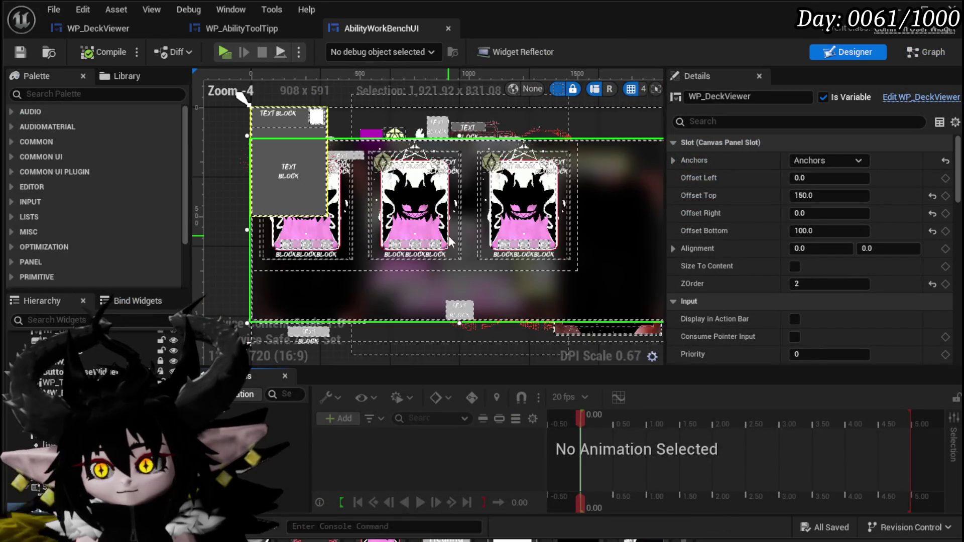
pyautogui.moveTo(456, 237); pyautogui.dragTo(189, 256)
pyautogui.scroll(-1, 300, 247)
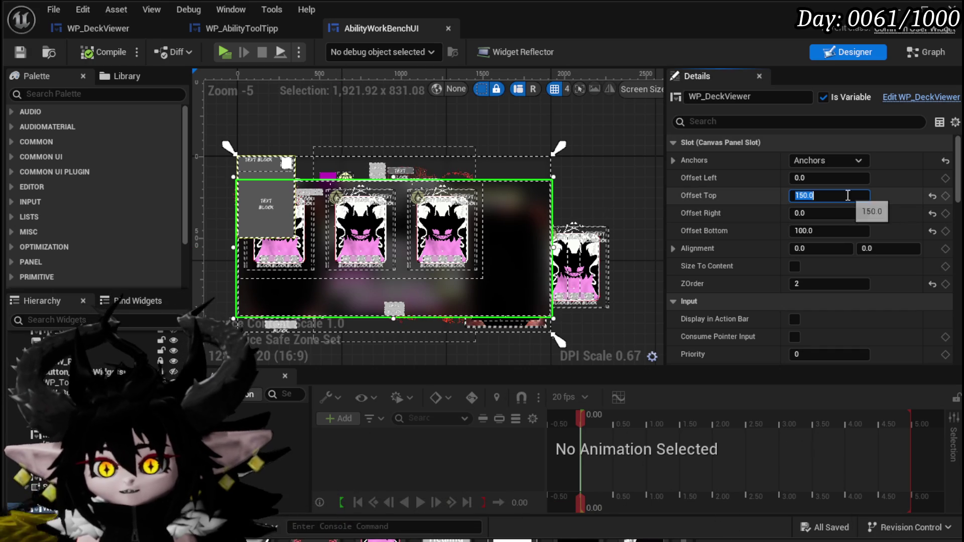
pyautogui.write('0')
# Step: Set WP_DeckViewer's Canvas Panel Slot offsets to -100, 150, -100, 100 with Z-order 2
pyautogui.press('Return')
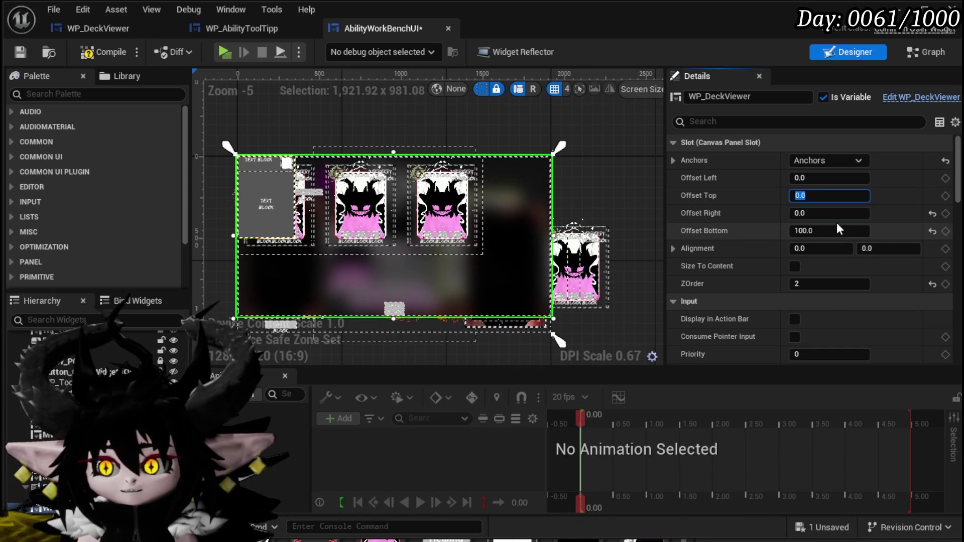
pyautogui.write('150')
pyautogui.press('Return')
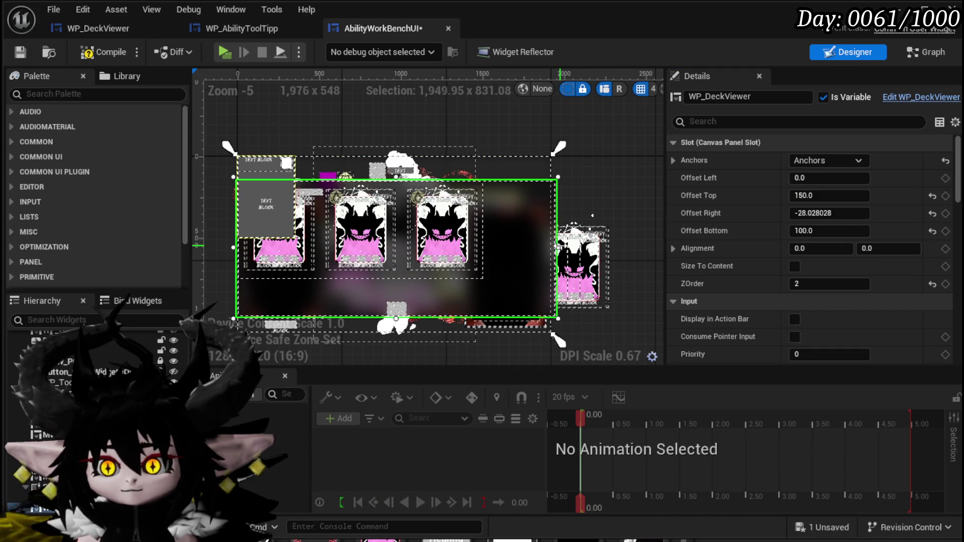
pyautogui.moveTo(567, 245); pyautogui.dragTo(570, 245)
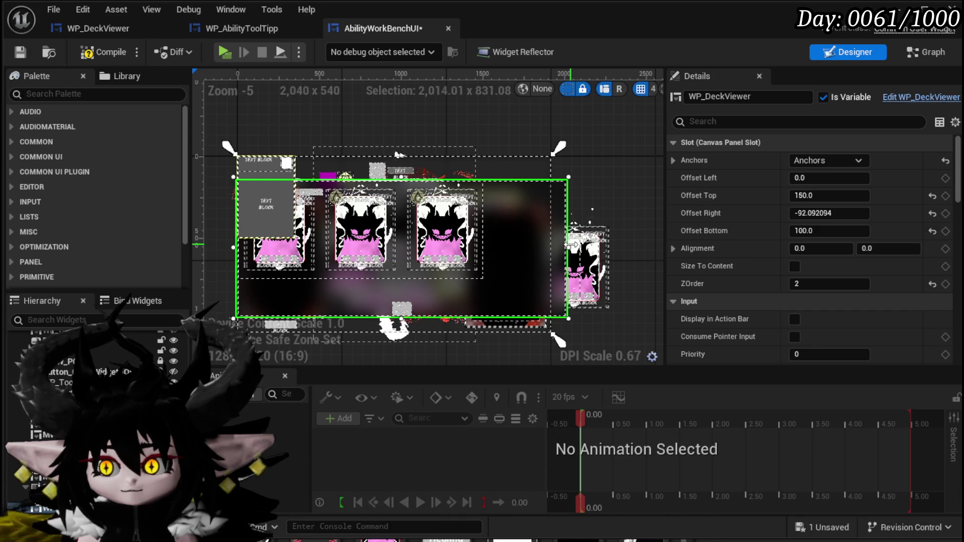
pyautogui.click(802, 212)
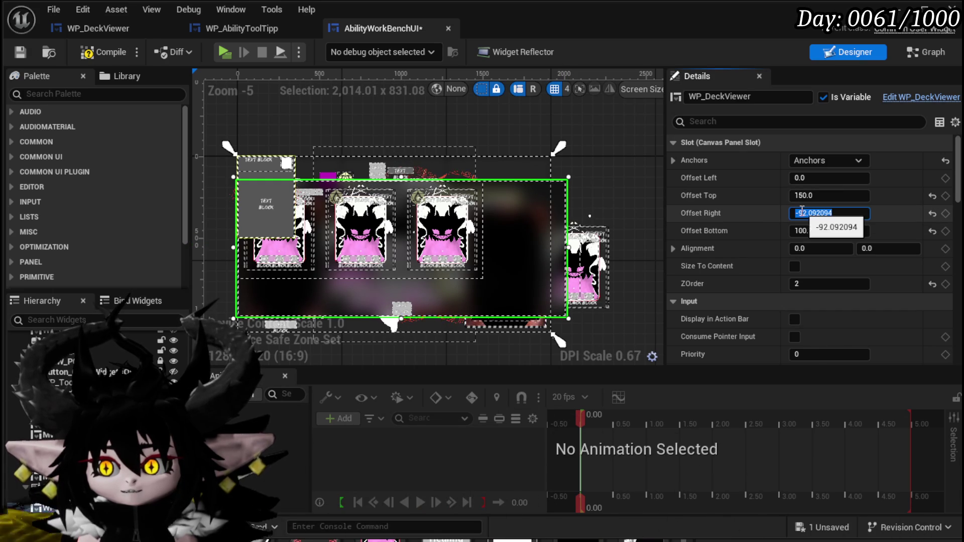
pyautogui.write('-100')
pyautogui.click(821, 178)
pyautogui.write('-100')
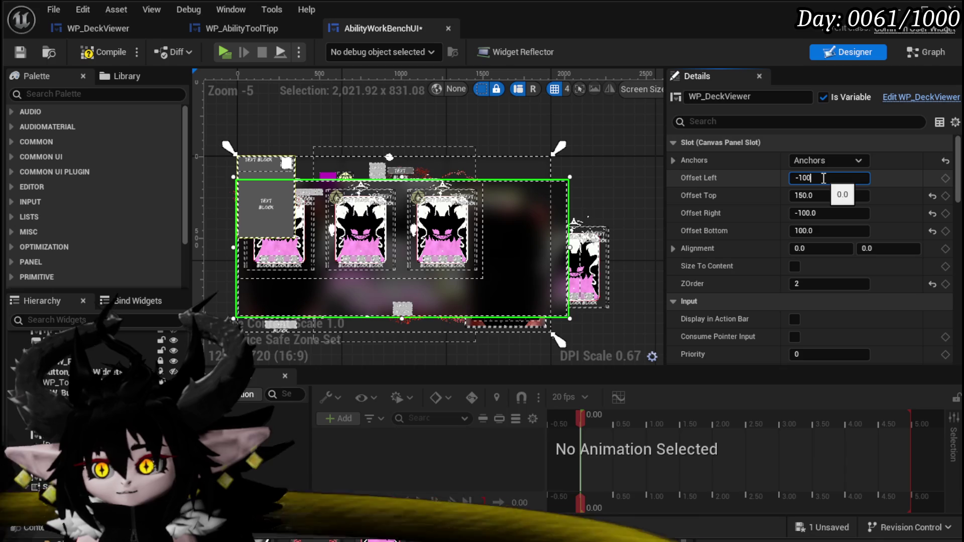
pyautogui.press('Return')
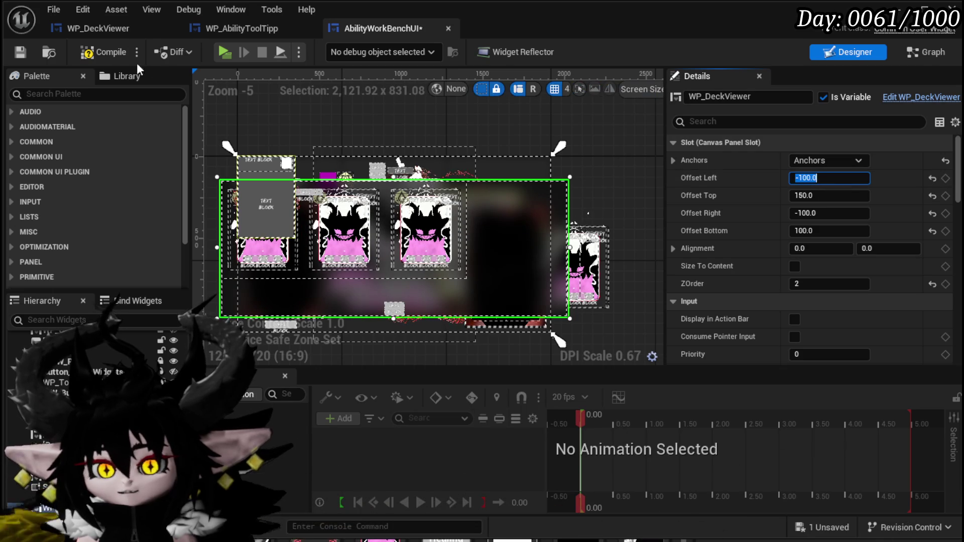
# Step: Save AbilityWorkBenchUI and select the BackgroundBlur_36 background widget
pyautogui.click(19, 53)
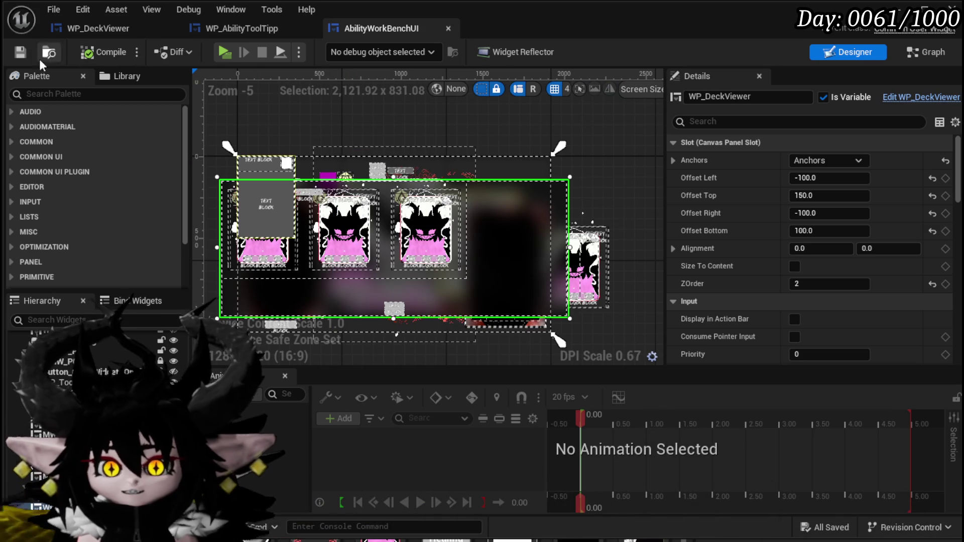
pyautogui.click(19, 52)
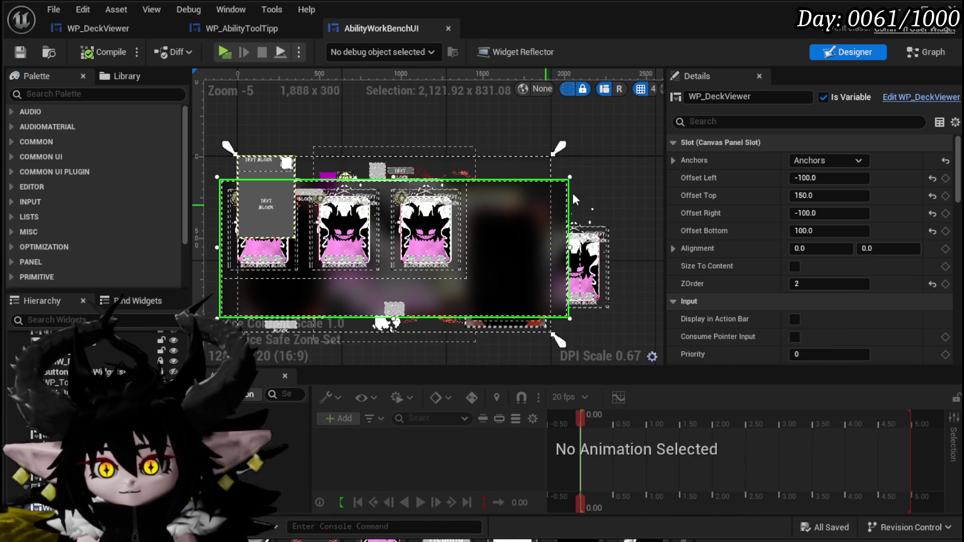
pyautogui.click(532, 161)
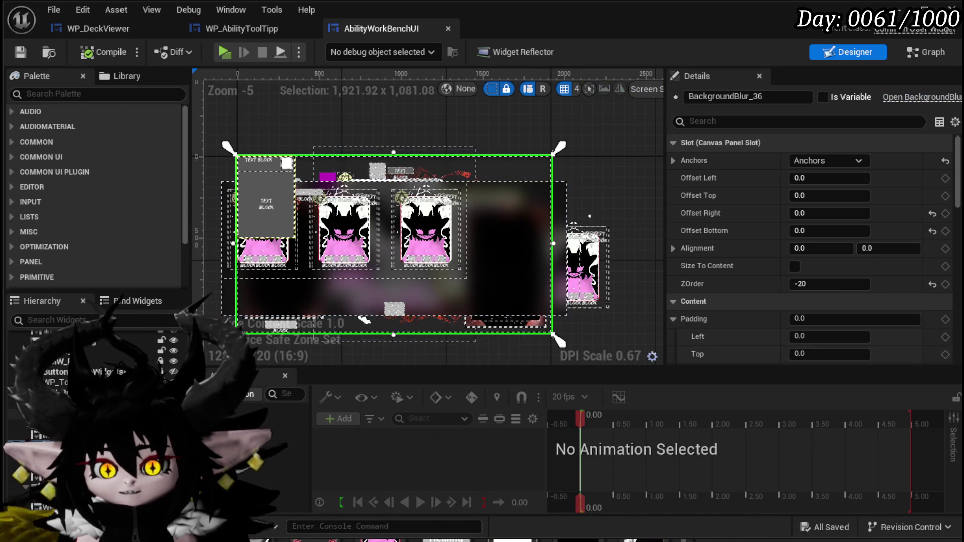
pyautogui.click(20, 51)
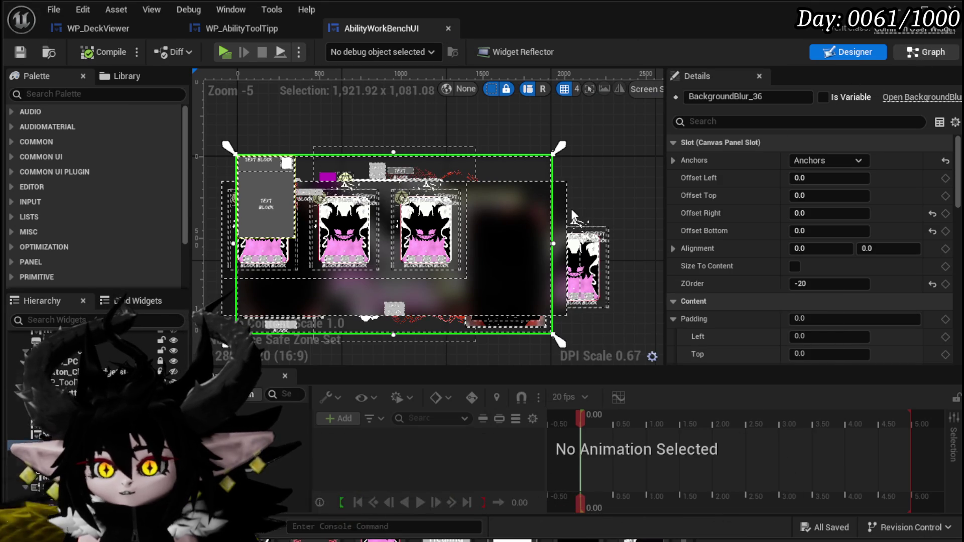
pyautogui.click(925, 51)
pyautogui.scroll(-4, 482, 194)
pyautogui.scroll(4, 483, 195)
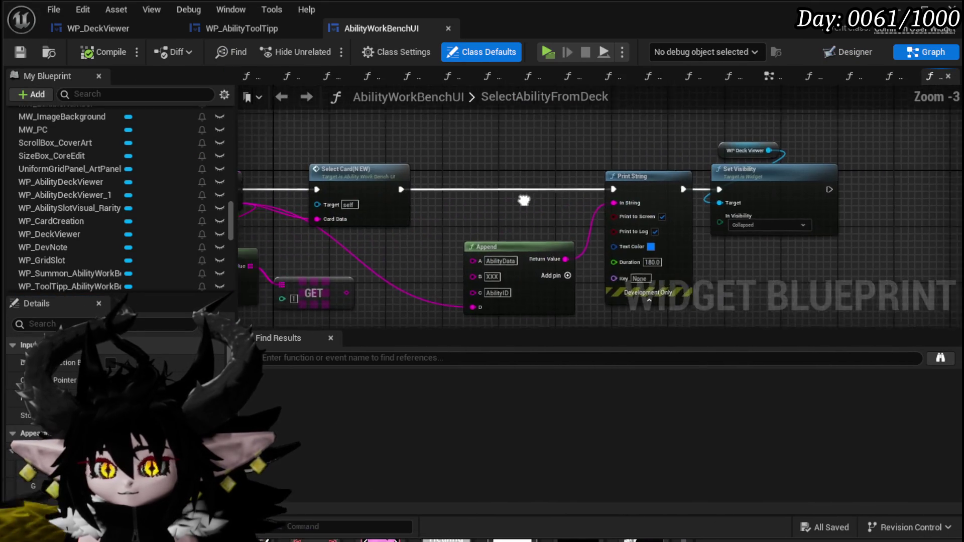
pyautogui.moveTo(524, 201); pyautogui.dragTo(566, 202)
pyautogui.scroll(3, 100, 136)
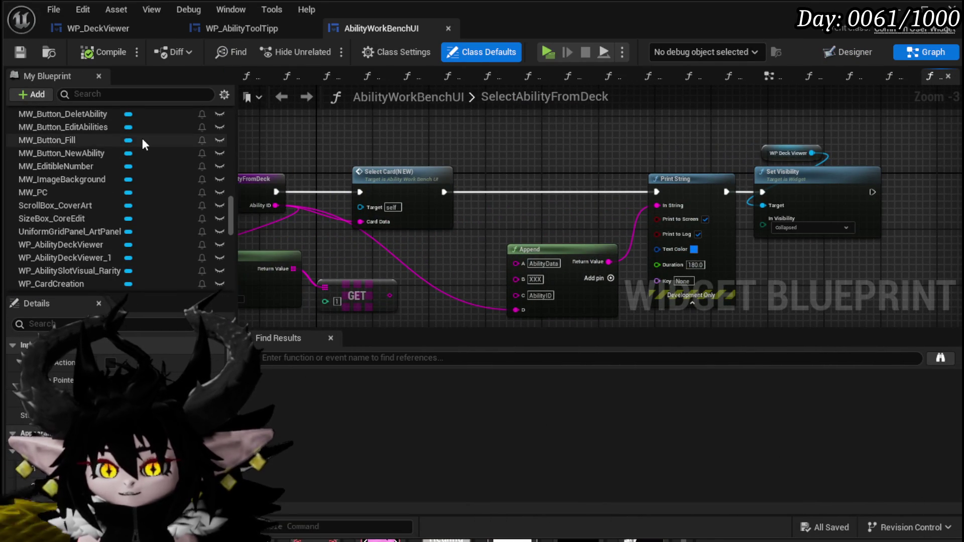
pyautogui.scroll(15, 143, 140)
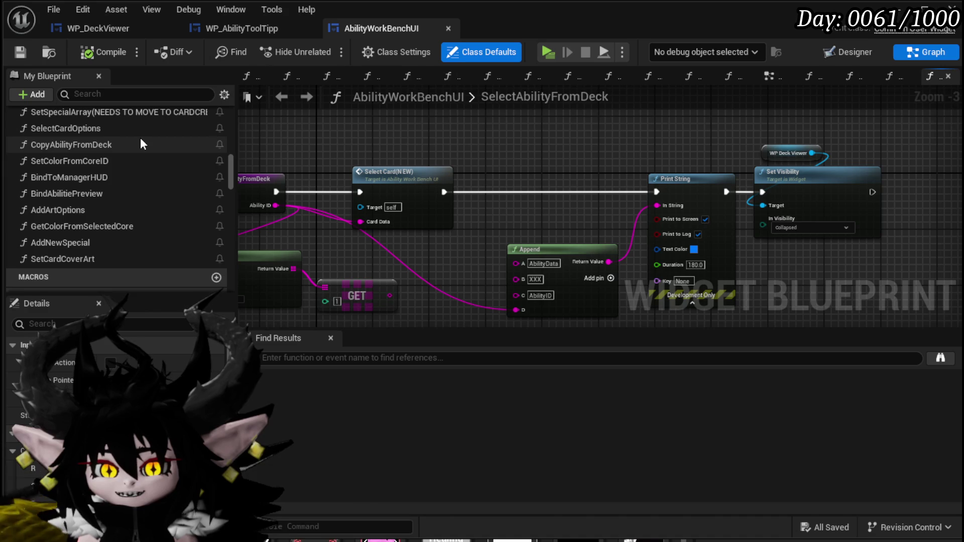
pyautogui.scroll(15, 140, 139)
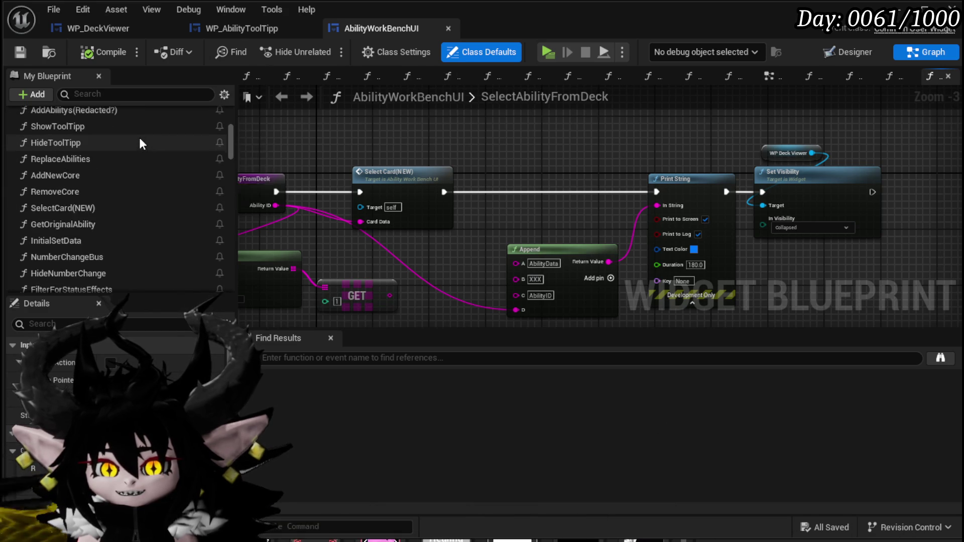
pyautogui.scroll(3, 139, 141)
pyautogui.click(848, 52)
pyautogui.scroll(4, 222, 176)
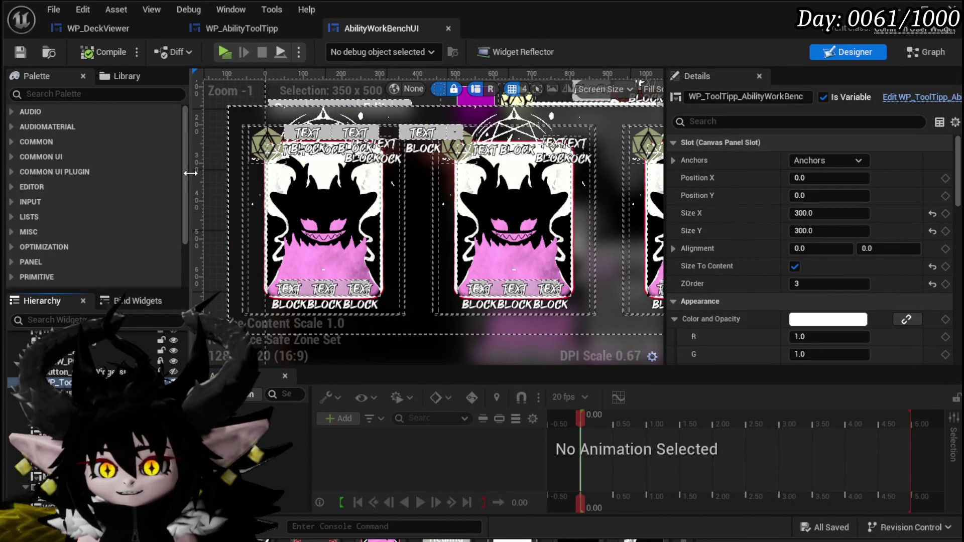
# Step: Verify TextBlock_2 reads 'Core', save AbilityWorkBenchUI, and select WP_DeckViewer
pyautogui.scroll(3, 302, 188)
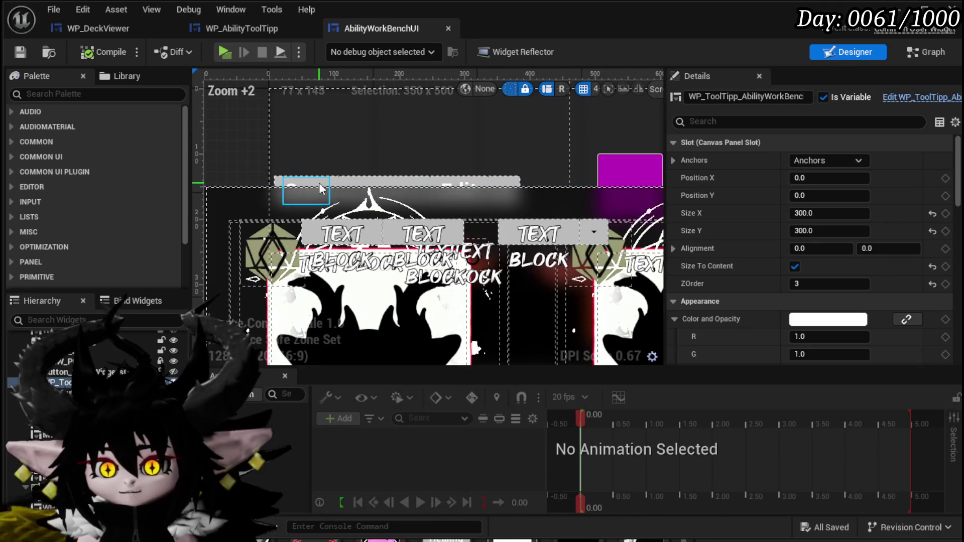
pyautogui.click(319, 183)
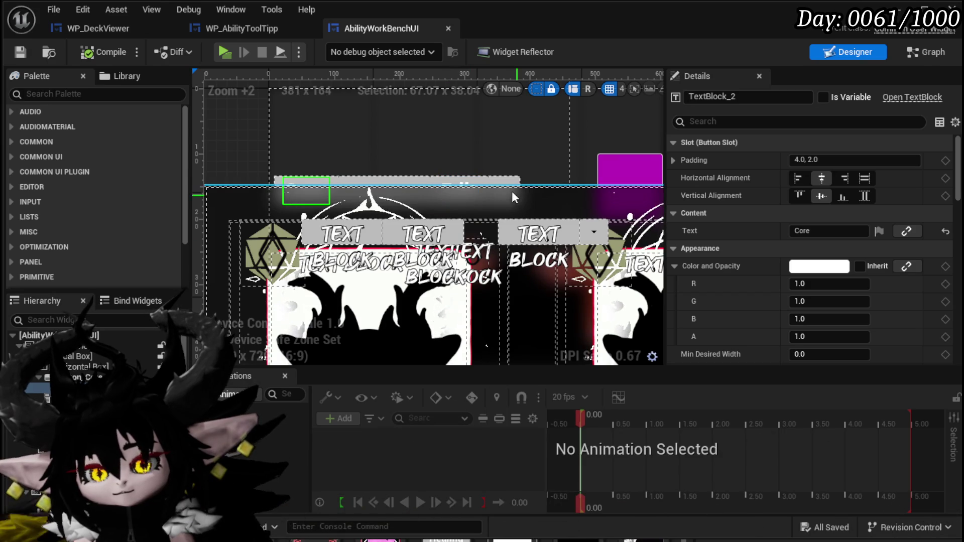
pyautogui.click(20, 51)
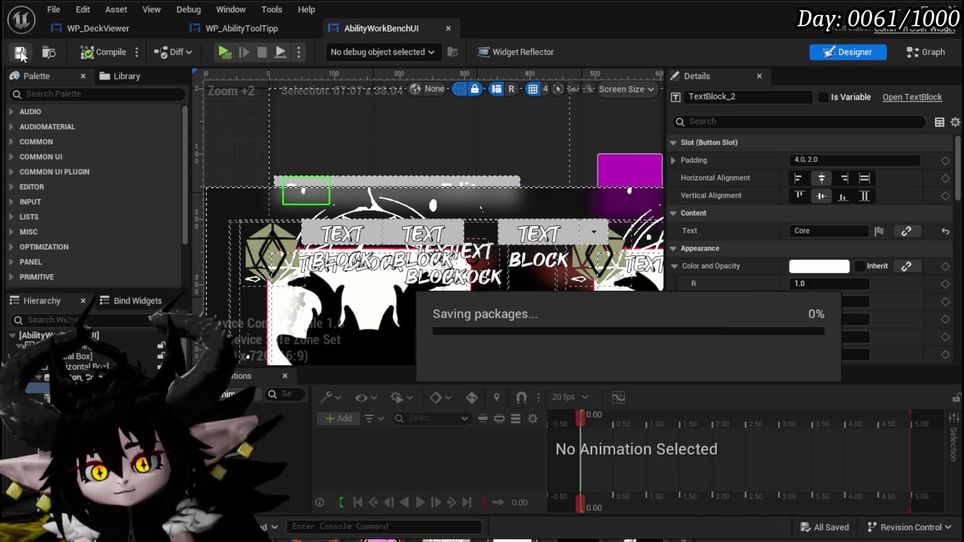
pyautogui.click(225, 201)
pyautogui.scroll(-2, 247, 116)
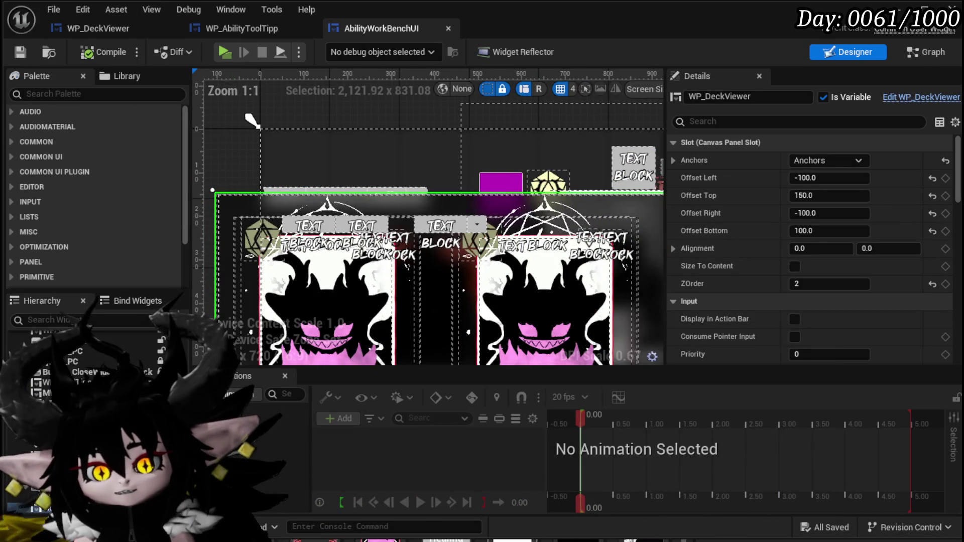
pyautogui.scroll(1, 367, 226)
# Step: Inspect HorizontalBox_EditMain and its DeletAbility and NewAbility buttons, then focus the Palette search
pyautogui.click(366, 225)
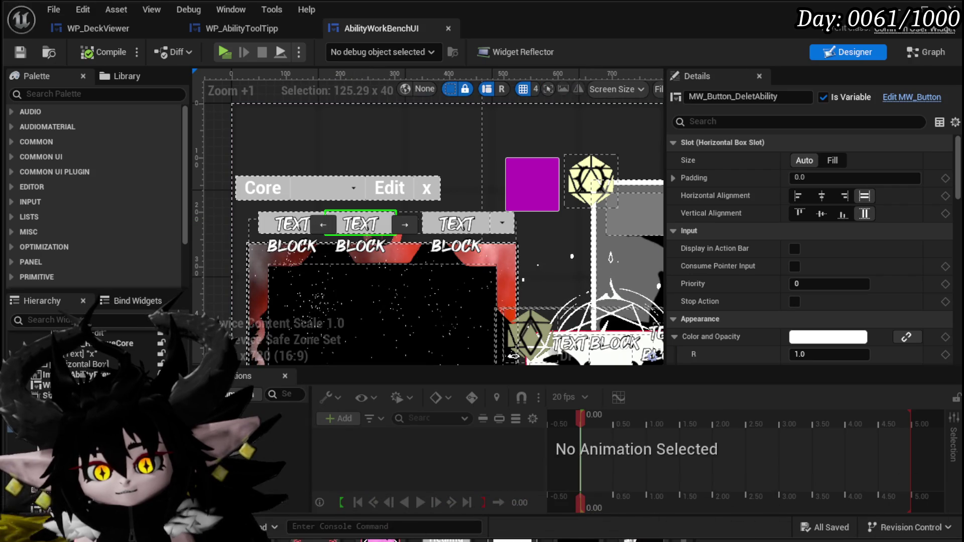
pyautogui.click(257, 224)
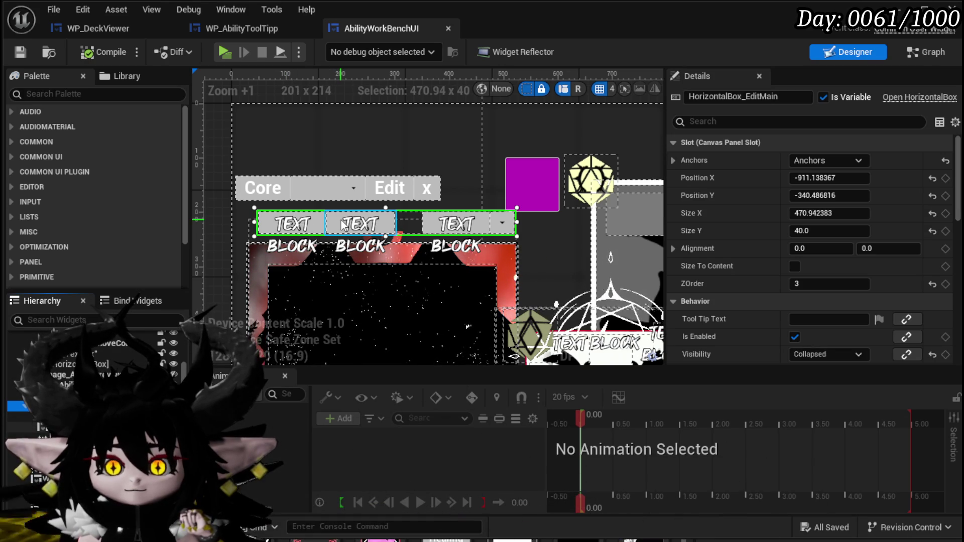
pyautogui.click(343, 225)
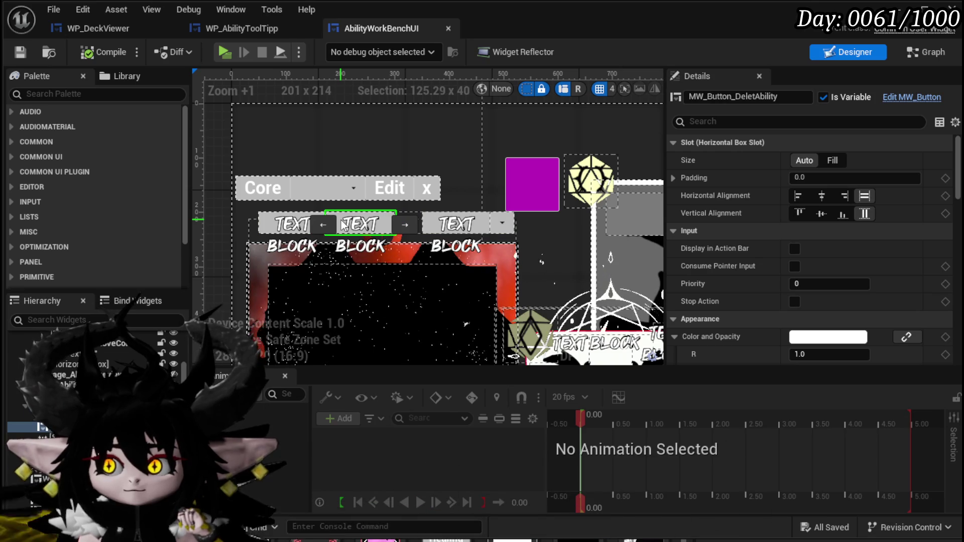
pyautogui.press('Up')
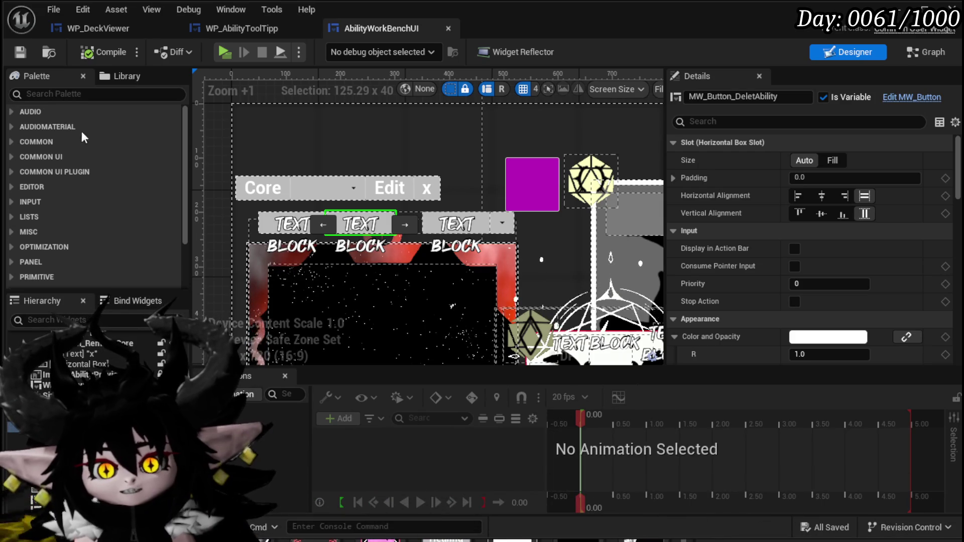
pyautogui.click(94, 93)
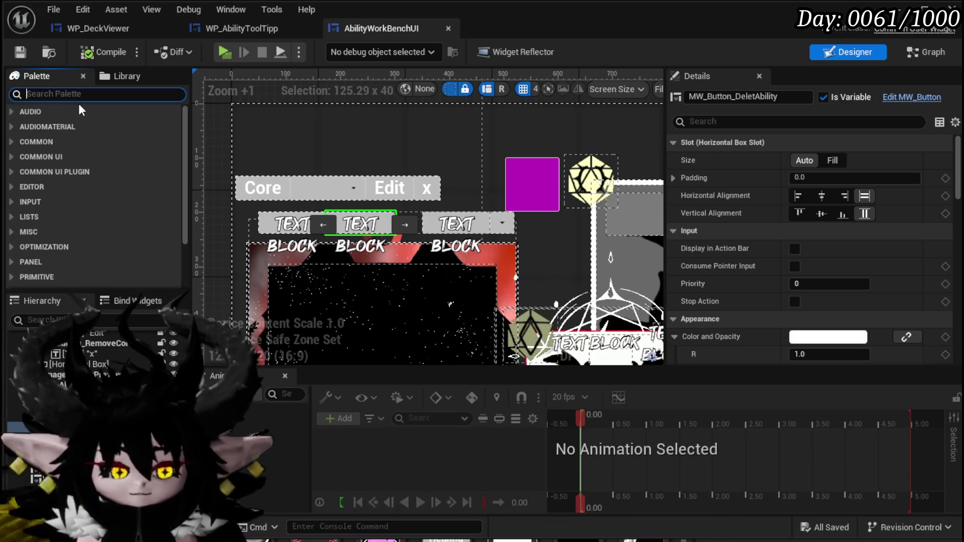
# Step: Filter the Palette by 'MW', drop an MW Button into the edit bar, and move it first
pyautogui.write('MW')
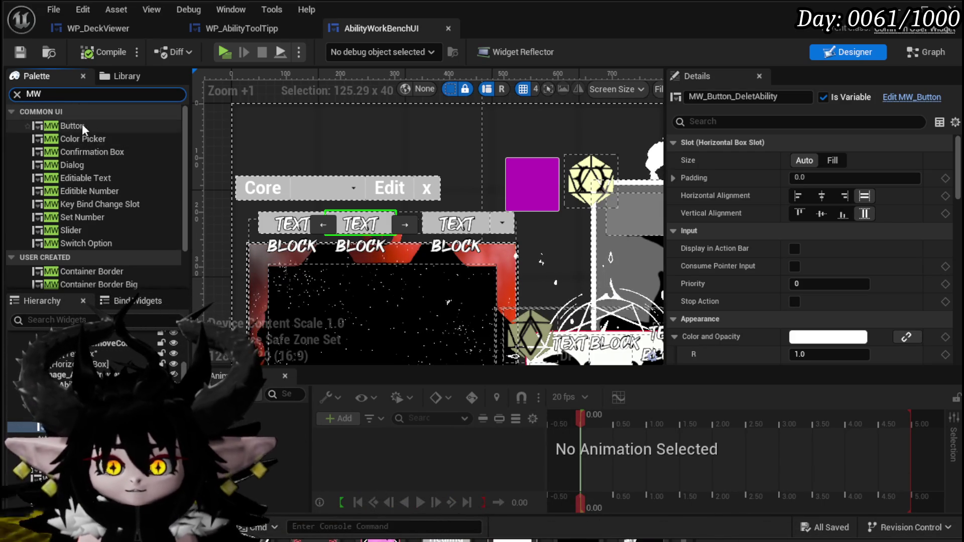
pyautogui.moveTo(82, 125)
pyautogui.mouseDown()
pyautogui.moveTo(482, 236)
pyautogui.moveTo(459, 236)
pyautogui.moveTo(454, 253)
pyautogui.moveTo(432, 229)
pyautogui.moveTo(674, 212)
pyautogui.moveTo(400, 232)
pyautogui.moveTo(416, 223)
pyautogui.moveTo(262, 224)
pyautogui.moveTo(439, 232)
pyautogui.moveTo(477, 223)
pyautogui.moveTo(386, 227)
pyautogui.mouseUp()
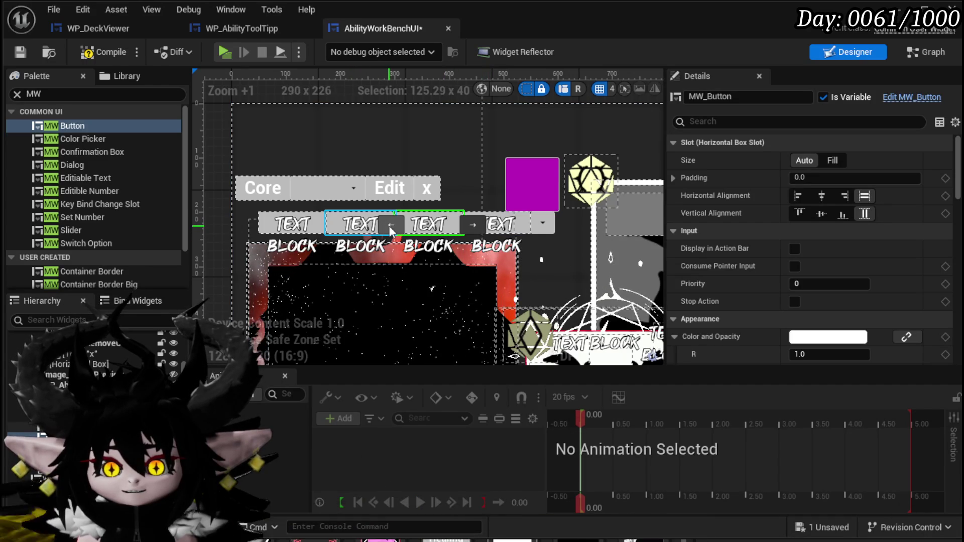
pyautogui.click(392, 225)
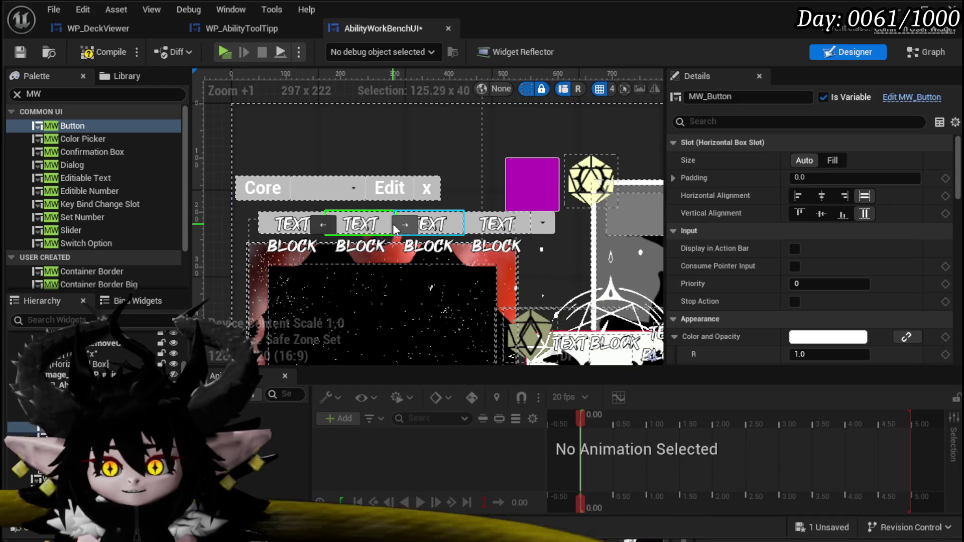
pyautogui.click(323, 224)
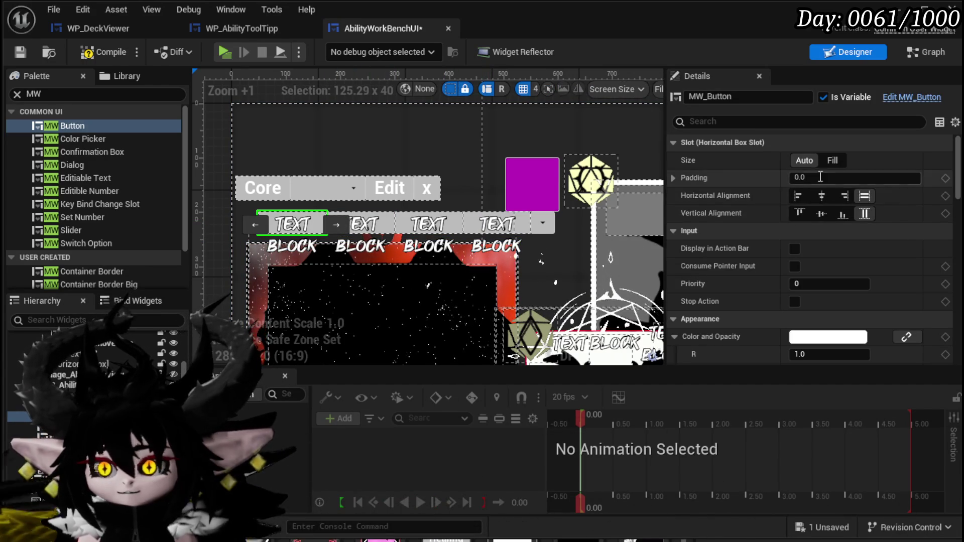
pyautogui.moveTo(955, 160)
pyautogui.mouseDown()
pyautogui.moveTo(951, 271)
pyautogui.moveTo(950, 229)
pyautogui.mouseUp()
pyautogui.scroll(-10, 853, 211)
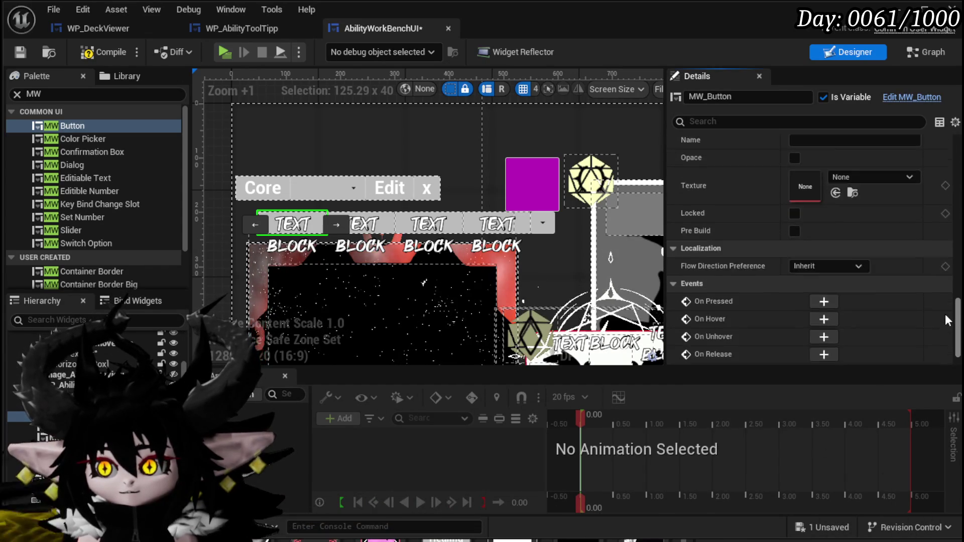
# Step: Name the new MW_Button ShowCoreDeck in the Details panel
pyautogui.scroll(3, 796, 191)
pyautogui.click(807, 218)
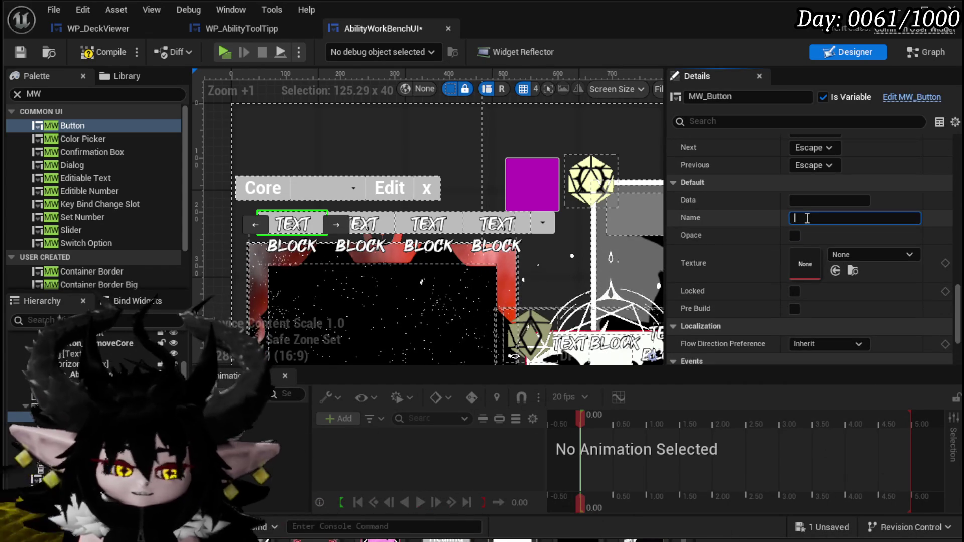
pyautogui.write('ShowC')
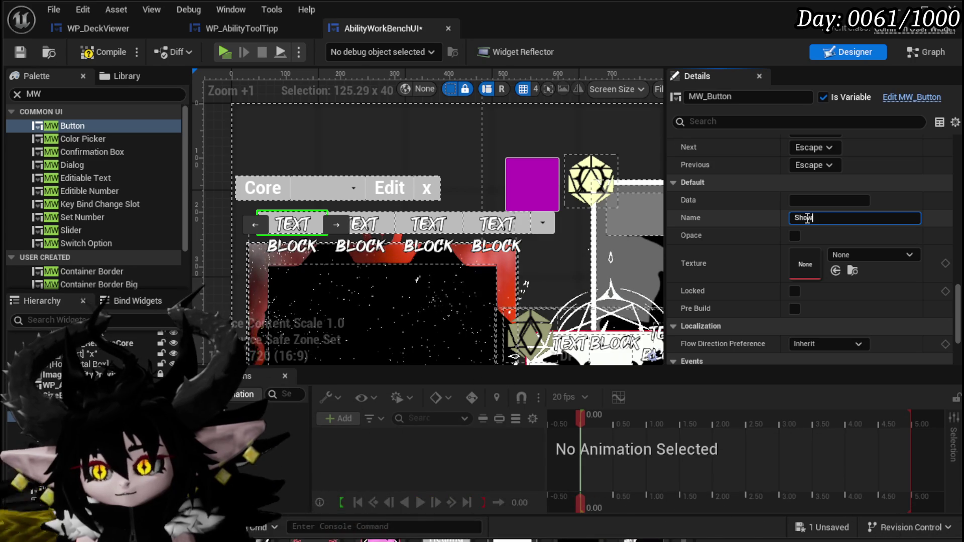
pyautogui.write('oreD')
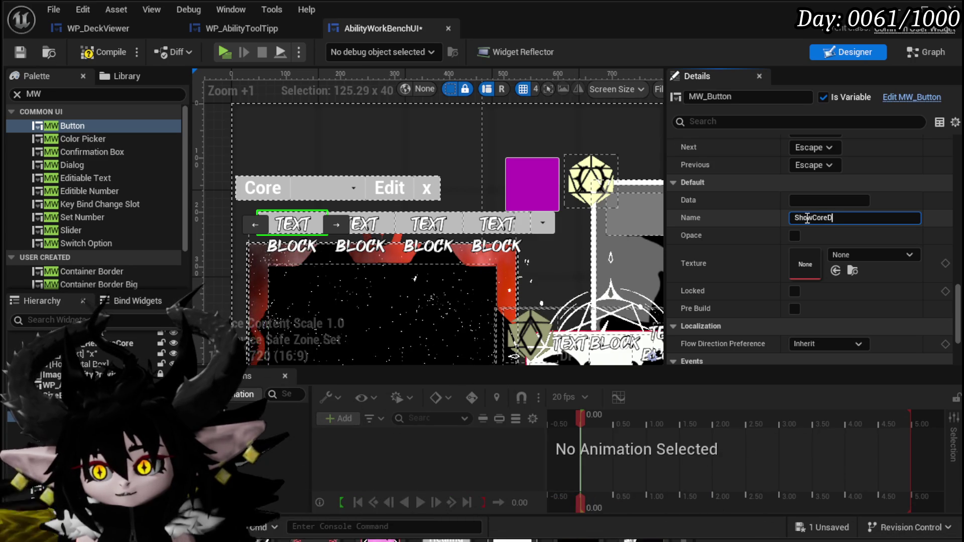
pyautogui.write('eck')
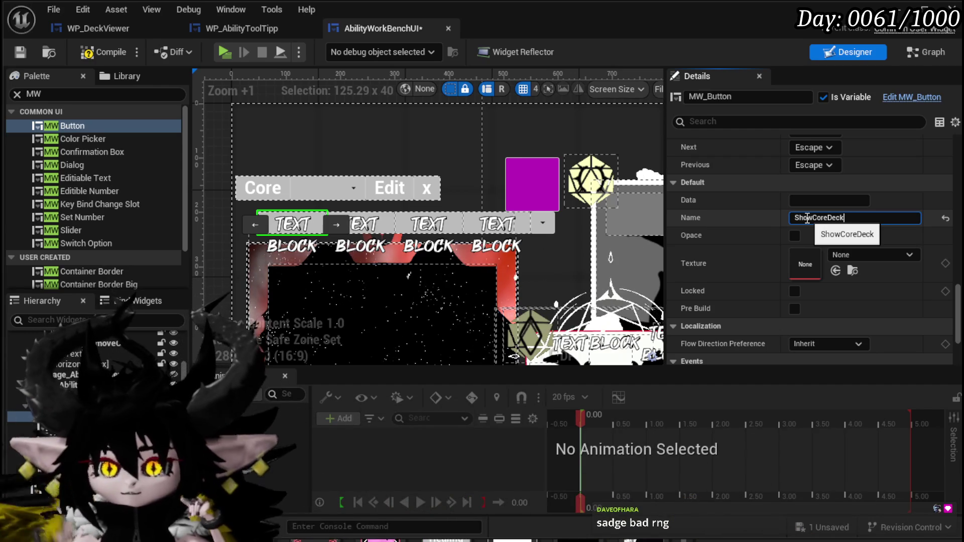
pyautogui.press('Return')
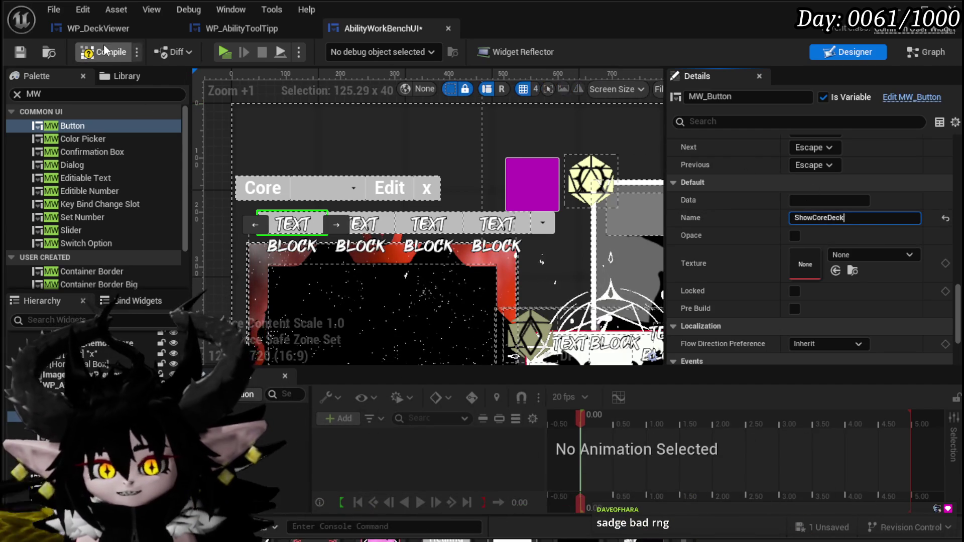
# Step: Compile and save the AbilityWorkBenchUI widget blueprint
pyautogui.click(104, 50)
pyautogui.click(21, 52)
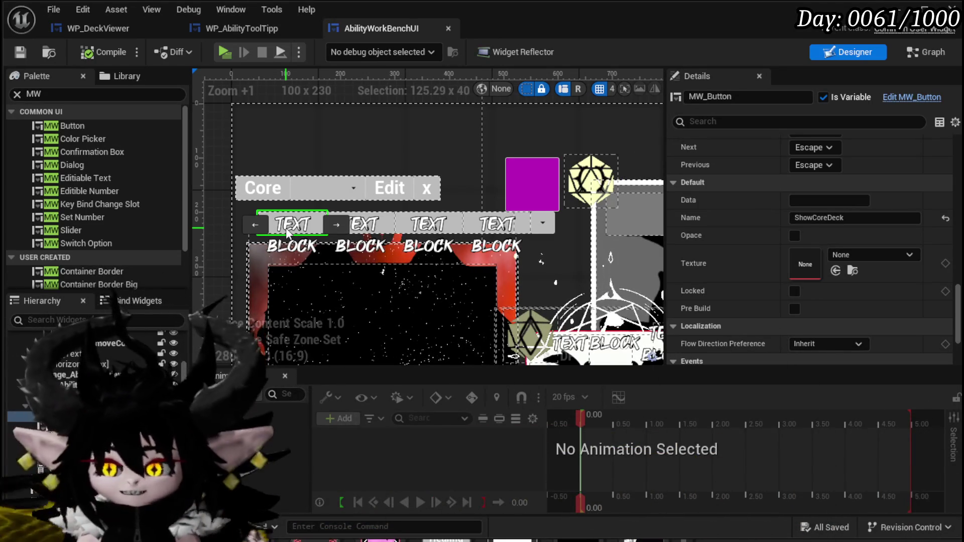
pyautogui.hotkey('ctrl', 's')
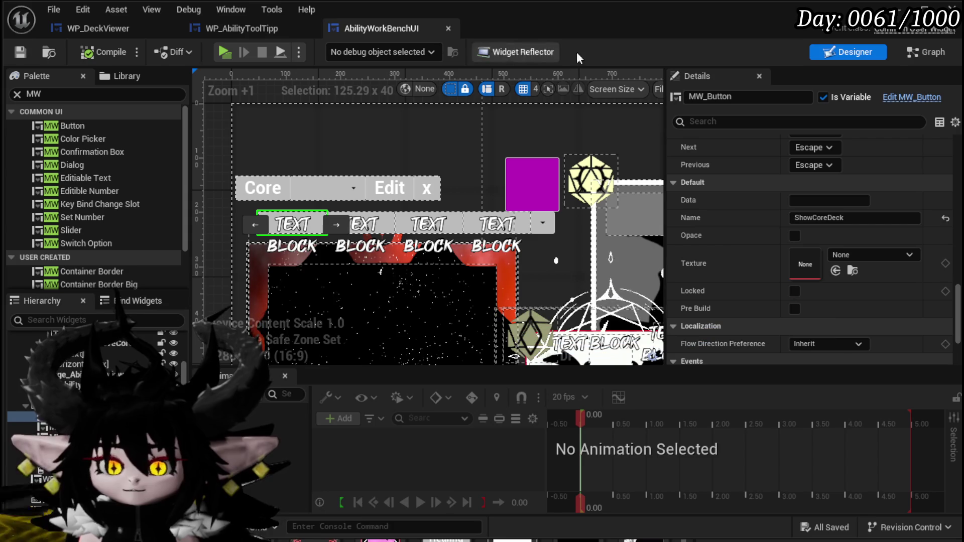
# Step: Open WP_AbilityToolTipp and check the Button_81 variable in its event graph
pyautogui.click(241, 28)
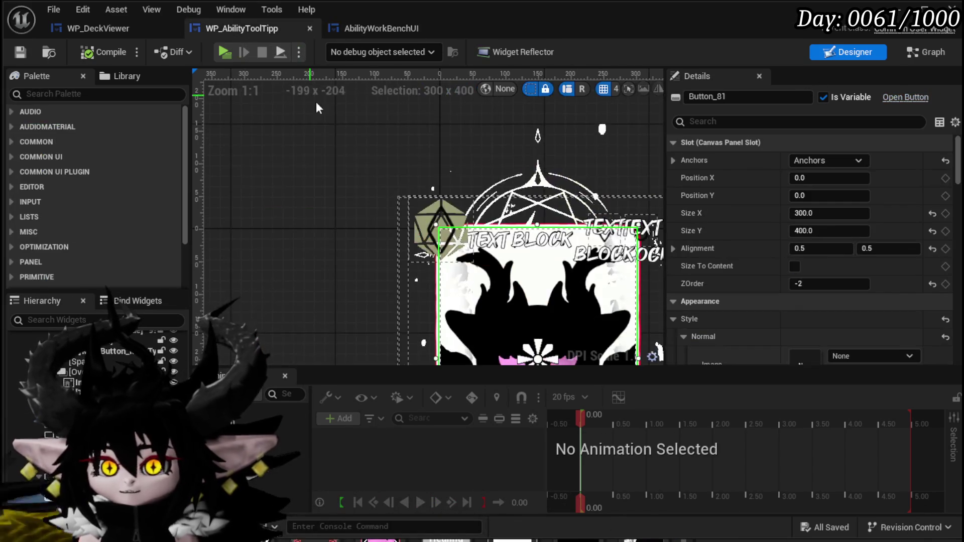
pyautogui.click(927, 52)
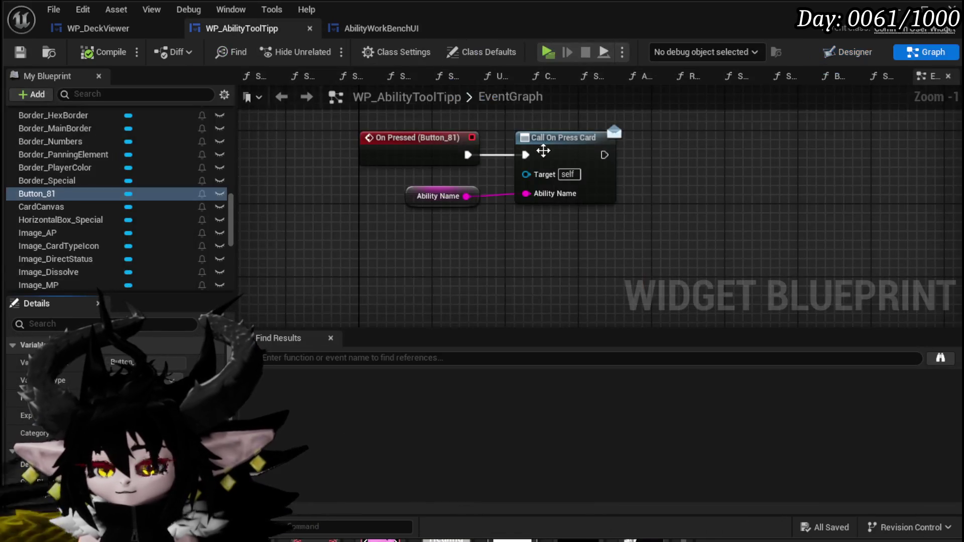
pyautogui.rightClick(46, 194)
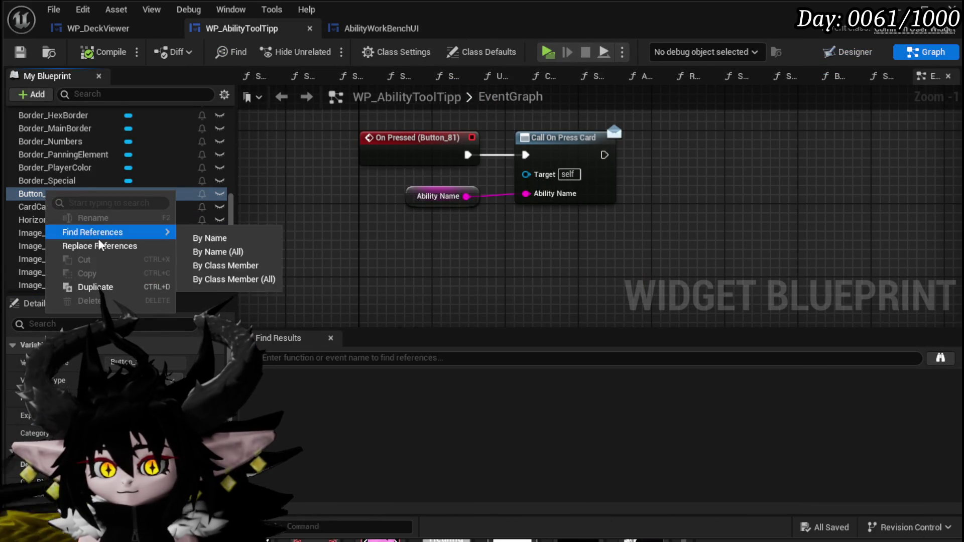
pyautogui.click(848, 52)
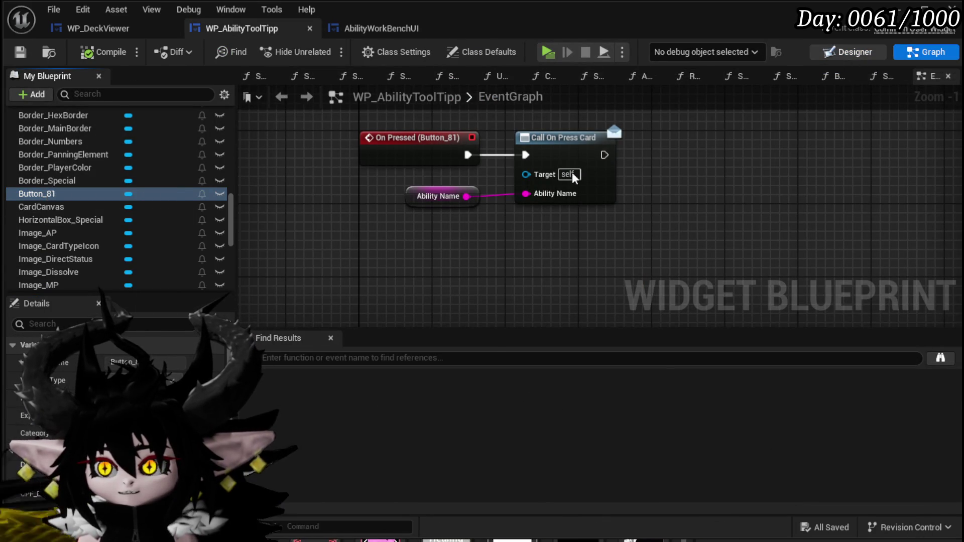
# Step: Rename Button_81 to Button_Interact, then compile and save the tooltip widget
pyautogui.moveTo(716, 97); pyautogui.dragTo(748, 98)
pyautogui.write('Button_Sho')
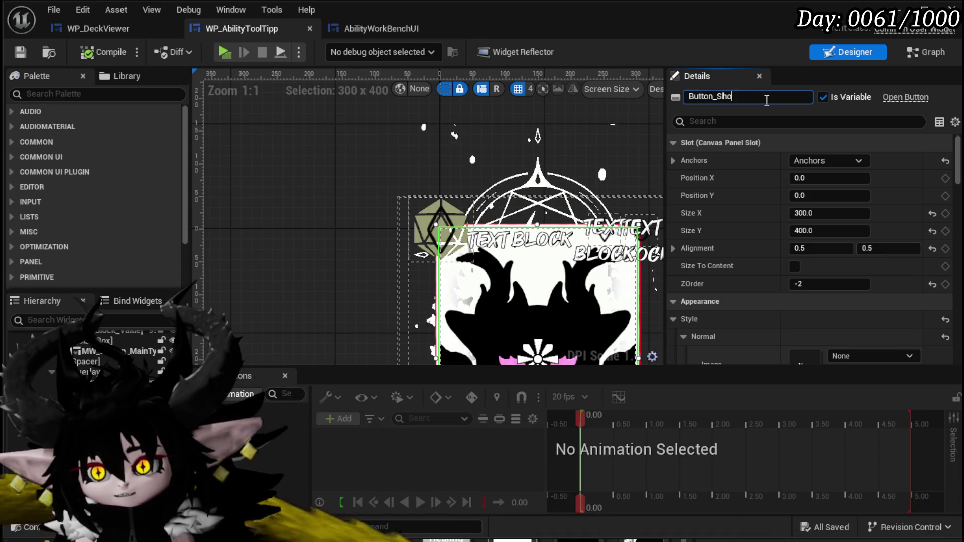
pyautogui.write('wDeck')
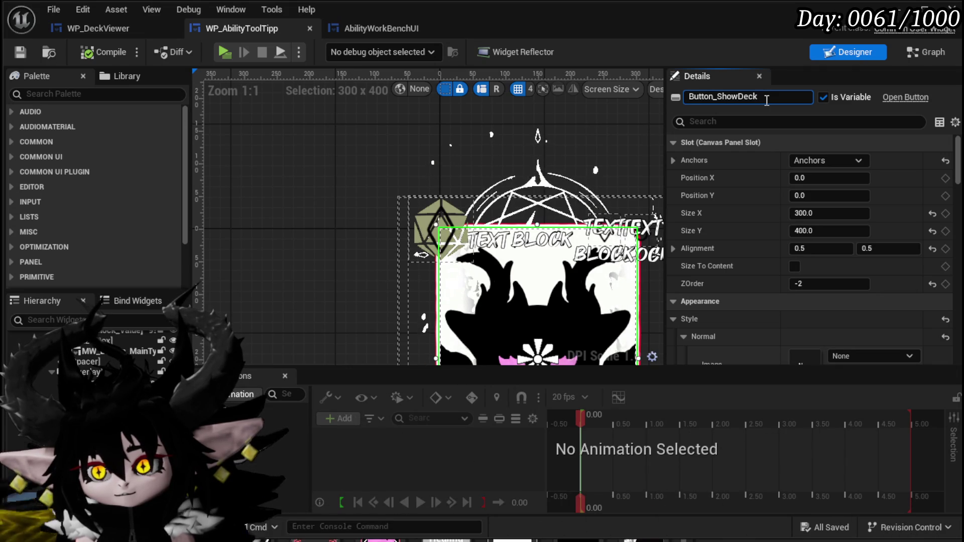
pyautogui.press('BackSpace')
pyautogui.press('BackSpace')
pyautogui.press('BackSpace')
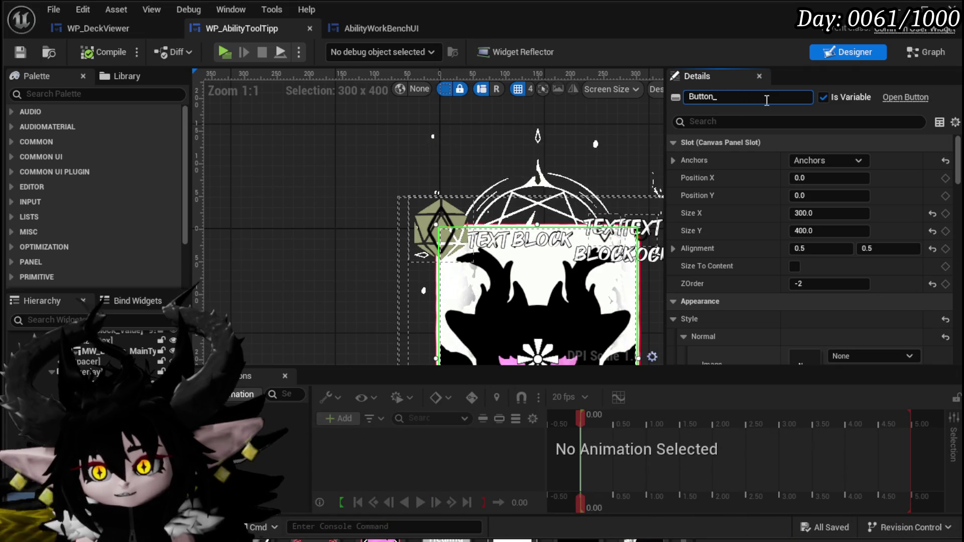
pyautogui.write('Interact')
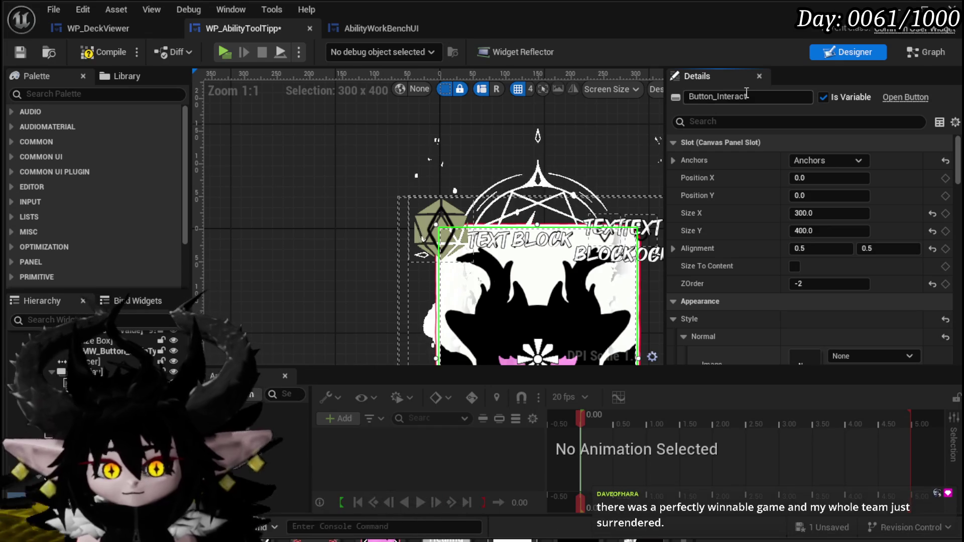
pyautogui.press('Return')
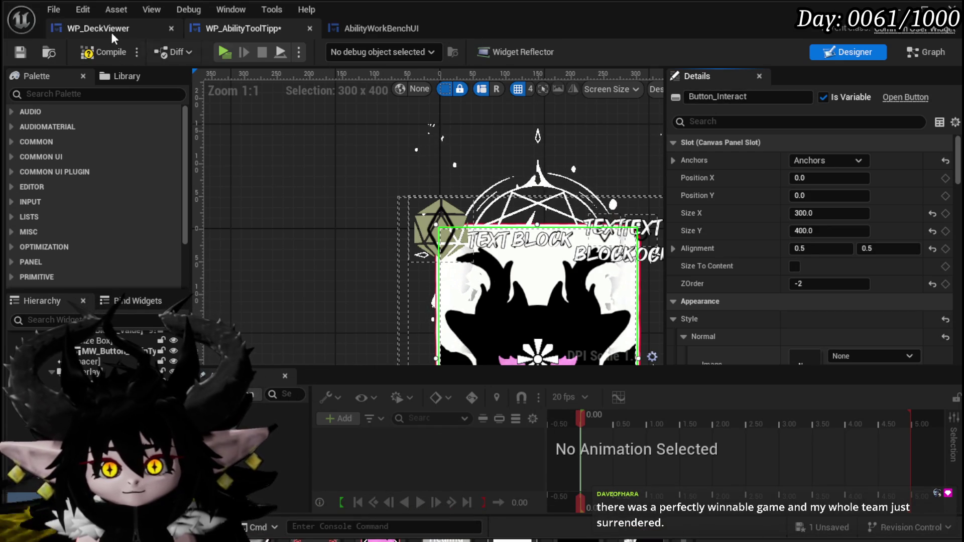
pyautogui.click(88, 53)
pyautogui.click(20, 52)
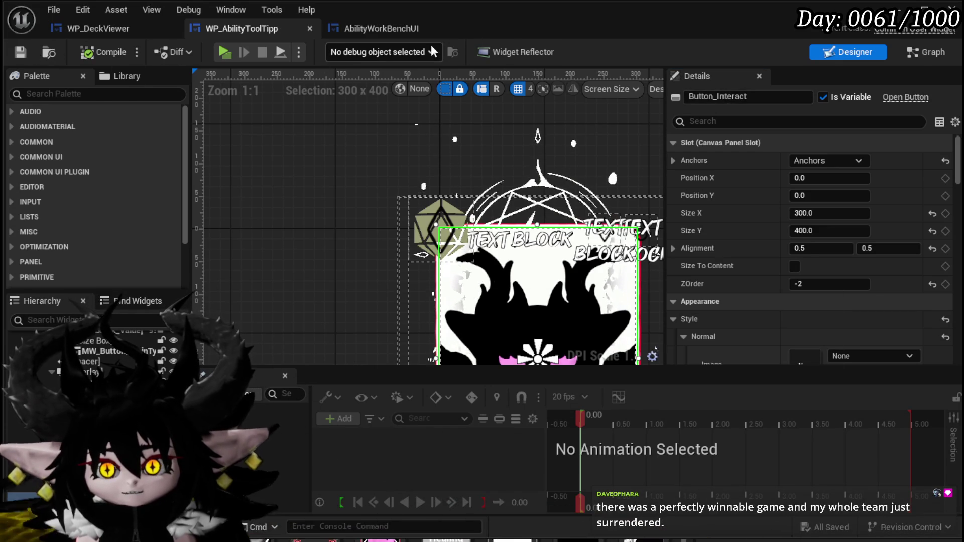
pyautogui.click(392, 29)
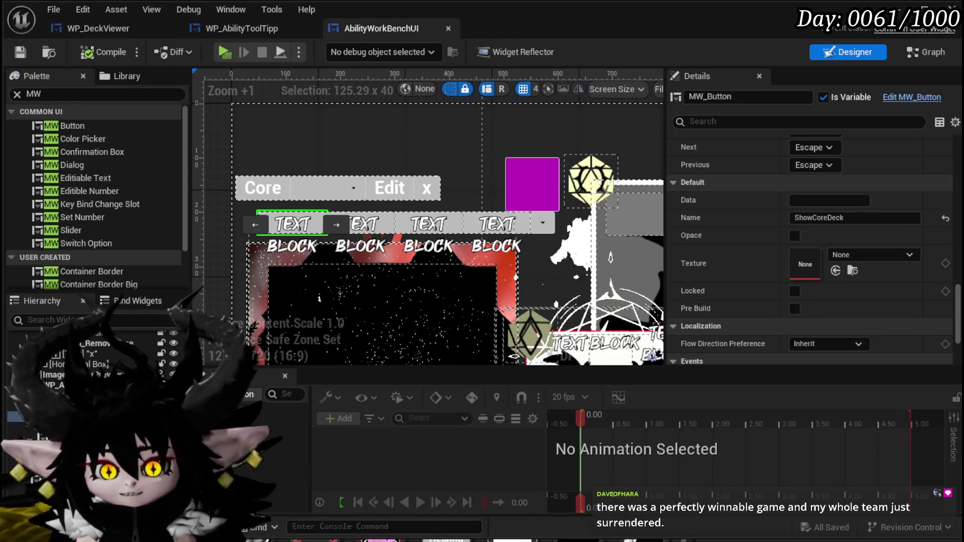
# Step: Append an underscore to the ShowCoreDeck button's name, then switch to the YouTube browser window
pyautogui.click(762, 95)
pyautogui.click(751, 99)
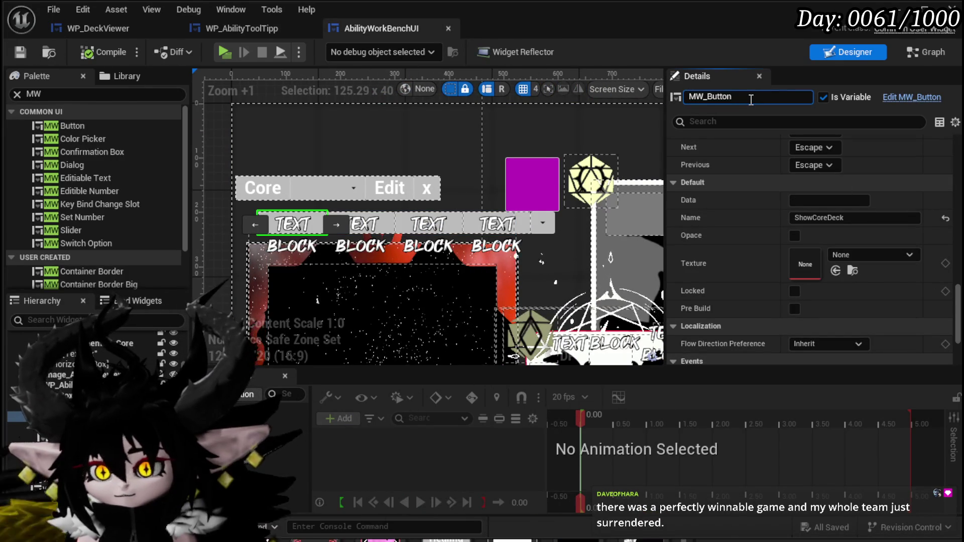
pyautogui.write('_')
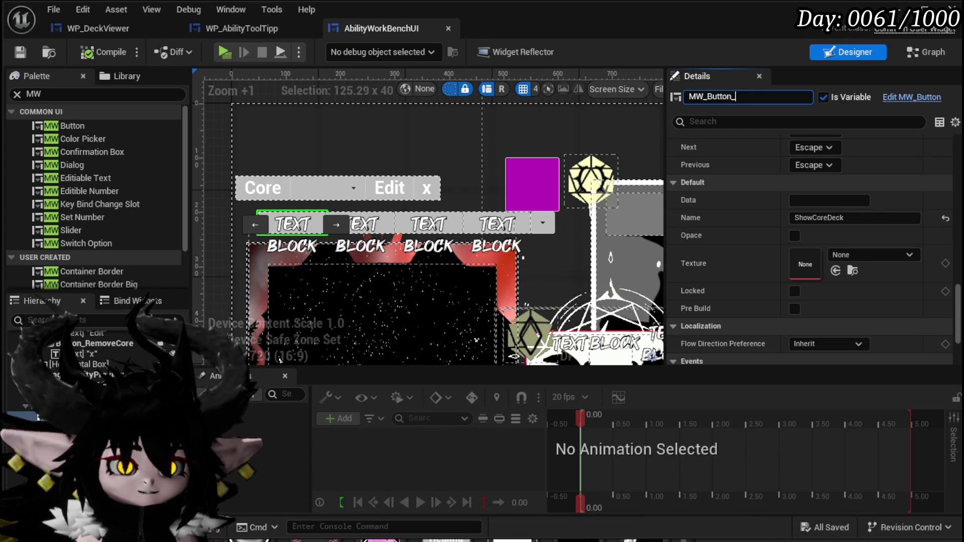
pyautogui.hotkey('alt', 'Tab')
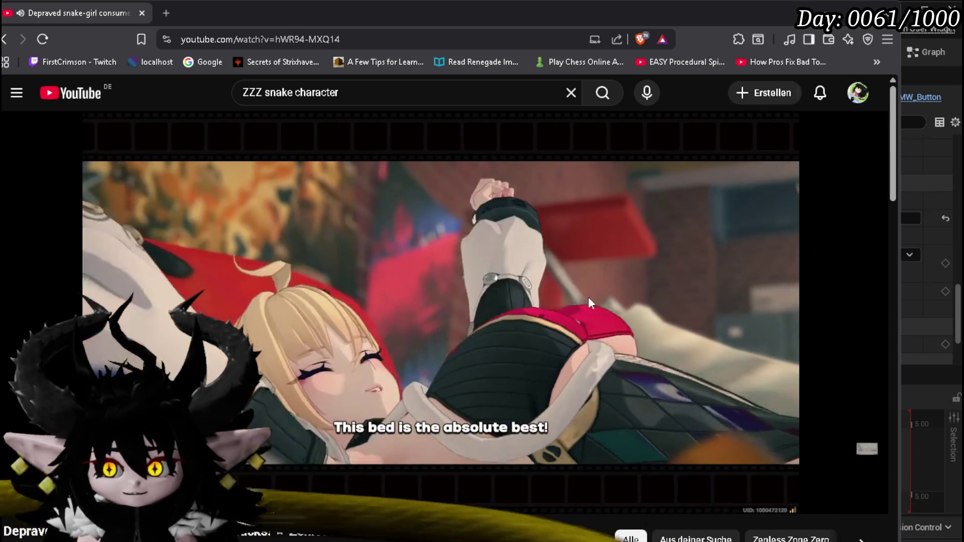
# Step: Pause the YouTube tutorial video and switch back to the Unreal Editor
pyautogui.click(589, 298)
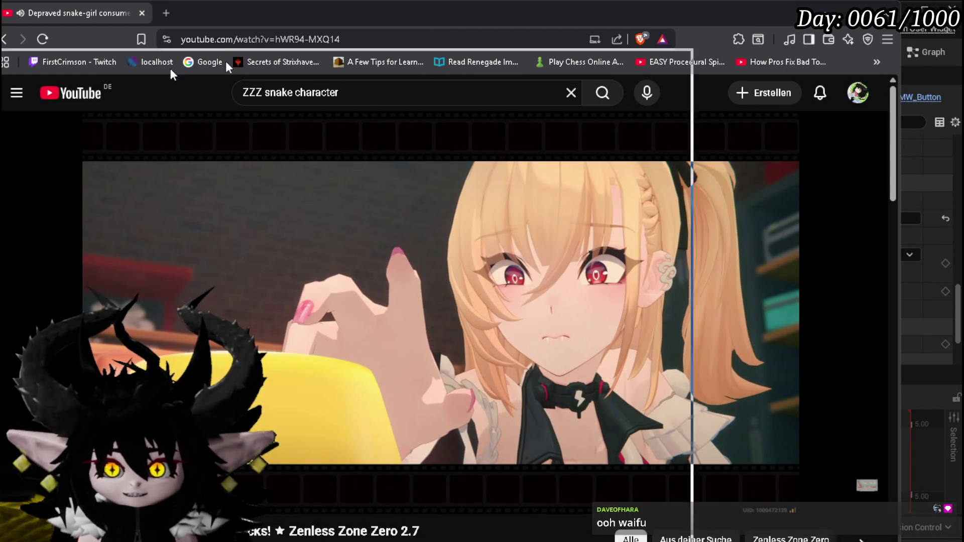
pyautogui.hotkey('alt', 'Tab')
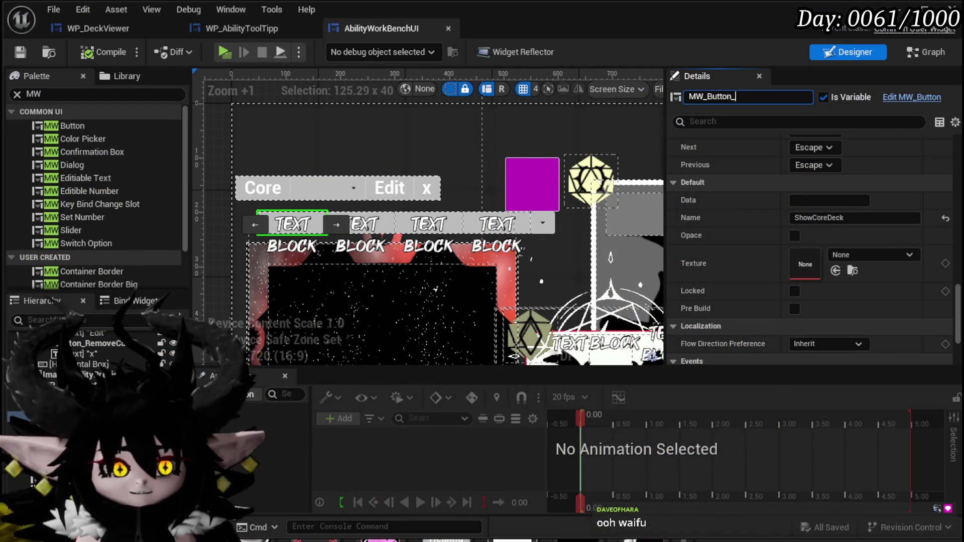
# Step: Commit the MW_Button_ name, compile the widget, and add an On Pressed (MW_Button_) event
pyautogui.press('Return')
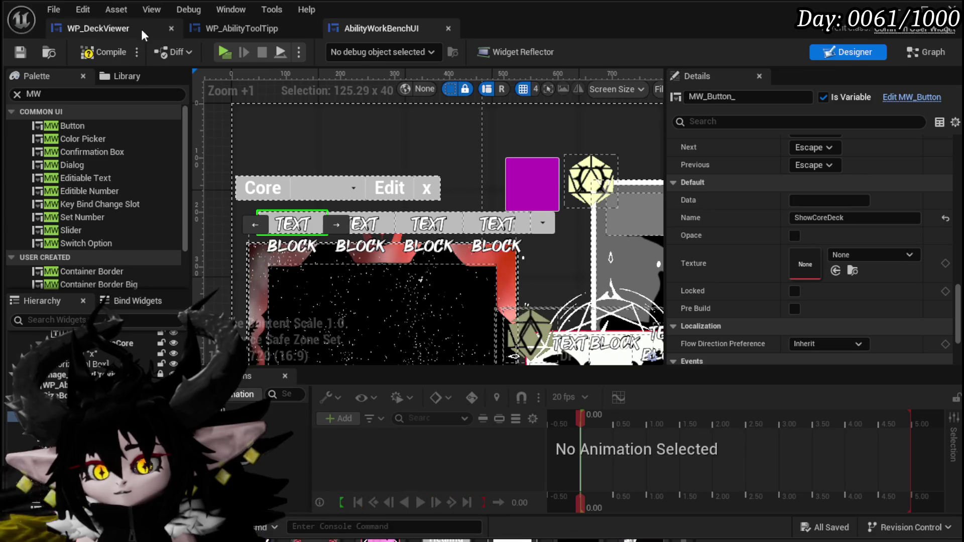
pyautogui.click(19, 52)
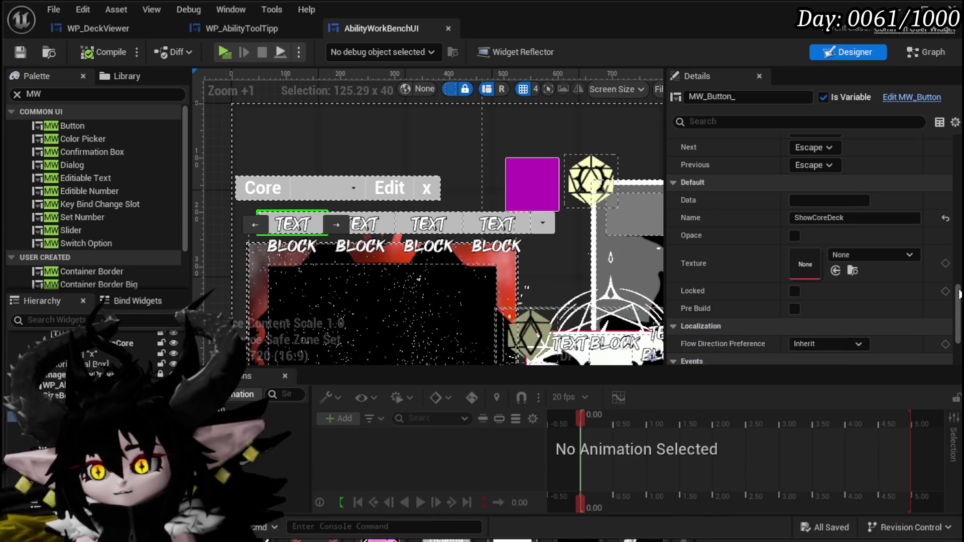
pyautogui.scroll(-3, 828, 276)
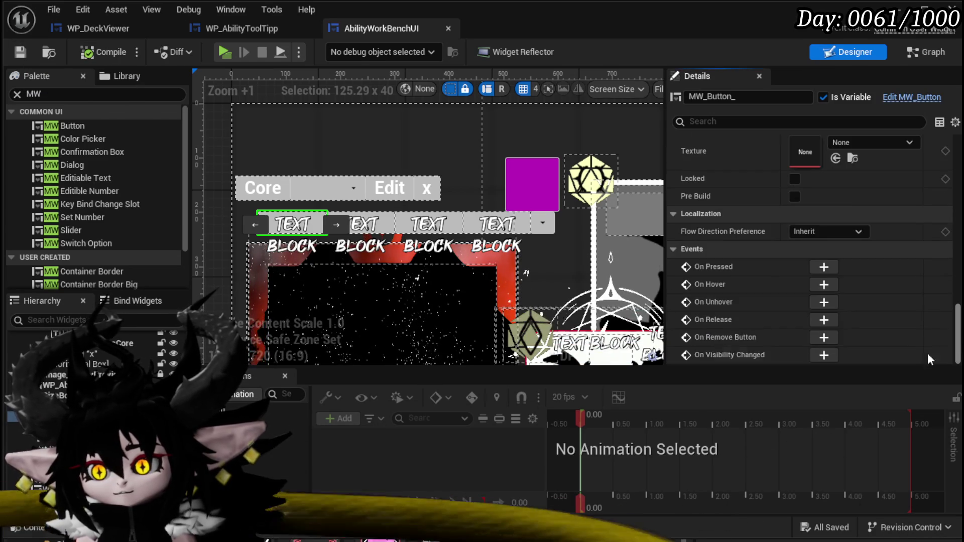
pyautogui.click(814, 268)
# Step: Move the new On Pressed (MW_Button_) node below the deck-viewer chain
pyautogui.scroll(-6, 722, 241)
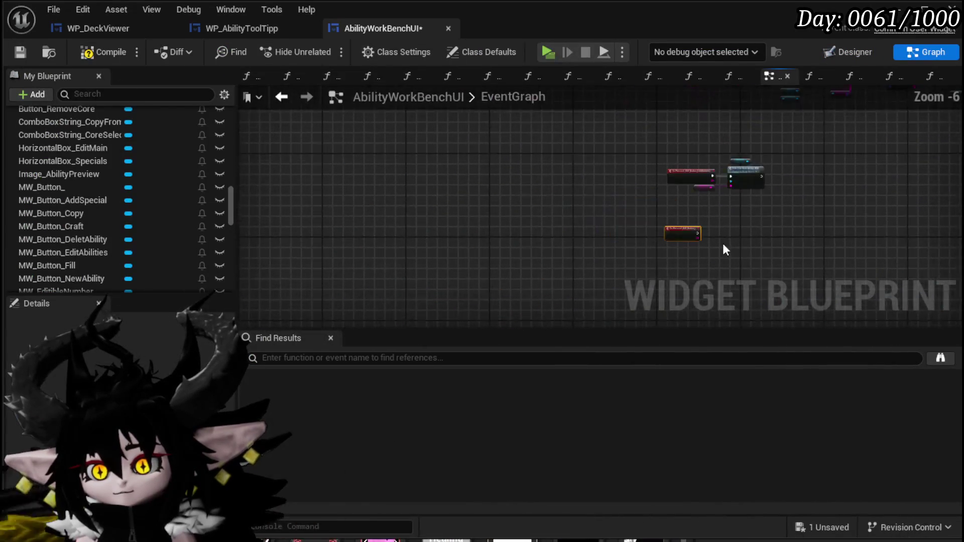
pyautogui.scroll(-3, 436, 262)
pyautogui.moveTo(428, 263)
pyautogui.mouseDown()
pyautogui.moveTo(839, 190)
pyautogui.moveTo(722, 88)
pyautogui.moveTo(827, 181)
pyautogui.moveTo(647, 199)
pyautogui.moveTo(661, 169)
pyautogui.moveTo(779, 215)
pyautogui.moveTo(394, 198)
pyautogui.moveTo(474, 172)
pyautogui.moveTo(439, 123)
pyautogui.moveTo(631, 44)
pyautogui.moveTo(506, 183)
pyautogui.moveTo(773, 274)
pyautogui.moveTo(586, 307)
pyautogui.moveTo(677, 291)
pyautogui.moveTo(594, 293)
pyautogui.mouseUp()
pyautogui.scroll(3, 778, 215)
pyautogui.scroll(7, 631, 44)
pyautogui.scroll(-3, 506, 183)
pyautogui.scroll(-2, 653, 251)
pyautogui.moveTo(782, 289); pyautogui.dragTo(417, 210)
pyautogui.scroll(2, 416, 210)
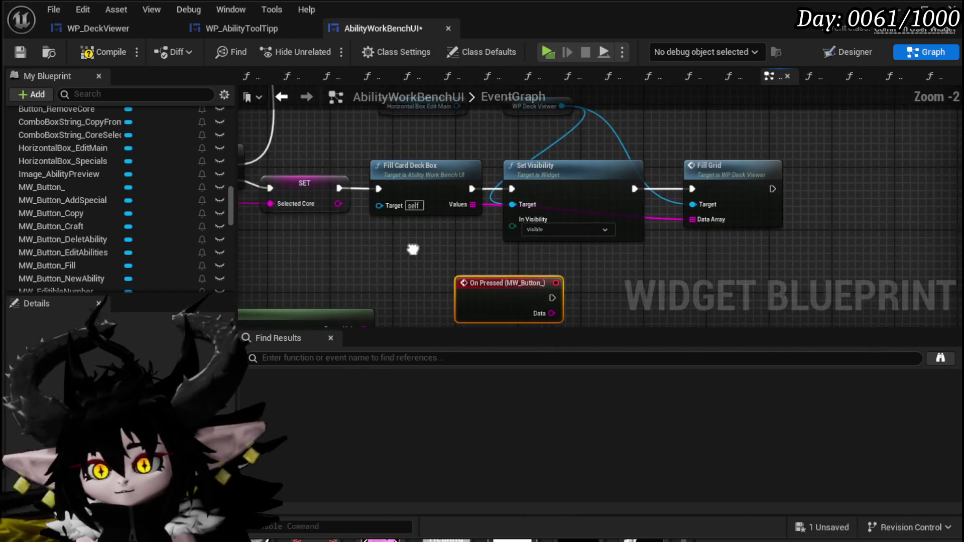
pyautogui.moveTo(413, 248); pyautogui.dragTo(348, 276)
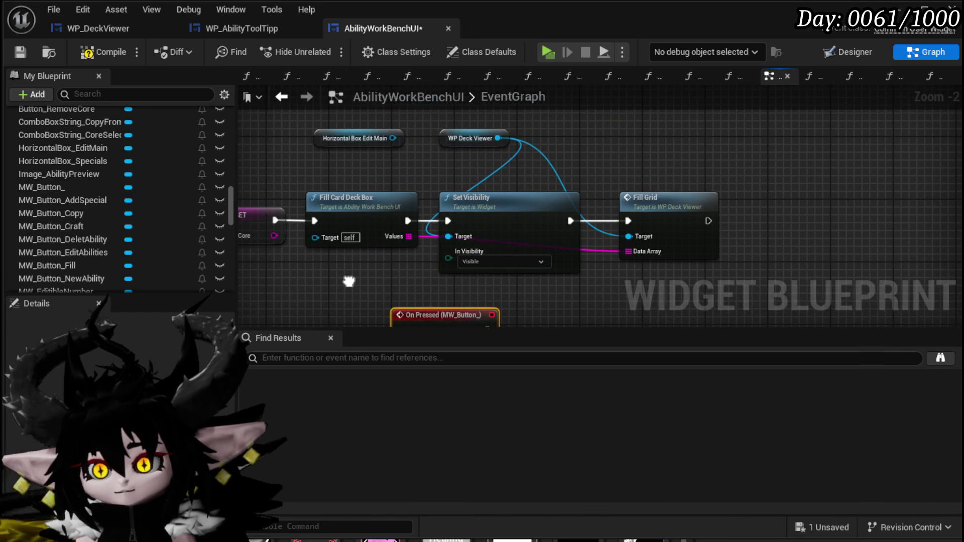
# Step: Paste copies of Set Visibility and Fill Grid, wire On Pressed to them, and open FillCardDeckBox
pyautogui.moveTo(737, 276); pyautogui.dragTo(586, 242)
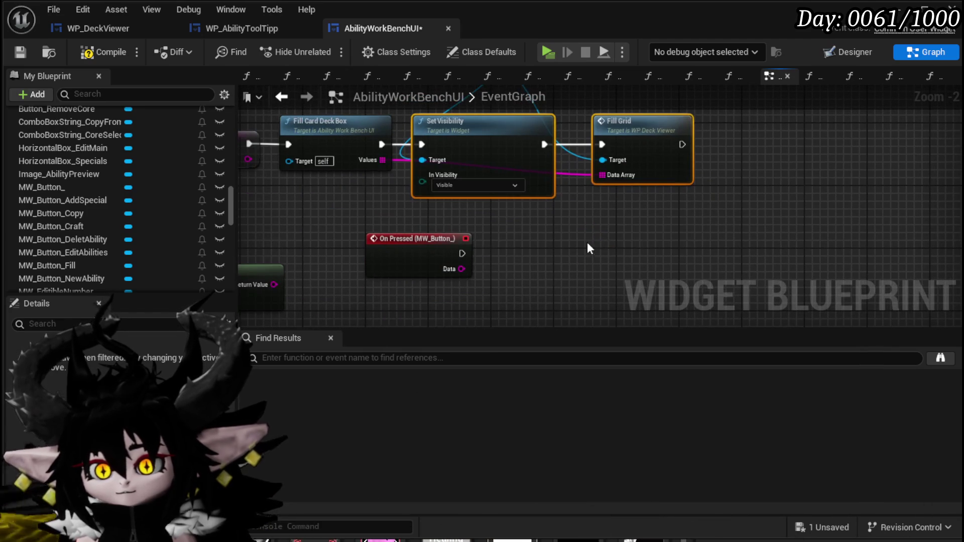
pyautogui.hotkey('ctrl', 'v')
pyautogui.click(442, 257)
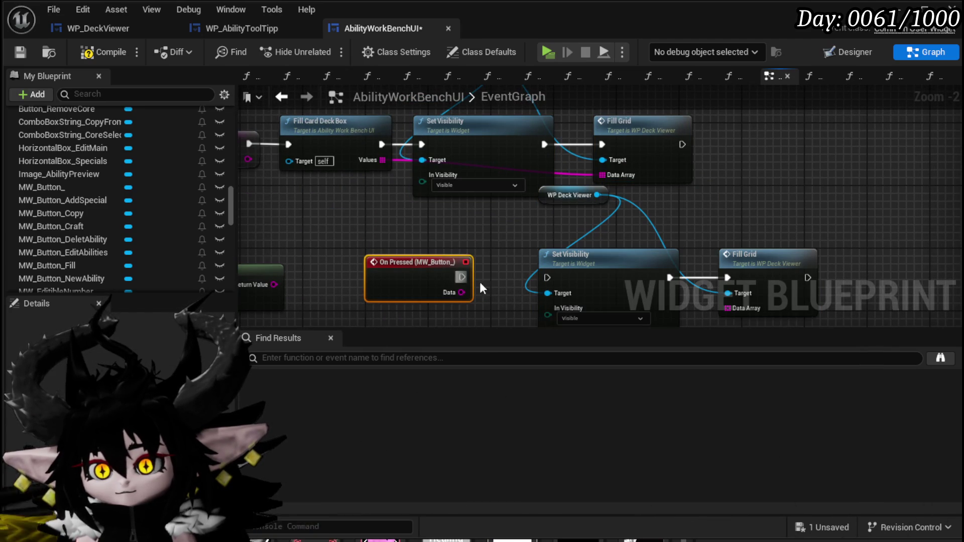
pyautogui.moveTo(404, 235); pyautogui.dragTo(472, 250)
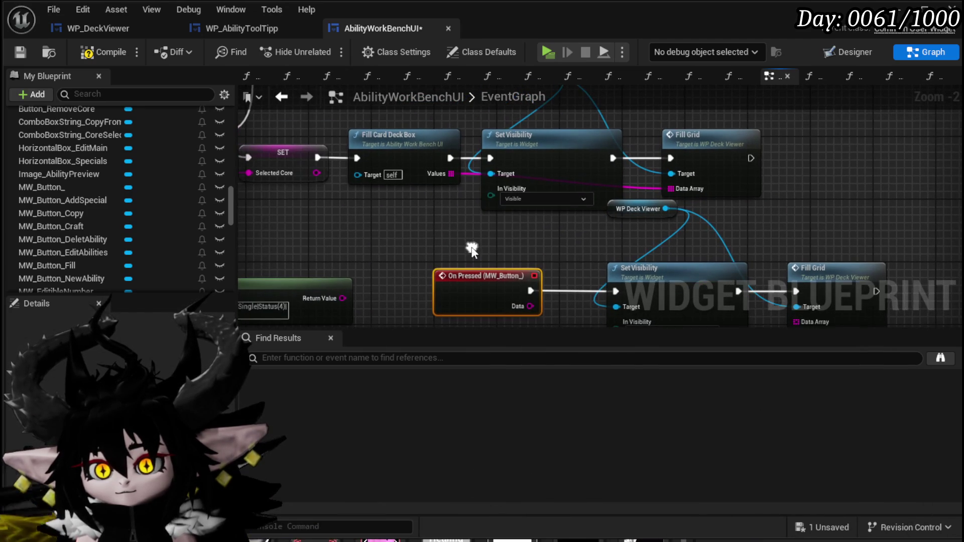
pyautogui.doubleClick(442, 189)
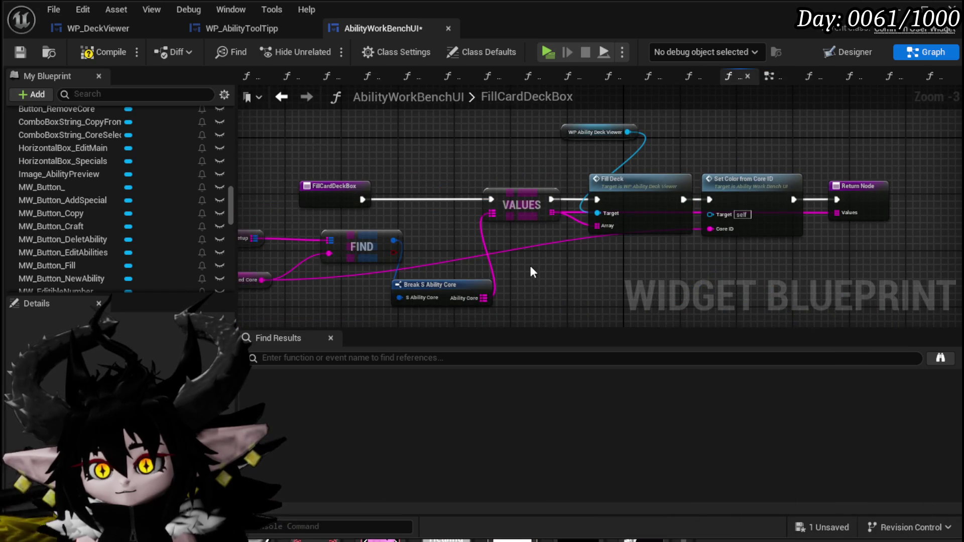
# Step: Look over the FillCardDeckBox function's nodes and save the blueprint
pyautogui.moveTo(531, 268)
pyautogui.mouseDown()
pyautogui.moveTo(609, 254)
pyautogui.moveTo(451, 259)
pyautogui.mouseUp()
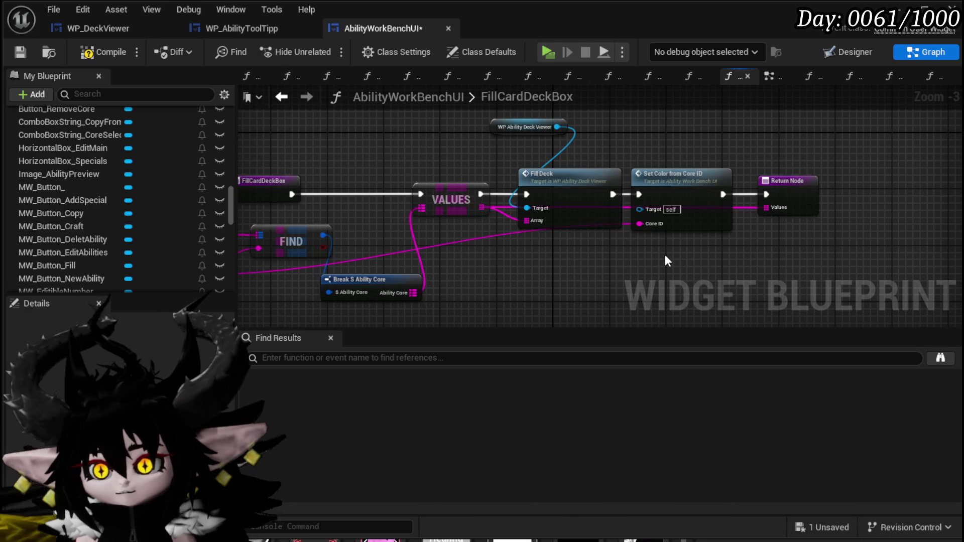
pyautogui.click(675, 176)
pyautogui.moveTo(527, 254); pyautogui.dragTo(648, 240)
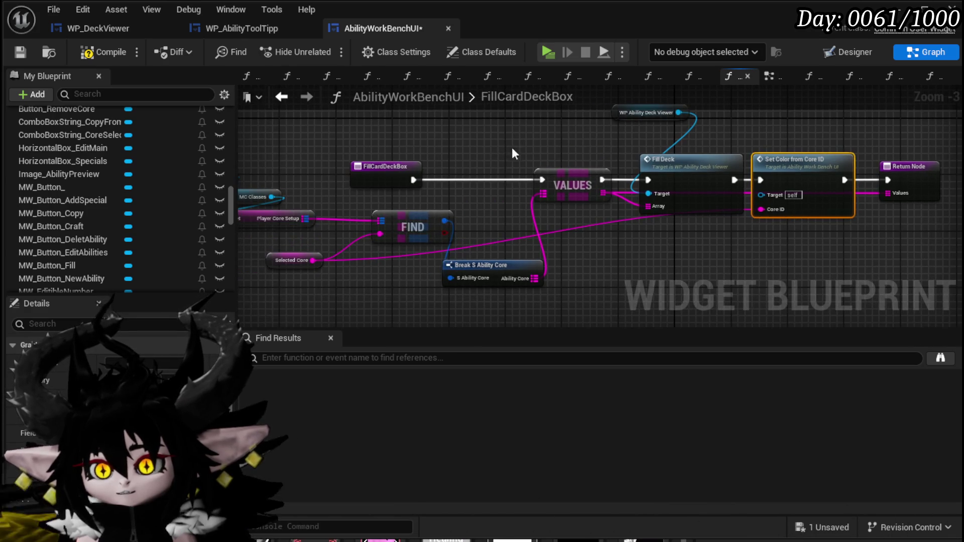
pyautogui.moveTo(485, 223)
pyautogui.mouseDown()
pyautogui.moveTo(534, 200)
pyautogui.moveTo(567, 209)
pyautogui.mouseUp()
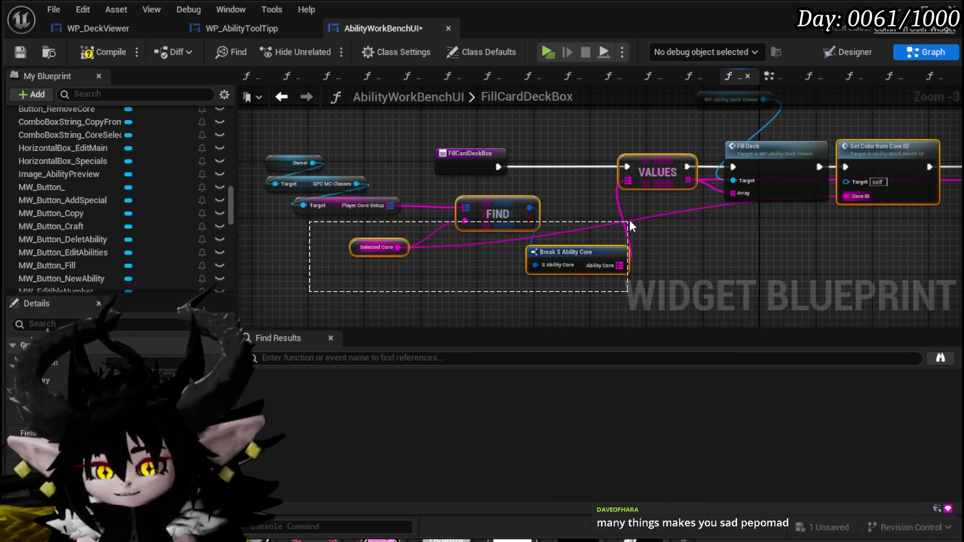
pyautogui.moveTo(698, 255); pyautogui.dragTo(533, 278)
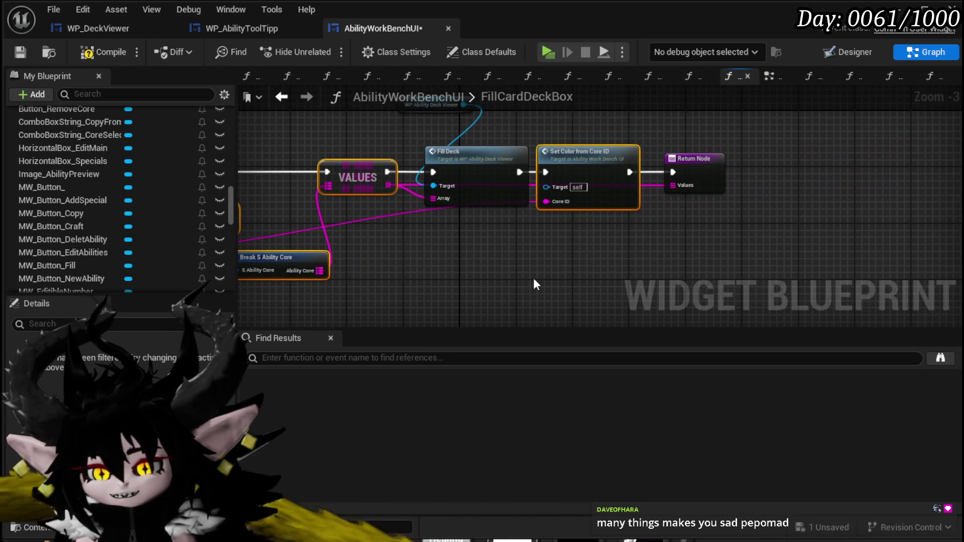
pyautogui.click(20, 52)
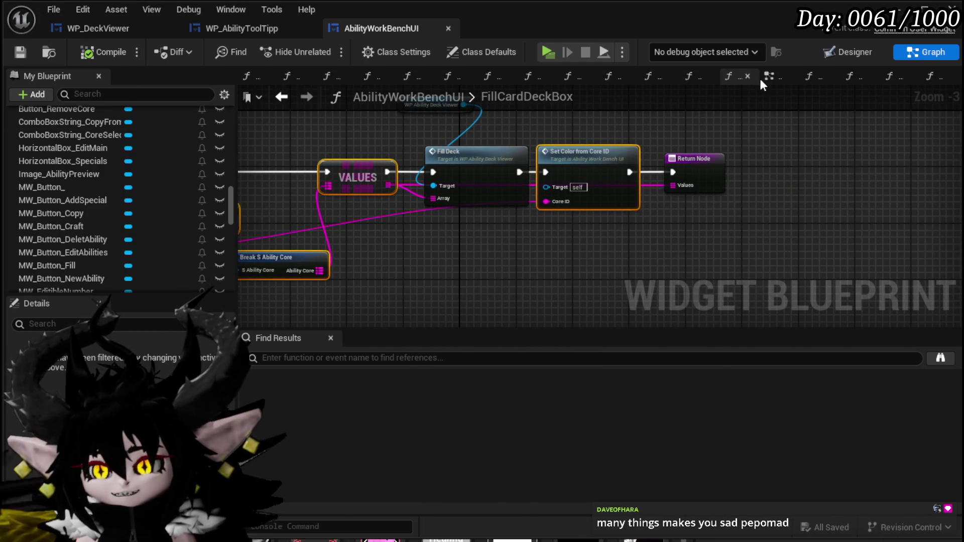
# Step: Copy FIND, VALUES, Break S Ability Core and Set Color from Core ID from FillCardDeckBox, then return to EventGraph
pyautogui.click(761, 80)
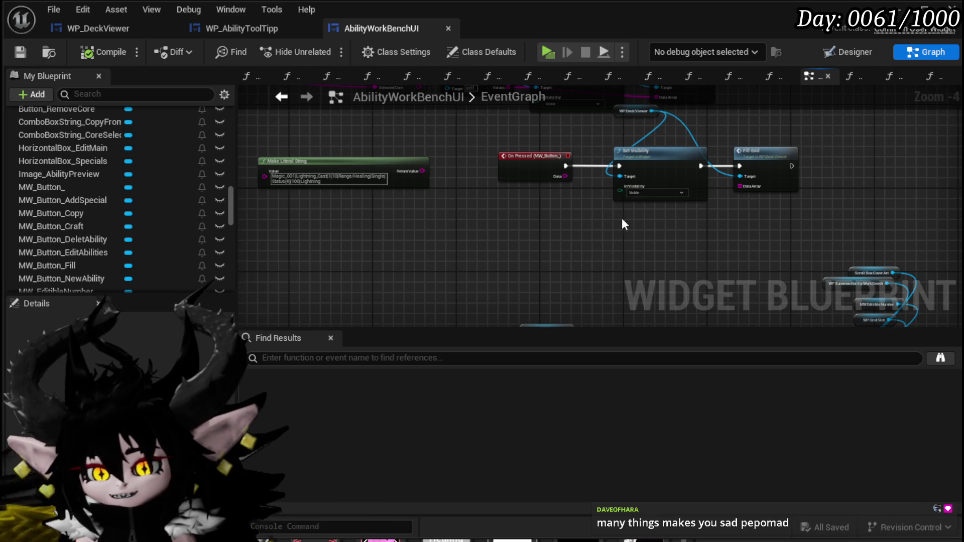
pyautogui.moveTo(622, 218)
pyautogui.mouseDown()
pyautogui.moveTo(547, 191)
pyautogui.moveTo(414, 227)
pyautogui.moveTo(499, 254)
pyautogui.moveTo(444, 178)
pyautogui.mouseUp()
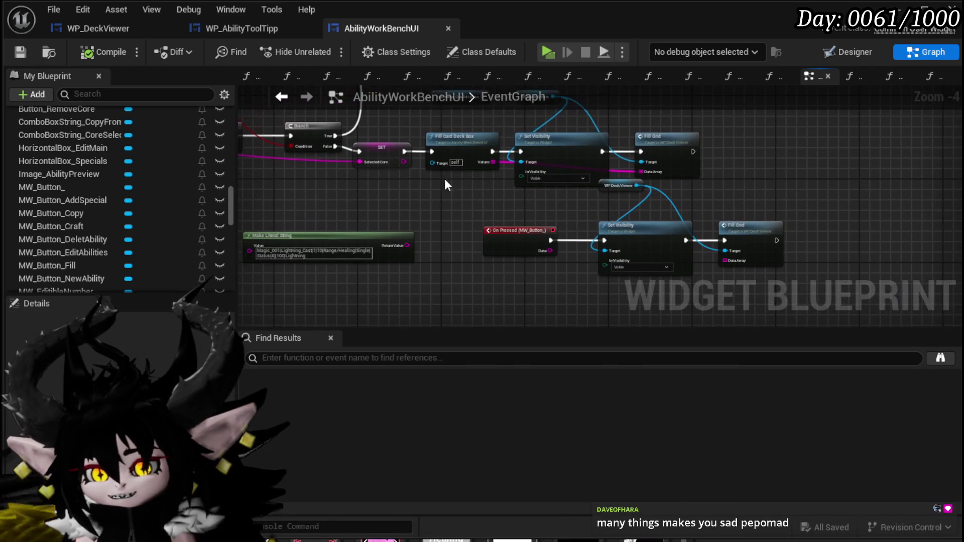
pyautogui.doubleClick(446, 147)
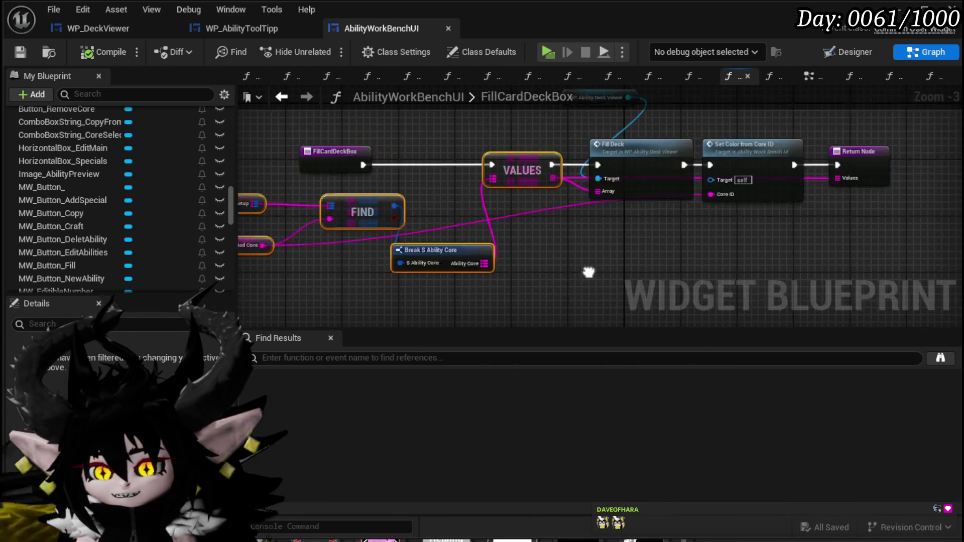
pyautogui.moveTo(593, 283)
pyautogui.mouseDown()
pyautogui.moveTo(664, 140)
pyautogui.moveTo(651, 144)
pyautogui.mouseUp()
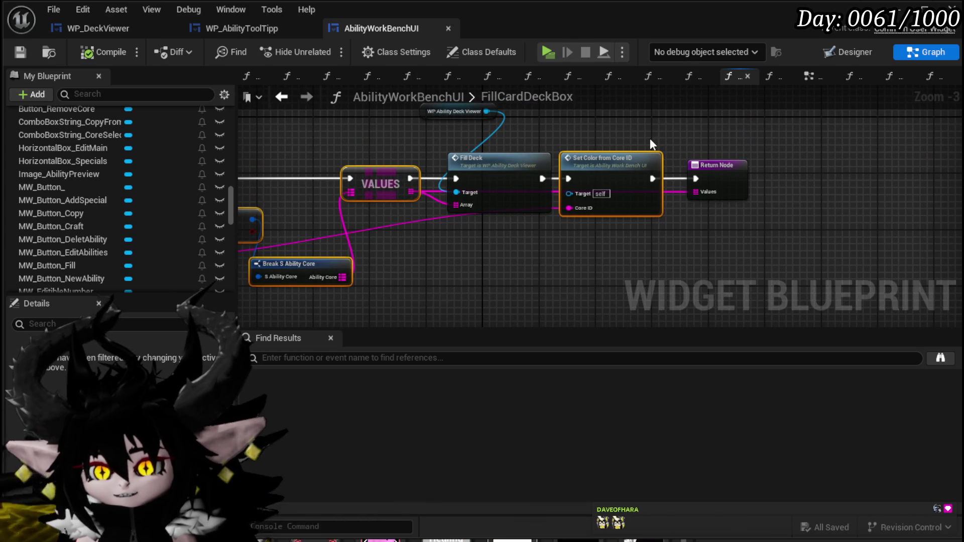
pyautogui.click(21, 52)
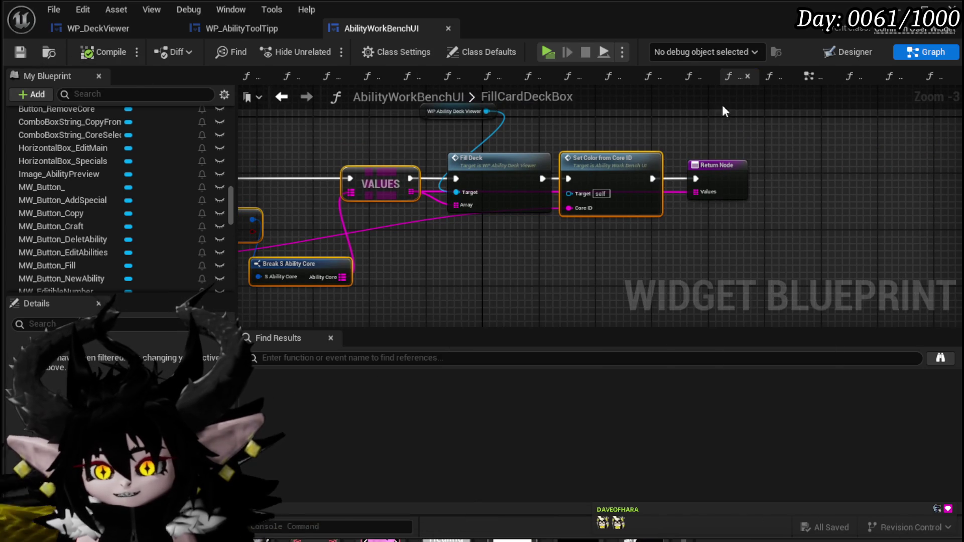
pyautogui.click(808, 76)
# Step: Paste the core lookup nodes, chain them after On Pressed, and wire VALUES into Fill Grid's Data Array
pyautogui.hotkey('ctrl', 'v')
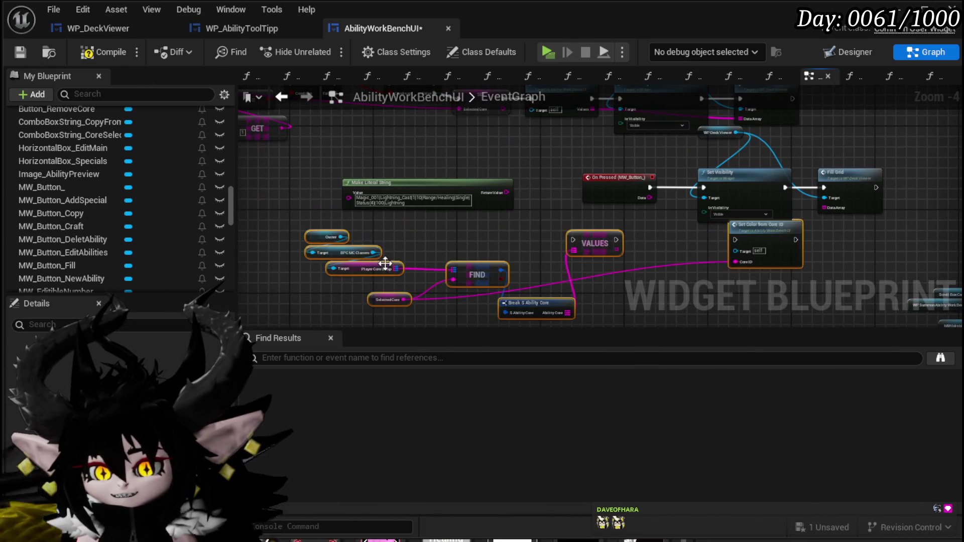
pyautogui.scroll(2, 365, 224)
pyautogui.moveTo(562, 223)
pyautogui.mouseDown()
pyautogui.moveTo(487, 246)
pyautogui.moveTo(404, 241)
pyautogui.moveTo(402, 232)
pyautogui.mouseUp()
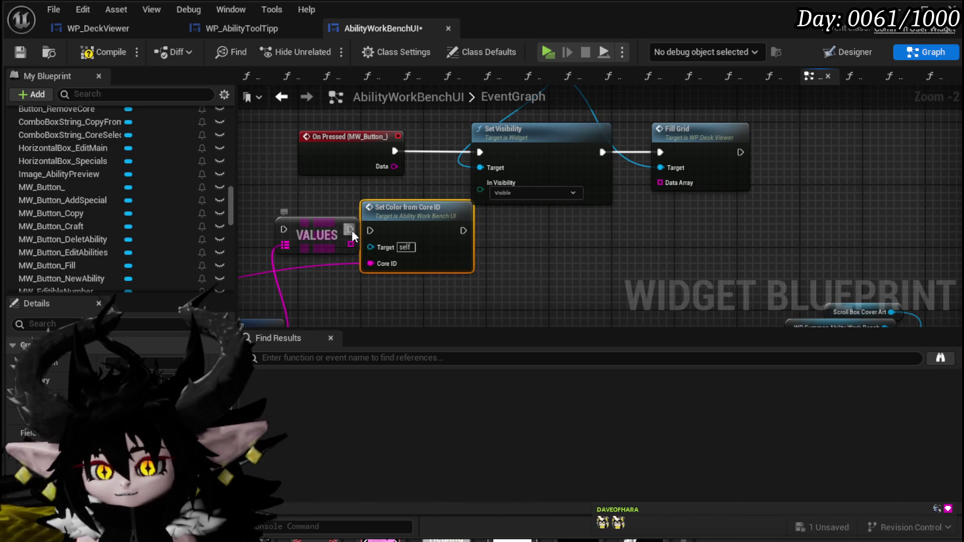
pyautogui.moveTo(476, 179); pyautogui.dragTo(331, 251)
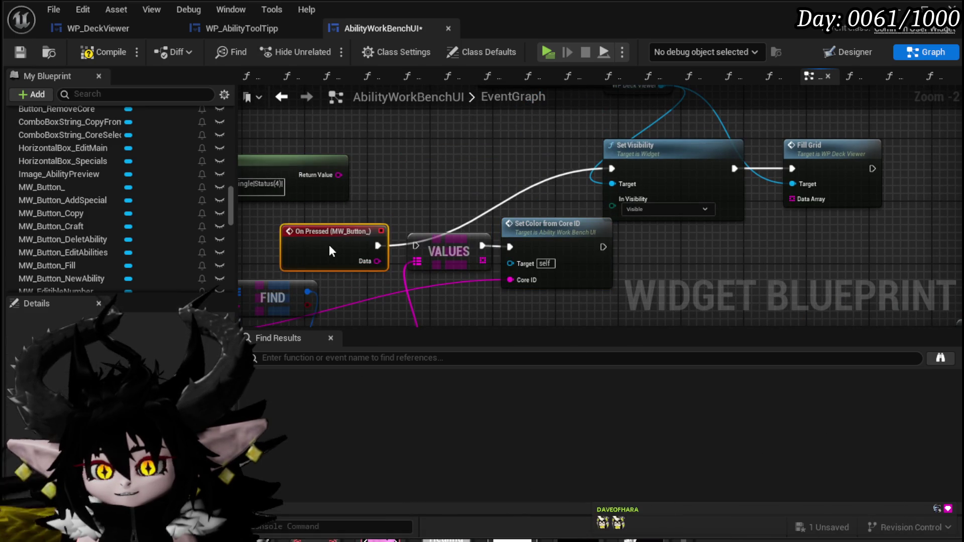
pyautogui.moveTo(618, 246); pyautogui.dragTo(440, 257)
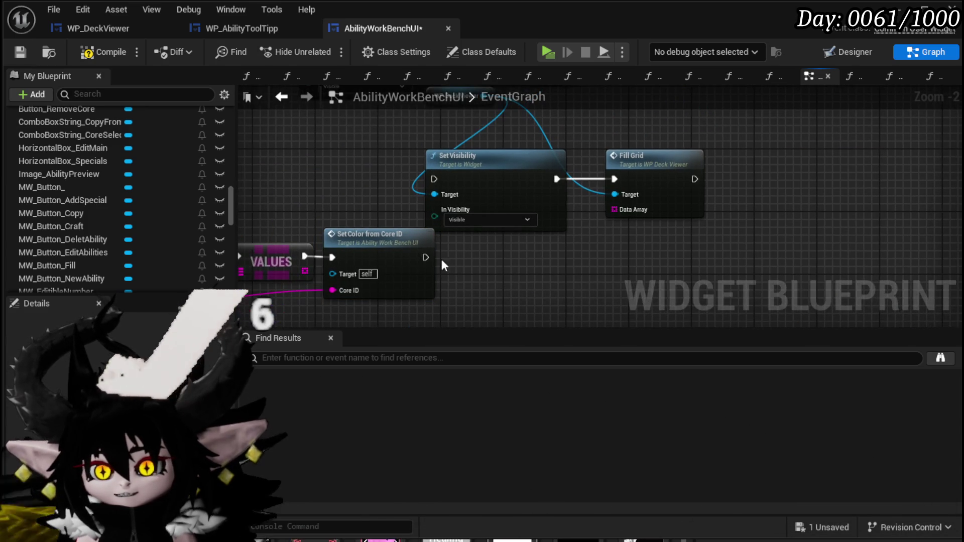
pyautogui.moveTo(653, 174)
pyautogui.mouseDown()
pyautogui.moveTo(697, 255)
pyautogui.moveTo(683, 253)
pyautogui.mouseUp()
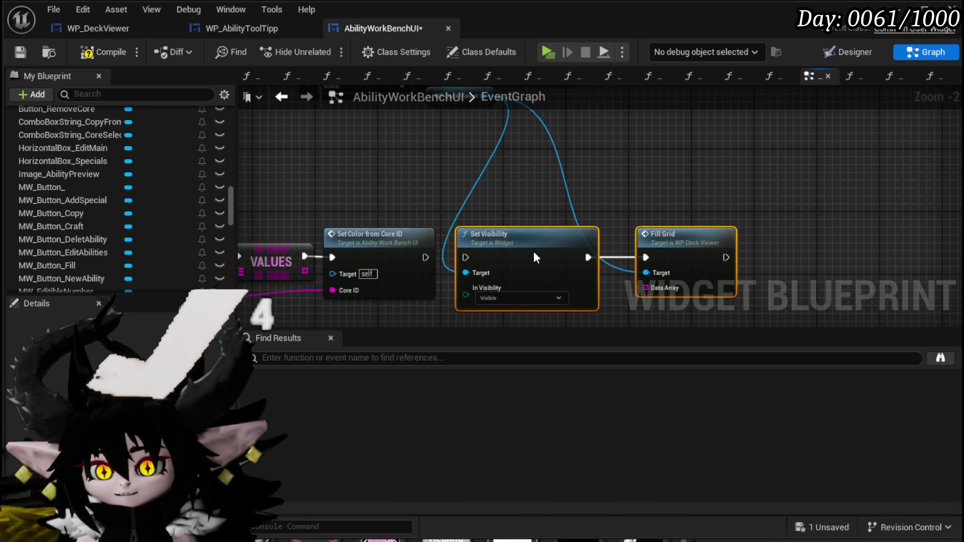
pyautogui.moveTo(461, 255)
pyautogui.mouseDown()
pyautogui.moveTo(427, 215)
pyautogui.moveTo(577, 275)
pyautogui.mouseUp()
pyautogui.moveTo(707, 263); pyautogui.dragTo(707, 263)
# Step: Move the WP Deck Viewer node closer to its targets, then compile and save
pyautogui.moveTo(491, 108); pyautogui.dragTo(529, 182)
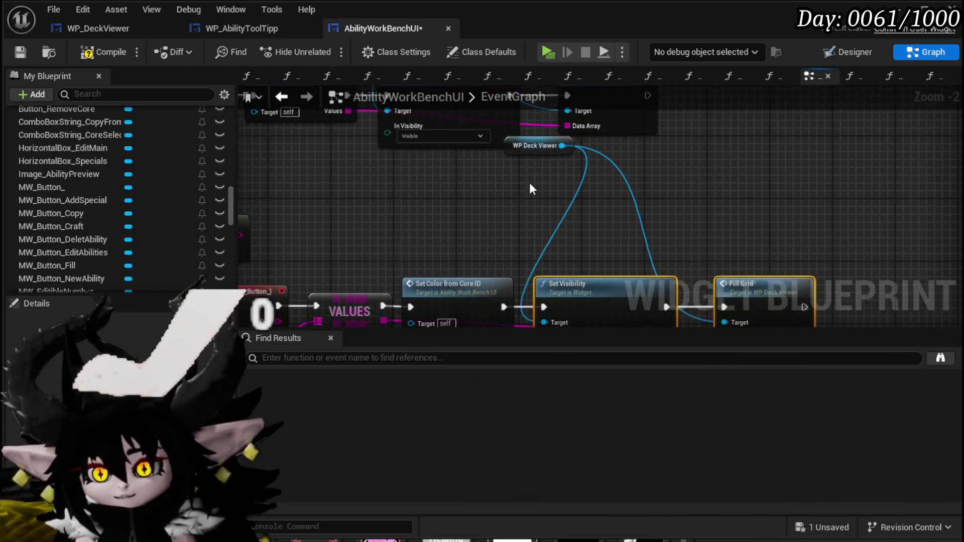
pyautogui.moveTo(481, 251); pyautogui.dragTo(457, 259)
pyautogui.click(608, 240)
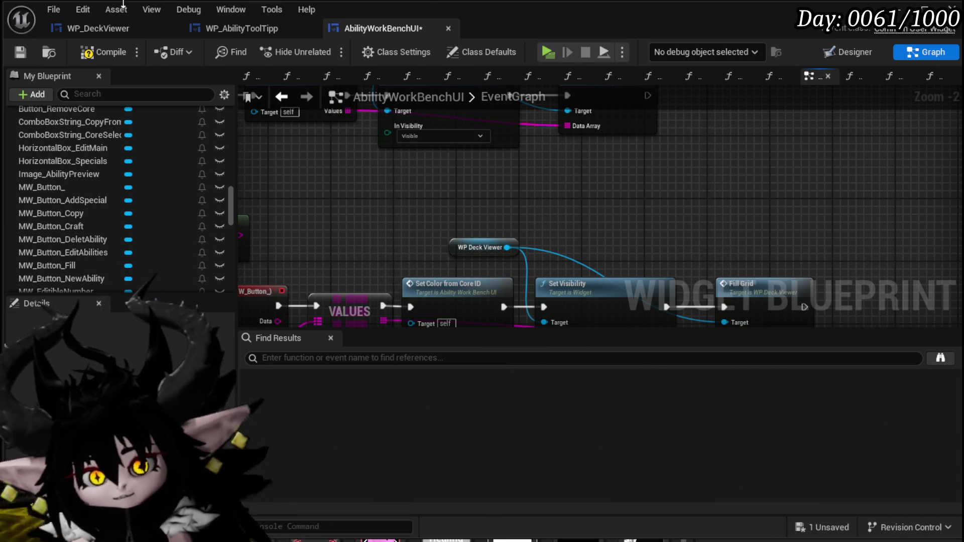
pyautogui.click(103, 52)
pyautogui.hotkey('ctrl', 's')
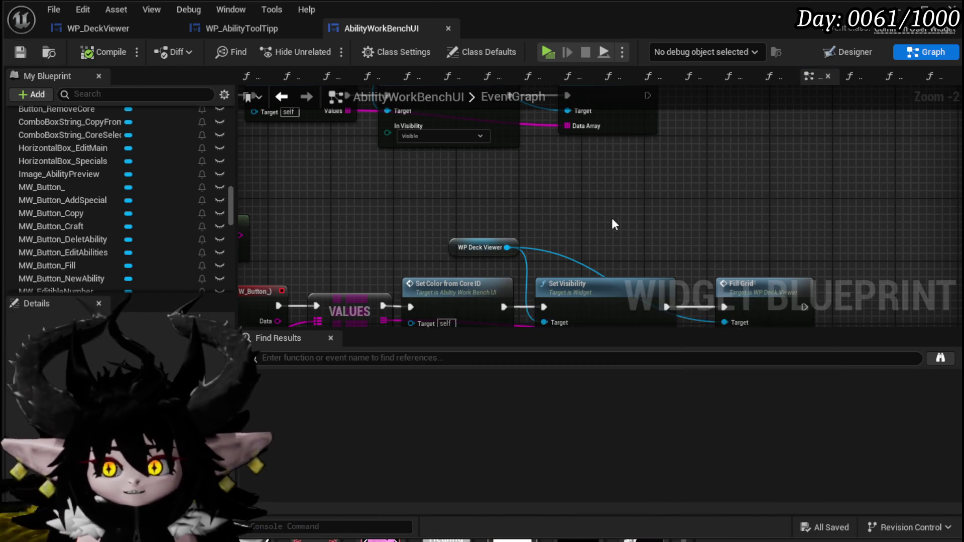
# Step: Tidy the FIND inputs and WP Deck Viewer placement and save the blueprint
pyautogui.moveTo(611, 218)
pyautogui.mouseDown()
pyautogui.moveTo(600, 167)
pyautogui.moveTo(638, 132)
pyautogui.moveTo(711, 134)
pyautogui.moveTo(693, 232)
pyautogui.moveTo(702, 232)
pyautogui.mouseUp()
pyautogui.moveTo(559, 131); pyautogui.dragTo(596, 126)
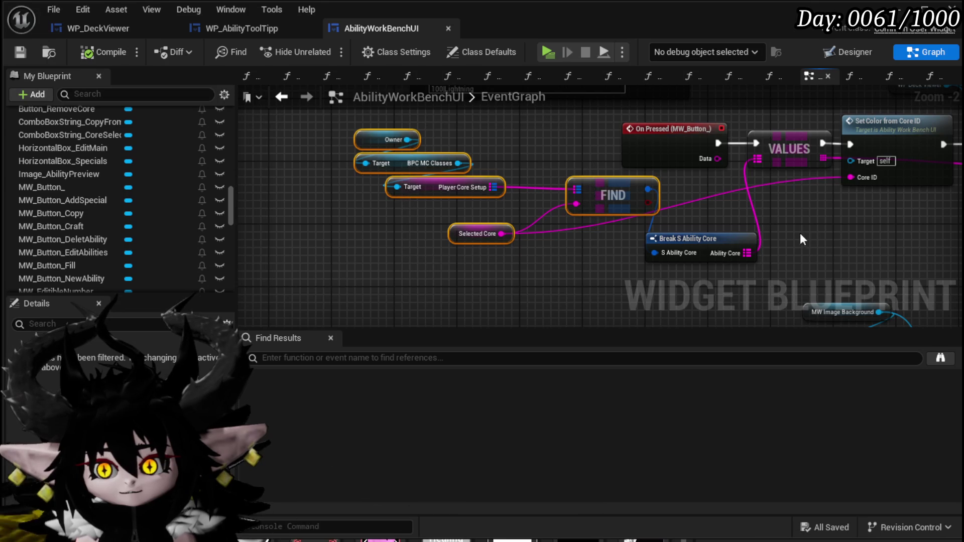
pyautogui.moveTo(801, 234); pyautogui.dragTo(545, 259)
pyautogui.click(20, 52)
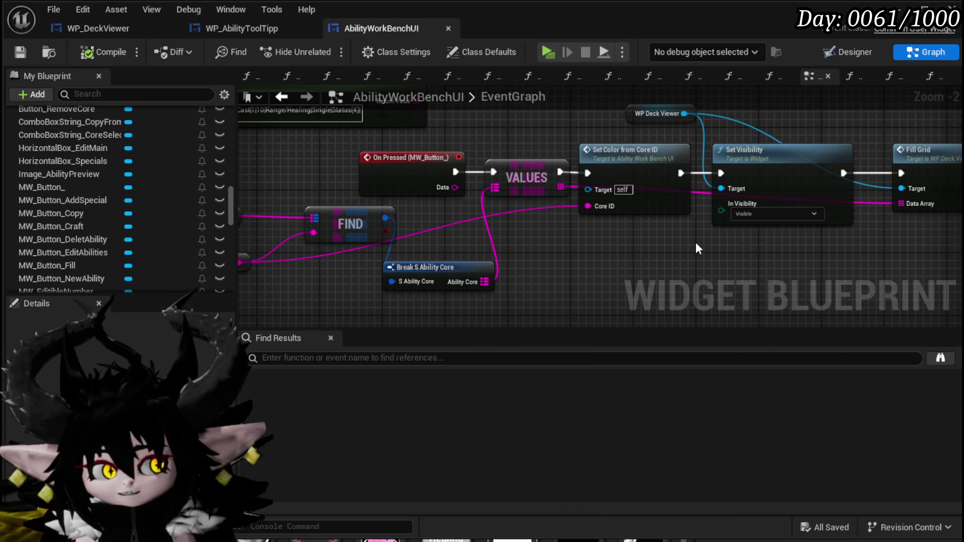
pyautogui.moveTo(696, 244)
pyautogui.mouseDown()
pyautogui.moveTo(500, 254)
pyautogui.moveTo(668, 251)
pyautogui.mouseUp()
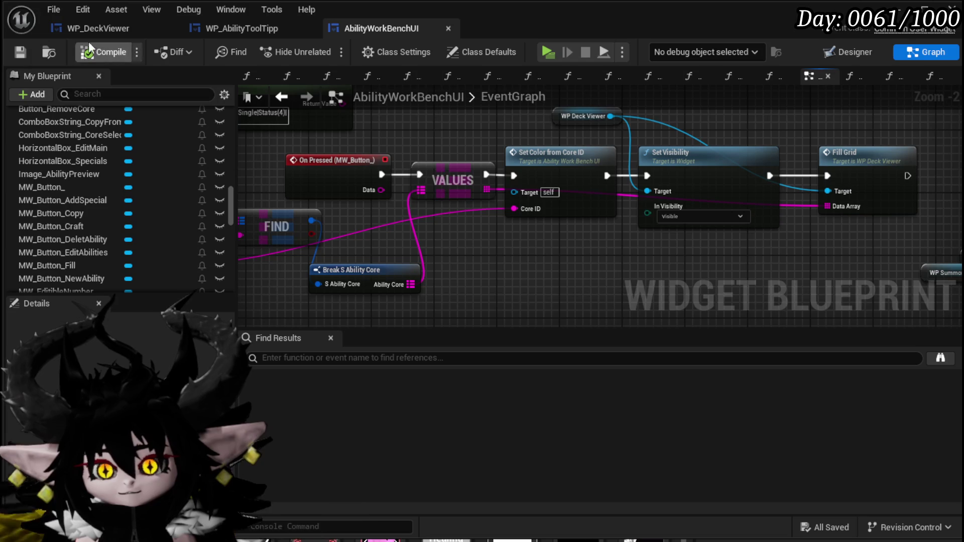
pyautogui.moveTo(582, 116); pyautogui.dragTo(493, 137)
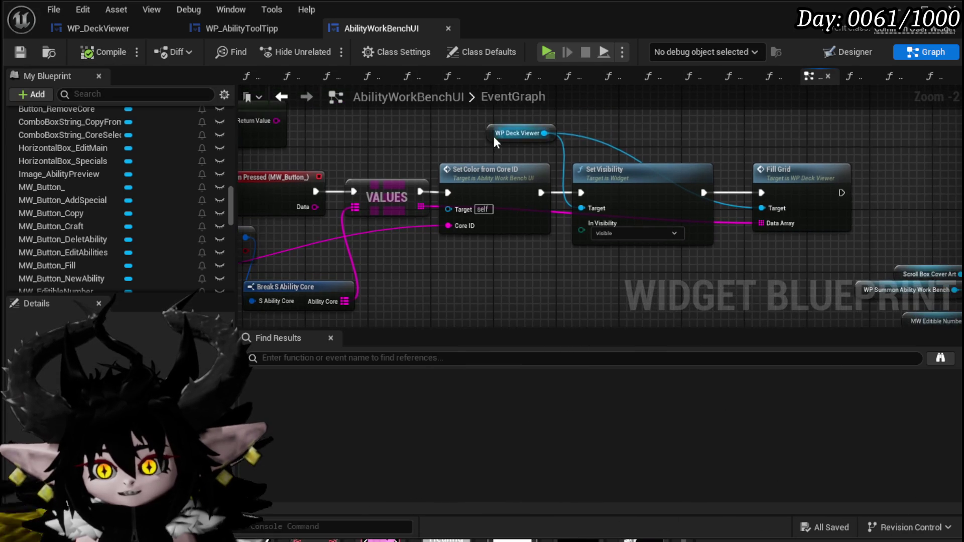
# Step: Save AbilityWorkBenchUI with Ctrl+S
pyautogui.hotkey('ctrl', 's')
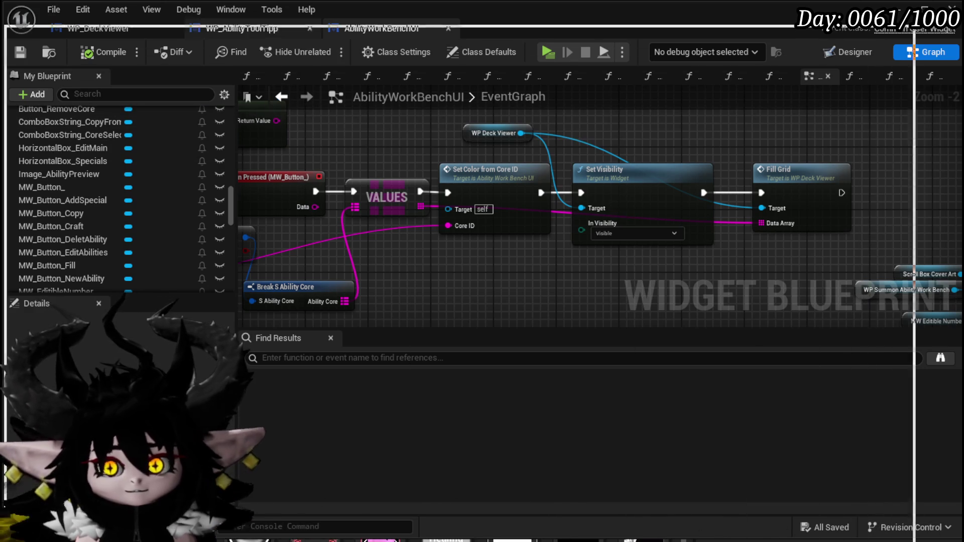
pyautogui.hotkey('alt', 'Tab')
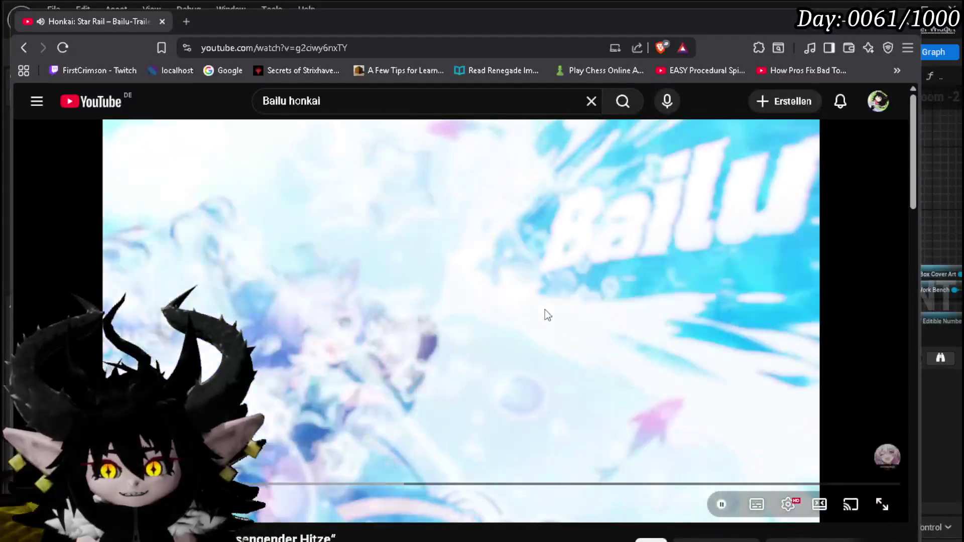
pyautogui.click(544, 310)
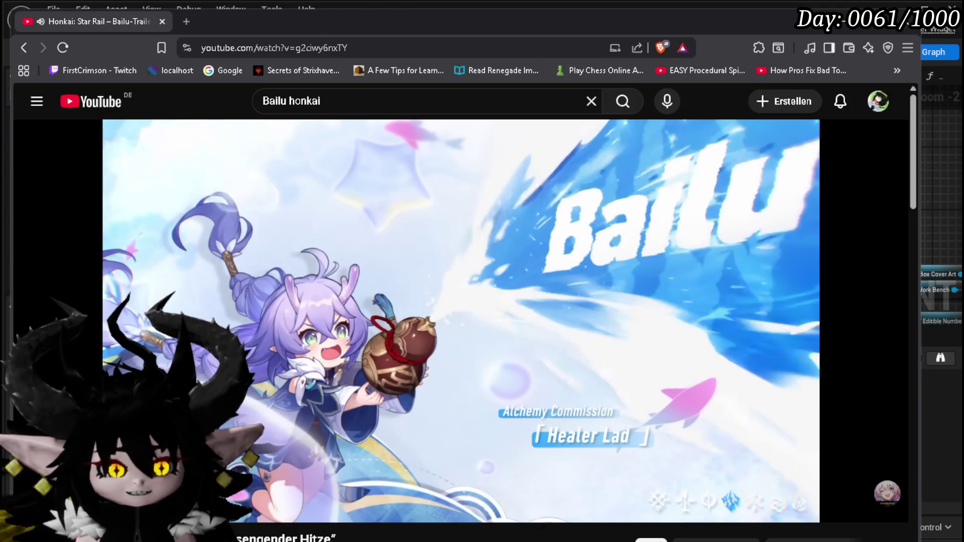
pyautogui.hotkey('alt', 'Tab')
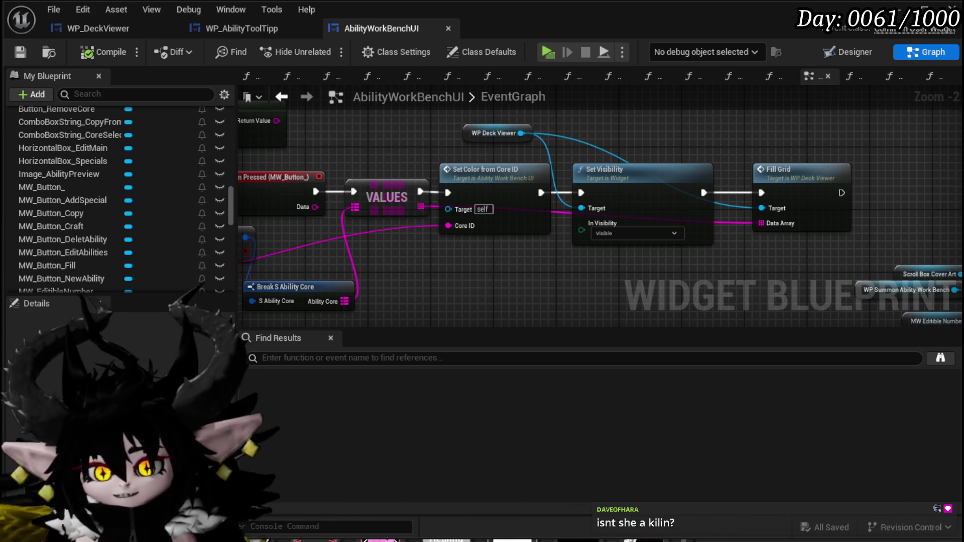
# Step: Select the On Pressed → Set Visibility → Fill Grid chain and move it slightly up
pyautogui.scroll(-2, 515, 232)
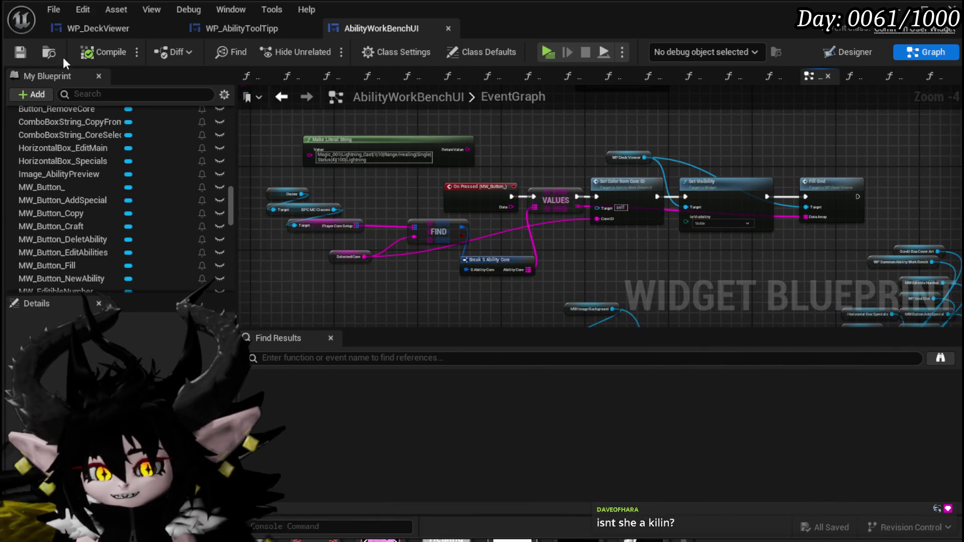
pyautogui.scroll(3, 386, 179)
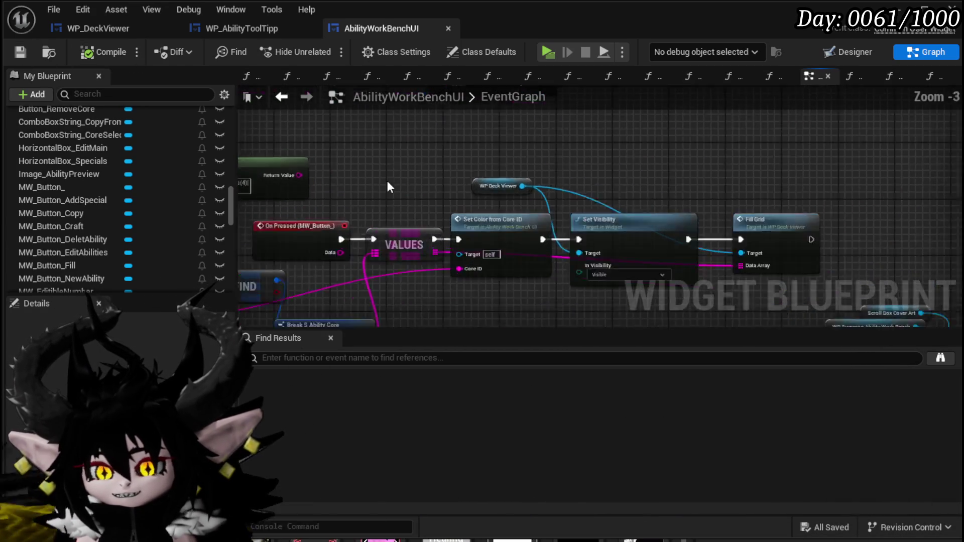
pyautogui.scroll(-2, 377, 269)
pyautogui.click(479, 170)
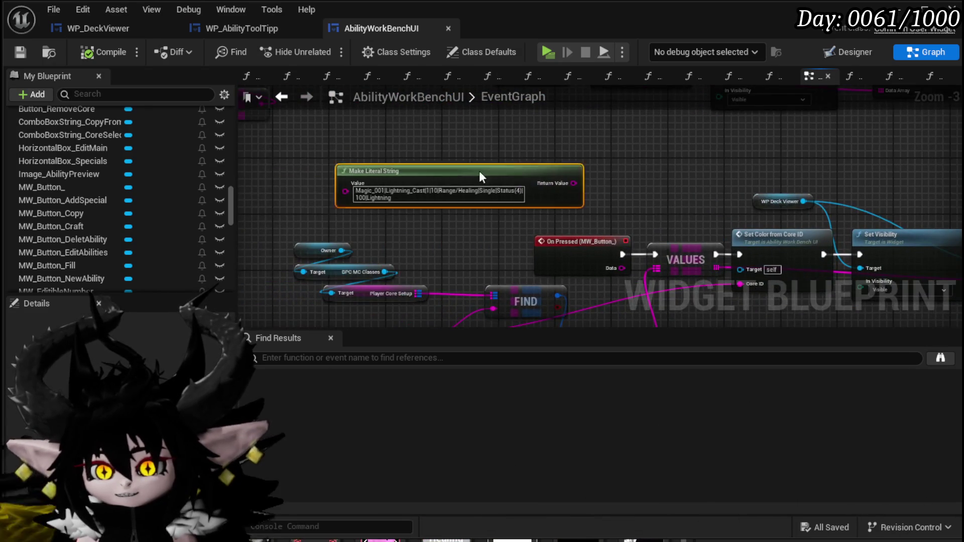
pyautogui.moveTo(621, 199); pyautogui.dragTo(519, 169)
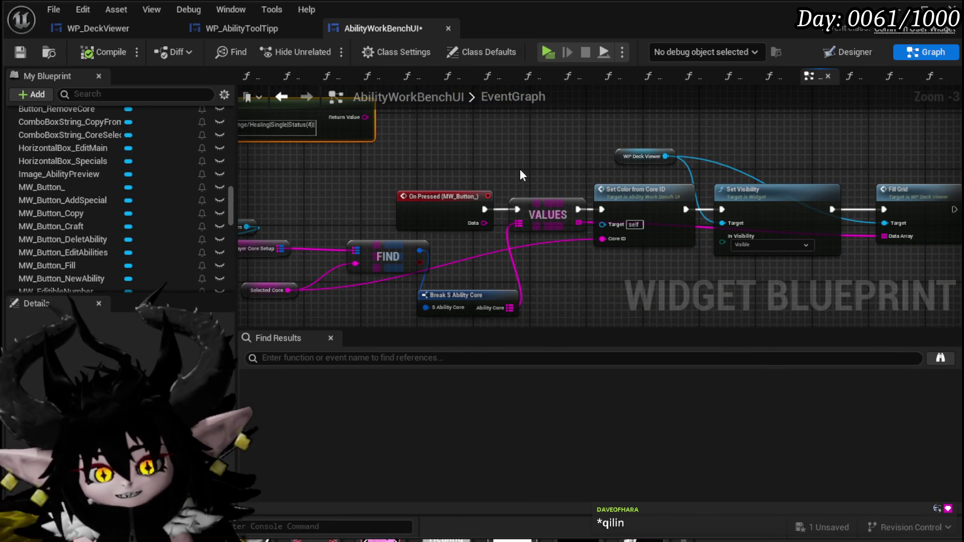
pyautogui.scroll(-2, 520, 170)
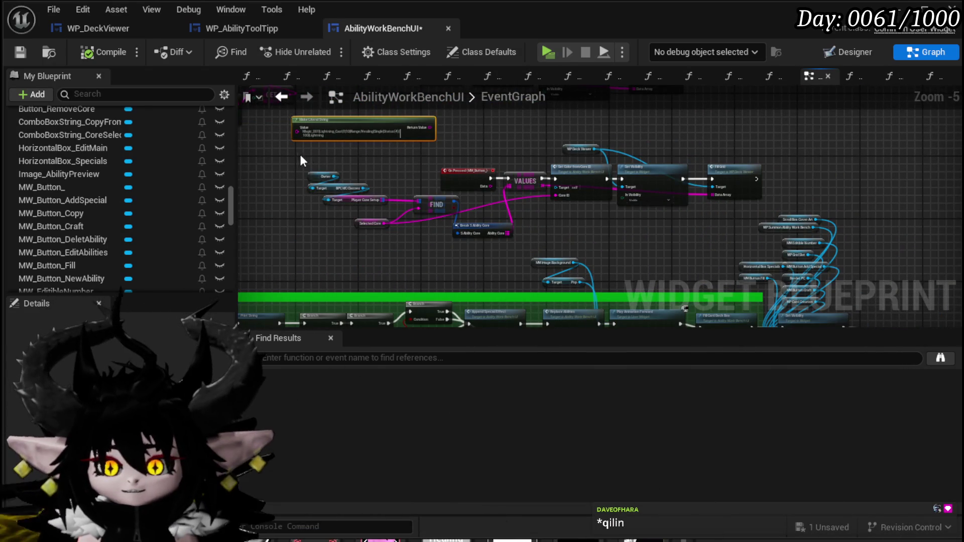
pyautogui.moveTo(301, 157); pyautogui.dragTo(622, 230)
pyautogui.moveTo(712, 237); pyautogui.dragTo(751, 239)
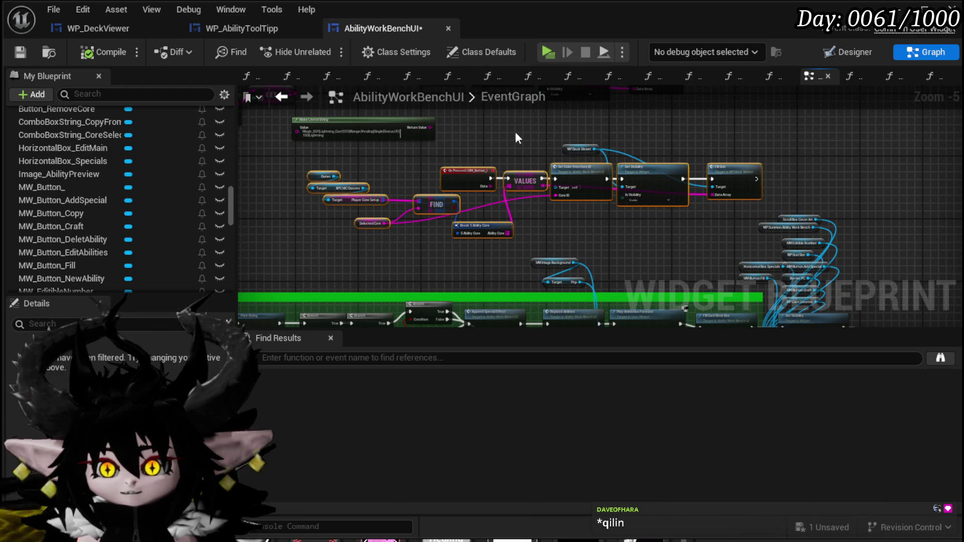
pyautogui.moveTo(485, 175)
pyautogui.mouseDown()
pyautogui.moveTo(486, 161)
pyautogui.moveTo(457, 151)
pyautogui.moveTo(462, 131)
pyautogui.moveTo(442, 189)
pyautogui.mouseUp()
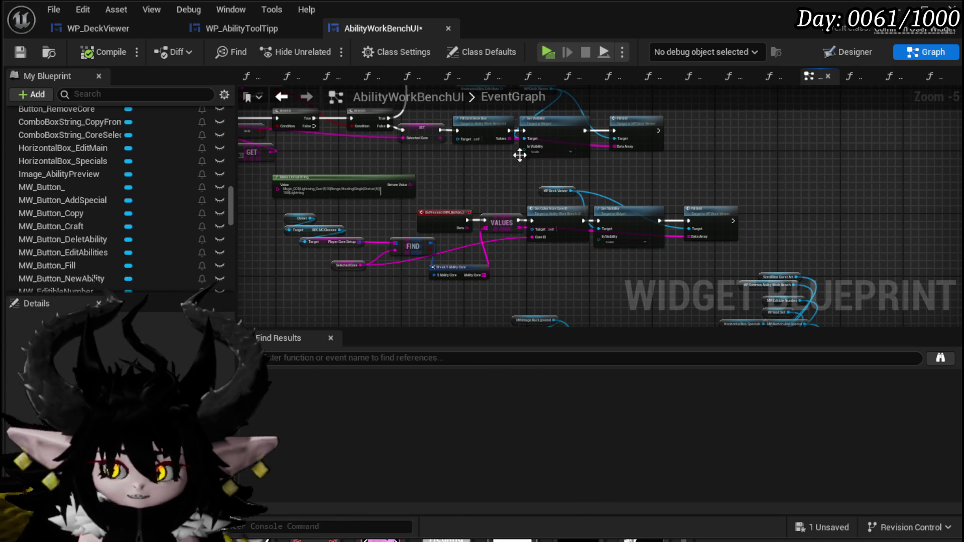
# Step: Save the blueprint and bring the green comment block into view
pyautogui.click(20, 52)
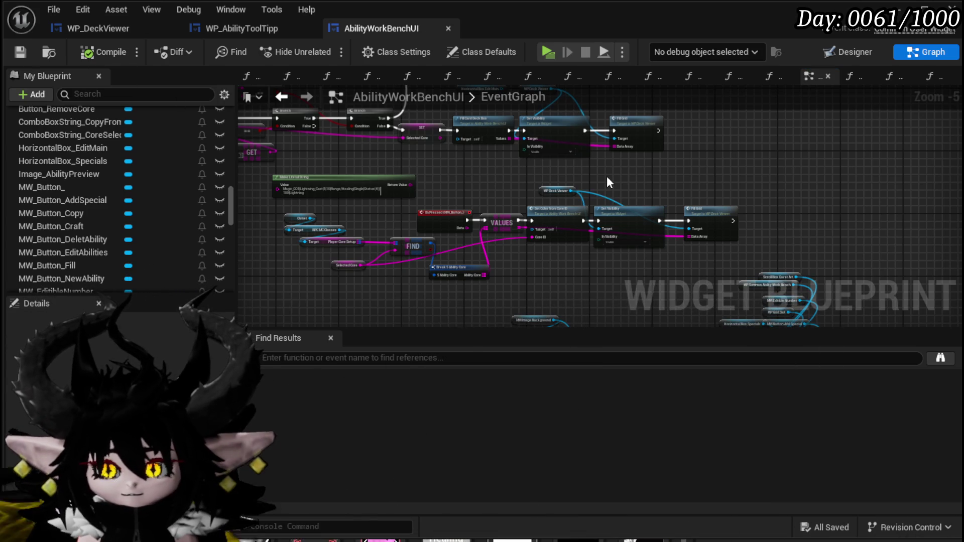
pyautogui.moveTo(615, 238); pyautogui.dragTo(574, 221)
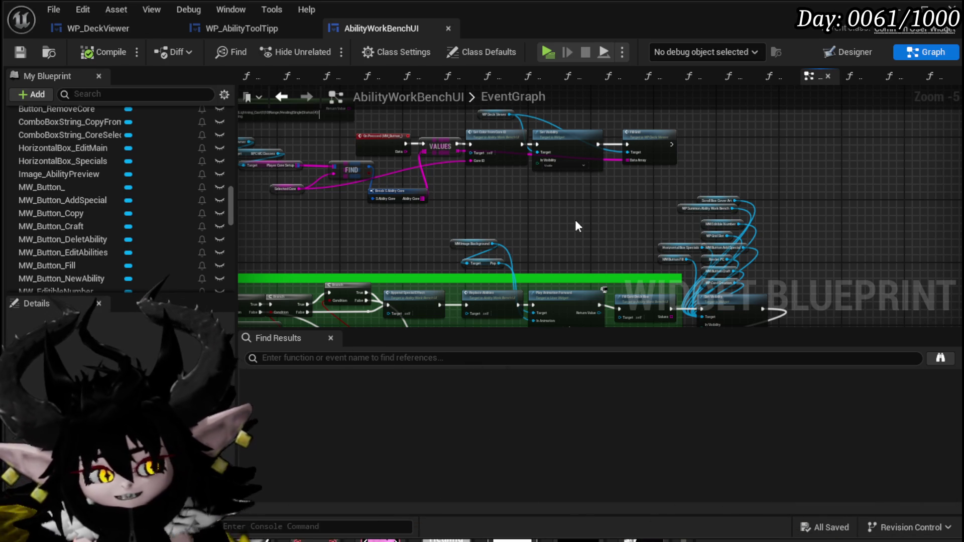
pyautogui.scroll(3, 549, 201)
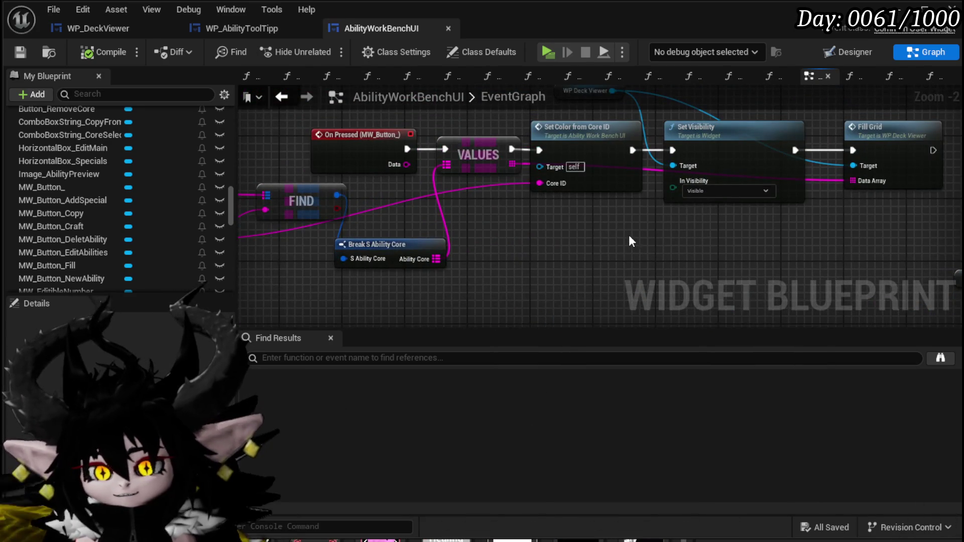
# Step: Place Break S Ability Core beside FIND, shift the Target and Player Core Setup nodes, and save
pyautogui.moveTo(630, 236); pyautogui.dragTo(700, 243)
pyautogui.click(24, 51)
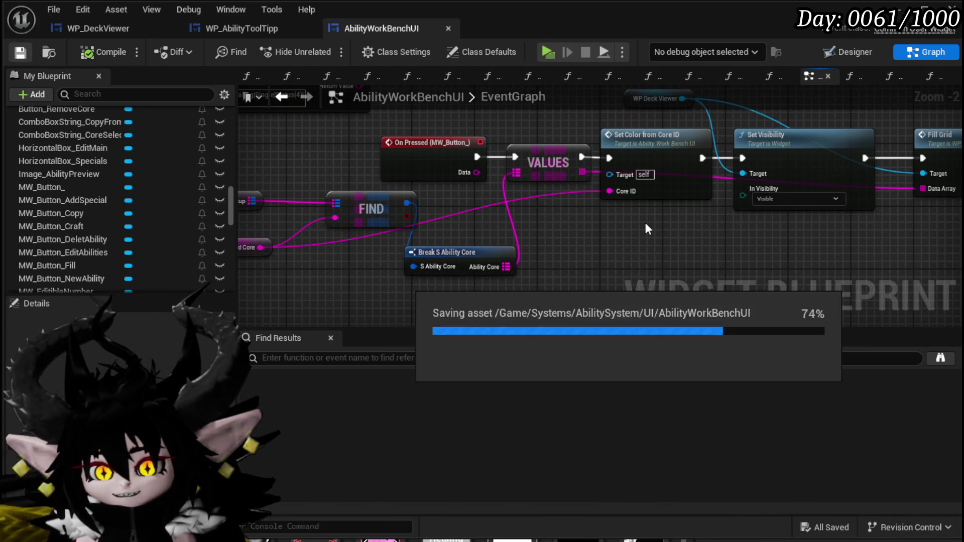
pyautogui.moveTo(457, 252)
pyautogui.mouseDown()
pyautogui.moveTo(469, 246)
pyautogui.moveTo(487, 194)
pyautogui.mouseUp()
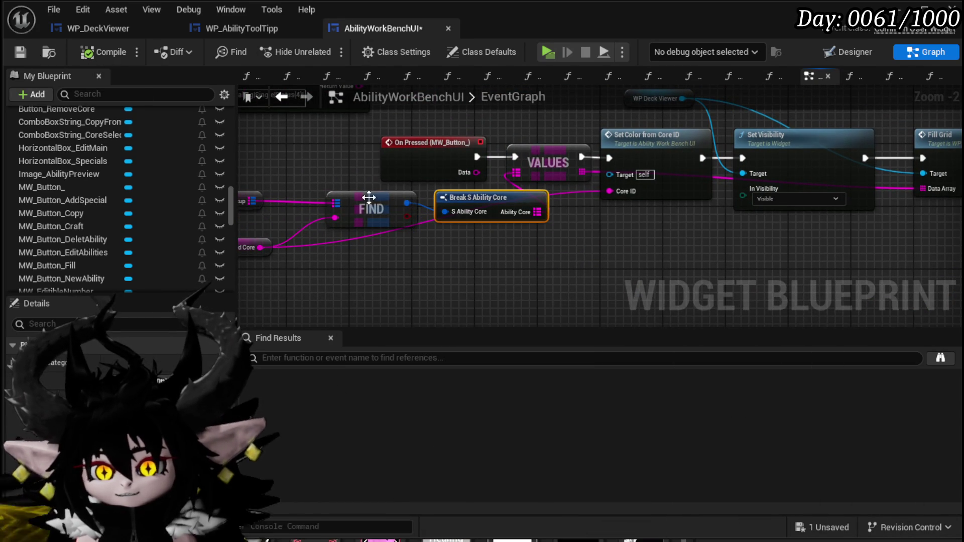
pyautogui.moveTo(368, 197); pyautogui.dragTo(368, 213)
pyautogui.moveTo(224, 259); pyautogui.dragTo(430, 259)
pyautogui.moveTo(294, 216); pyautogui.dragTo(385, 162)
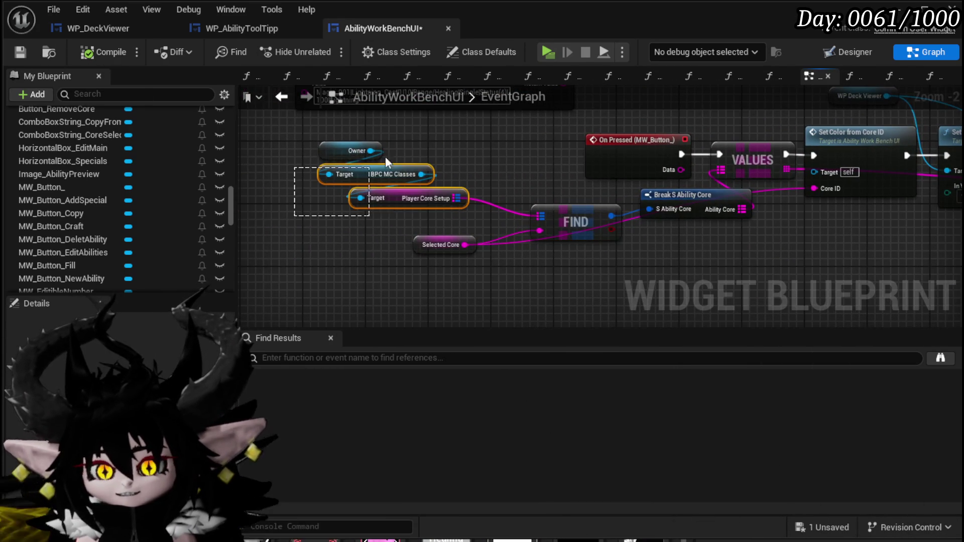
pyautogui.moveTo(394, 196); pyautogui.dragTo(406, 213)
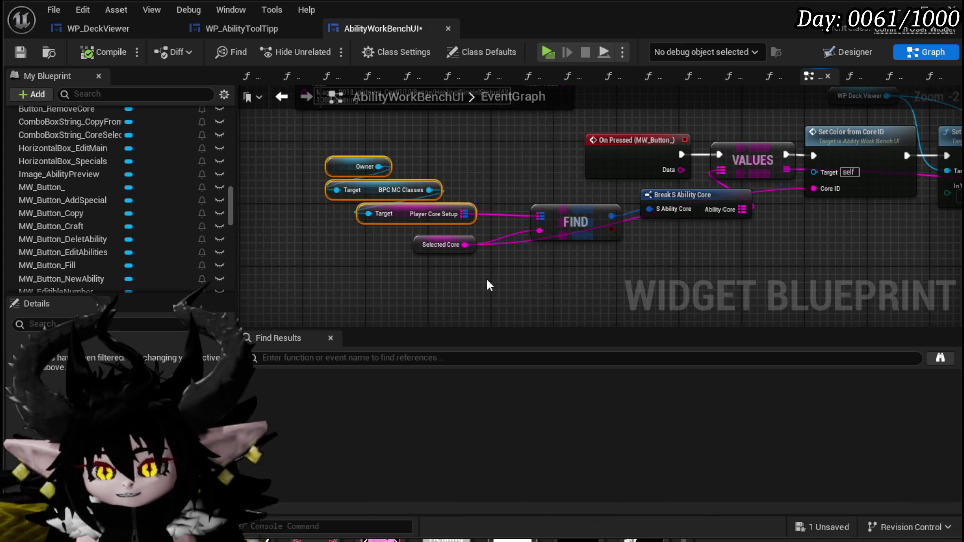
pyautogui.moveTo(452, 285)
pyautogui.mouseDown()
pyautogui.moveTo(249, 295)
pyautogui.moveTo(377, 259)
pyautogui.mouseUp()
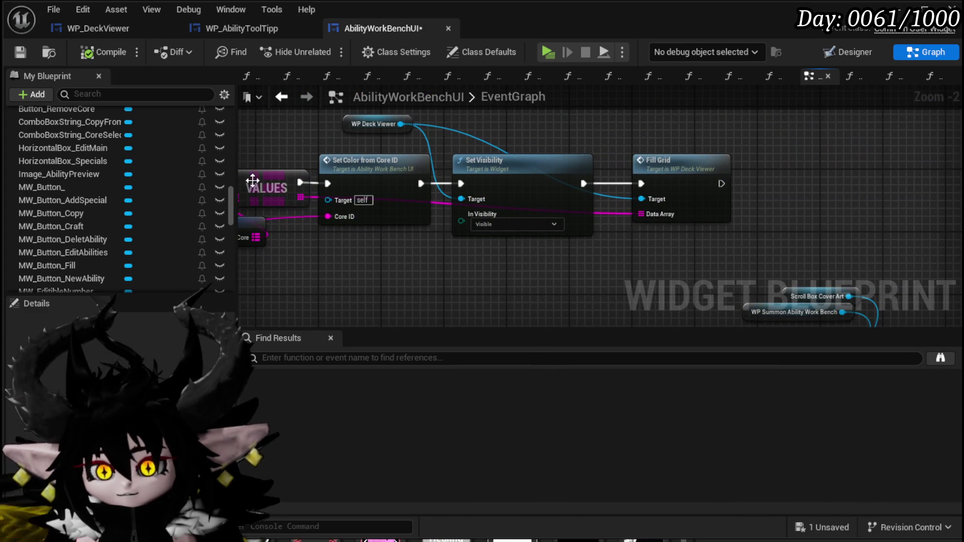
pyautogui.click(20, 51)
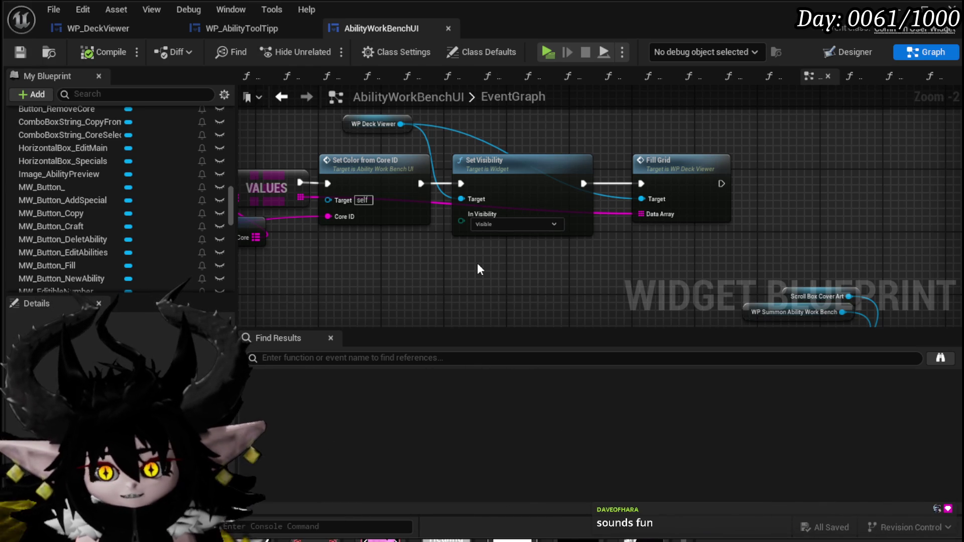
# Step: Adjust the graph view and save AbilityWorkBenchUI again
pyautogui.moveTo(634, 126); pyautogui.dragTo(608, 155)
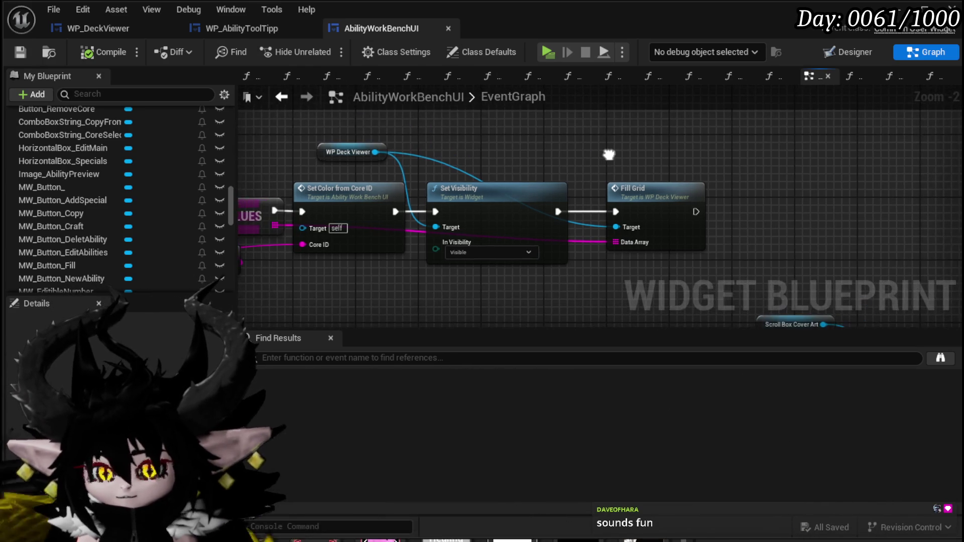
pyautogui.hotkey('ctrl', 's')
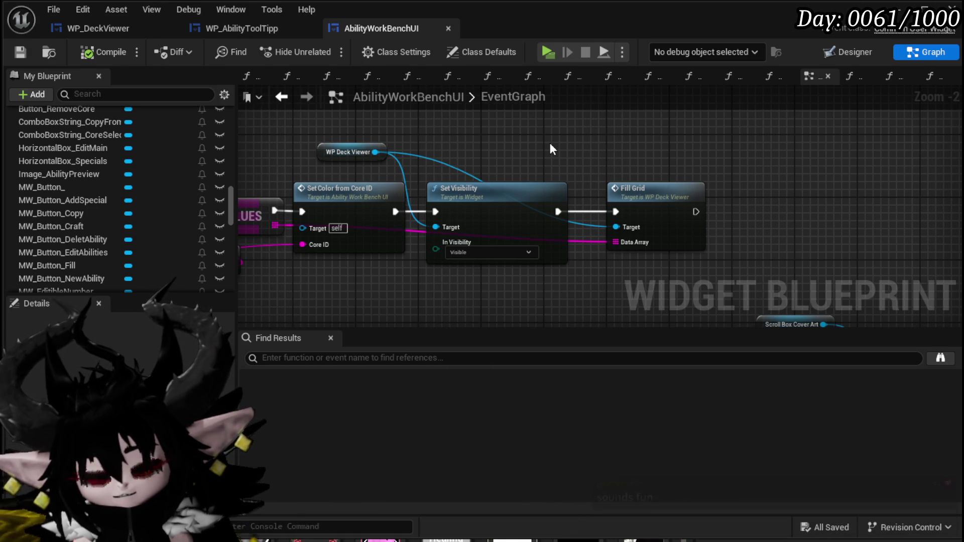
pyautogui.scroll(-2, 551, 145)
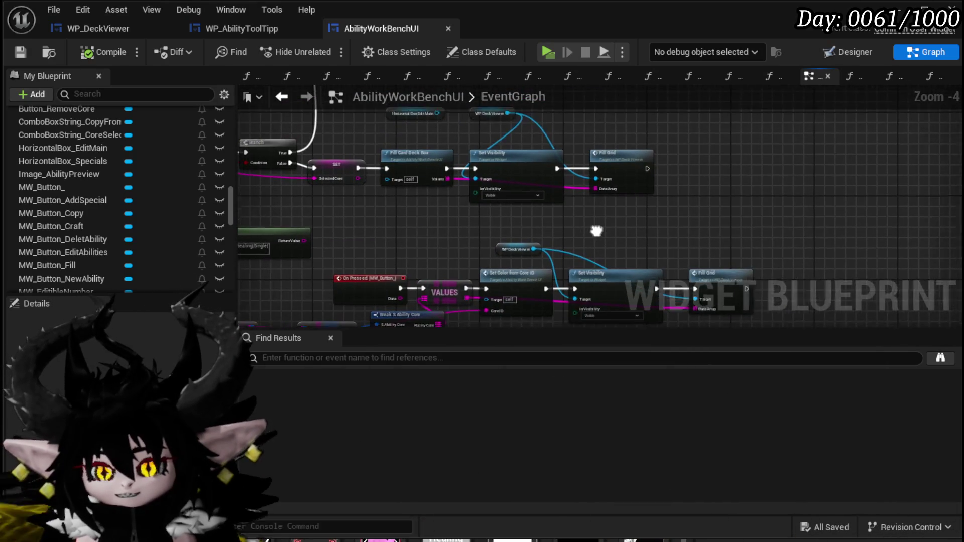
pyautogui.moveTo(447, 217)
pyautogui.mouseDown()
pyautogui.moveTo(532, 153)
pyautogui.moveTo(473, 217)
pyautogui.mouseUp()
pyautogui.click(20, 52)
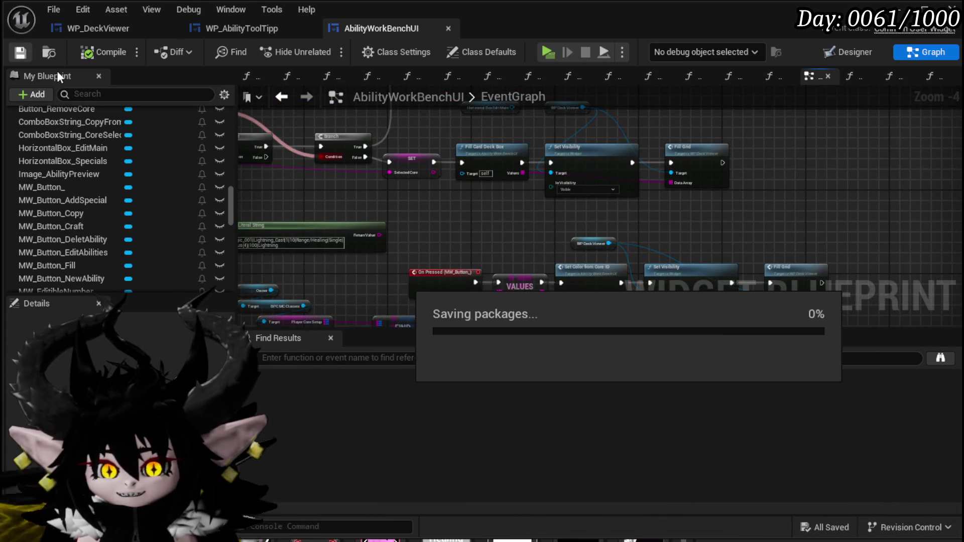
pyautogui.scroll(-1, 431, 186)
pyautogui.moveTo(431, 186); pyautogui.dragTo(421, 163)
# Step: Open WP_AbilityToolTipp and reorder the tabs so AbilityWorkBenchUI comes first
pyautogui.click(230, 25)
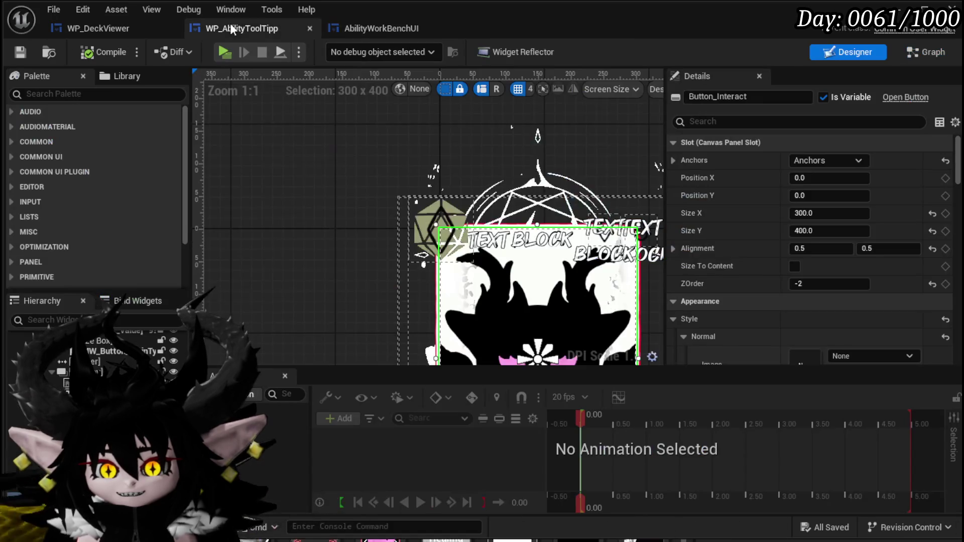
pyautogui.moveTo(957, 160); pyautogui.dragTo(959, 334)
pyautogui.scroll(-2, 497, 211)
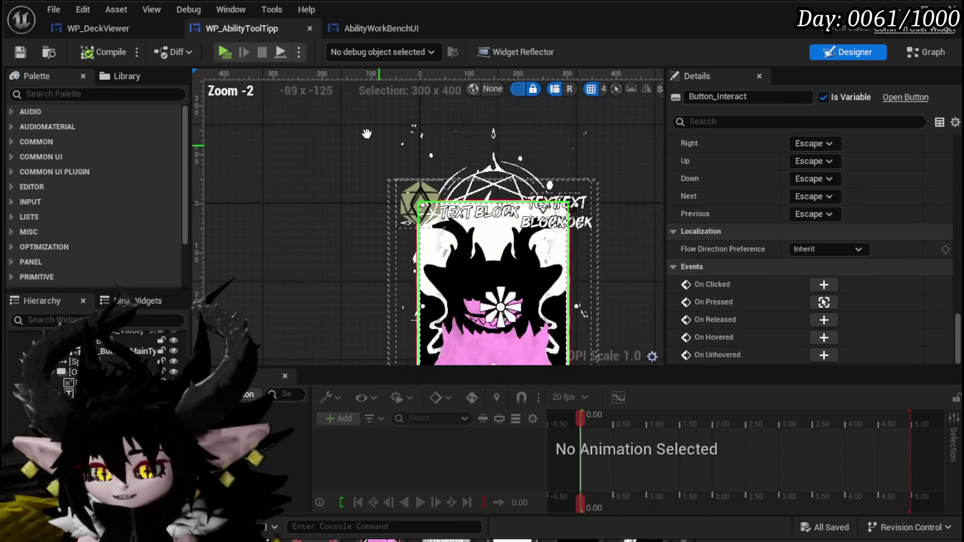
pyautogui.moveTo(281, 23); pyautogui.dragTo(372, 25)
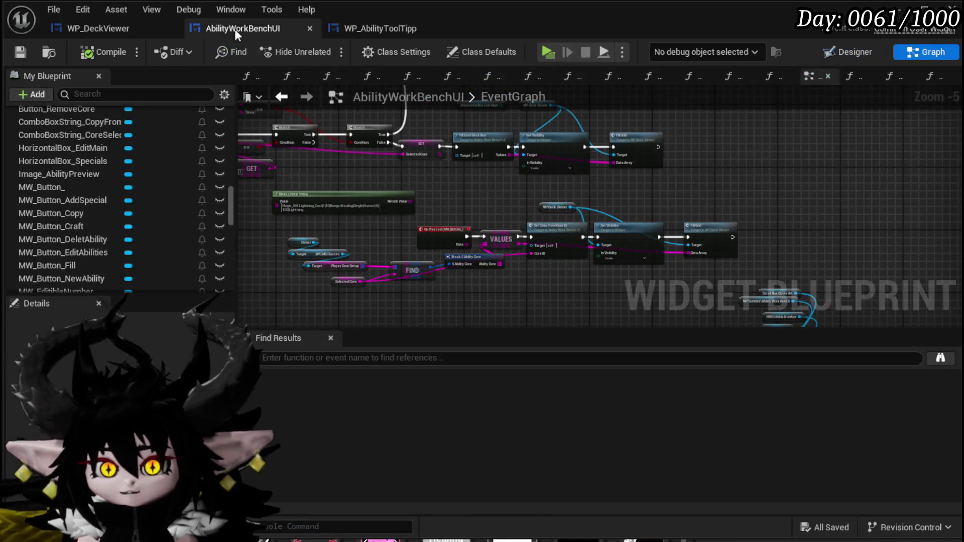
pyautogui.moveTo(234, 29); pyautogui.dragTo(110, 25)
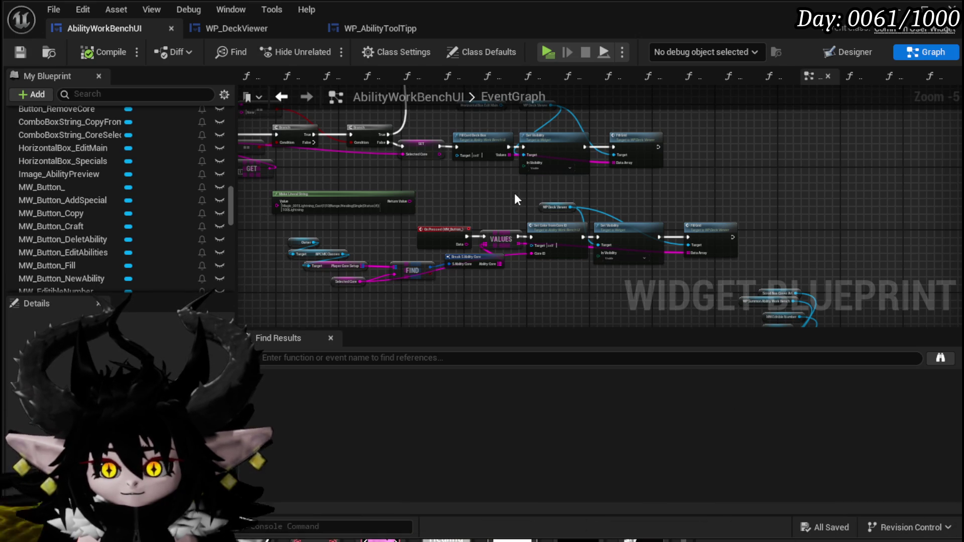
# Step: Glance at WP_DeckViewer's PressCard, then centre AbilityWorkBenchUI's Set Visibility and Fill Grid nodes
pyautogui.click(245, 28)
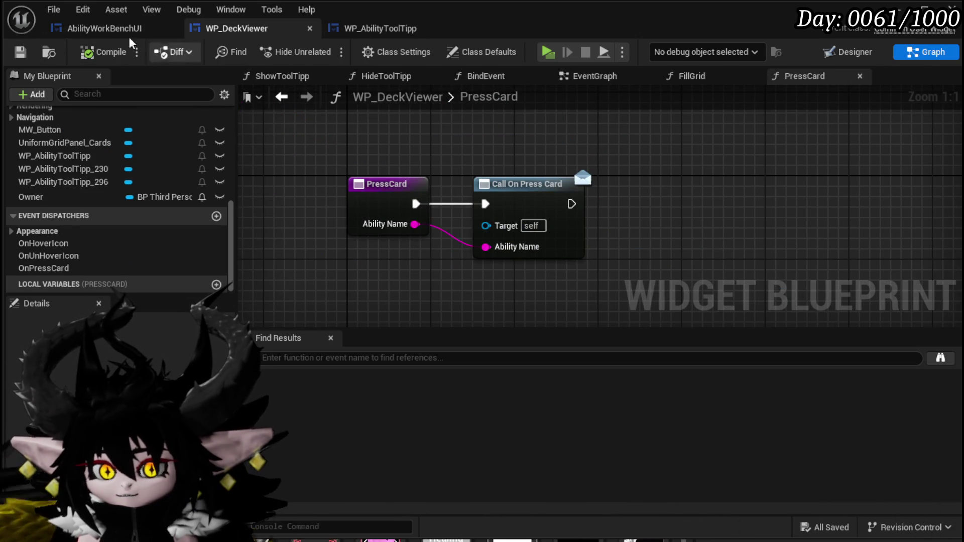
pyautogui.click(105, 28)
pyautogui.scroll(-1, 789, 147)
pyautogui.moveTo(789, 148)
pyautogui.mouseDown()
pyautogui.moveTo(753, 116)
pyautogui.moveTo(722, 147)
pyautogui.mouseUp()
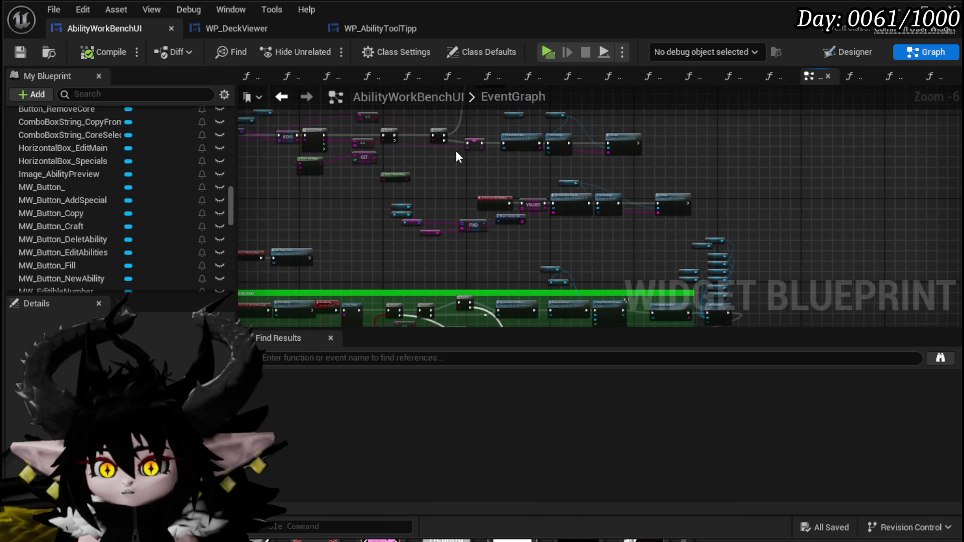
pyautogui.scroll(2, 456, 154)
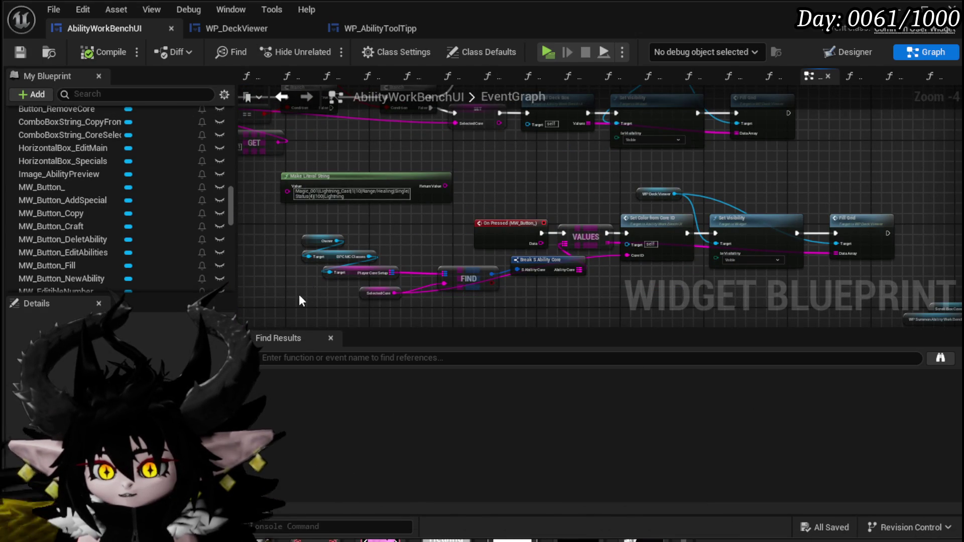
pyautogui.moveTo(856, 199); pyautogui.dragTo(855, 199)
pyautogui.moveTo(784, 186)
pyautogui.mouseDown()
pyautogui.moveTo(731, 177)
pyautogui.moveTo(751, 241)
pyautogui.moveTo(654, 179)
pyautogui.moveTo(639, 277)
pyautogui.mouseUp()
pyautogui.scroll(3, 530, 187)
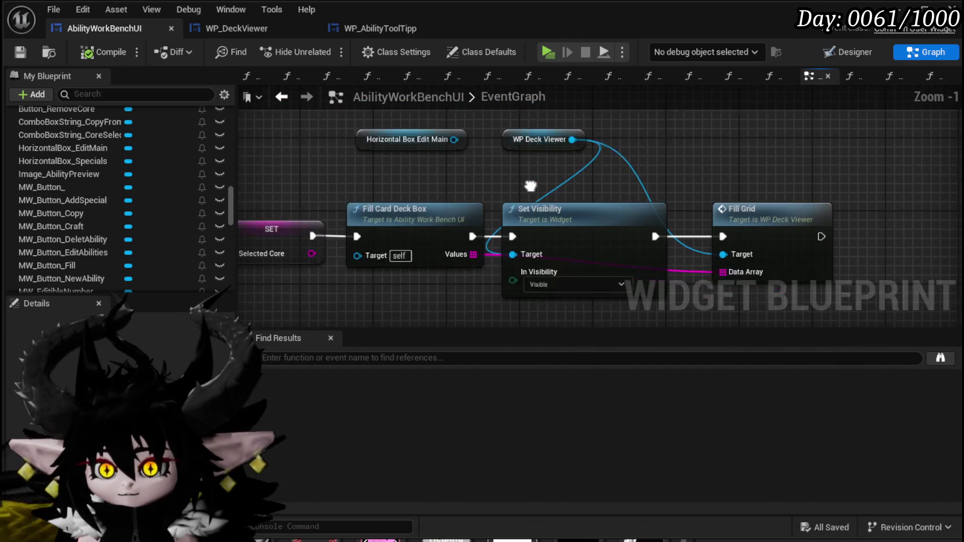
pyautogui.moveTo(530, 186)
pyautogui.mouseDown()
pyautogui.moveTo(459, 162)
pyautogui.moveTo(644, 159)
pyautogui.moveTo(348, 141)
pyautogui.mouseUp()
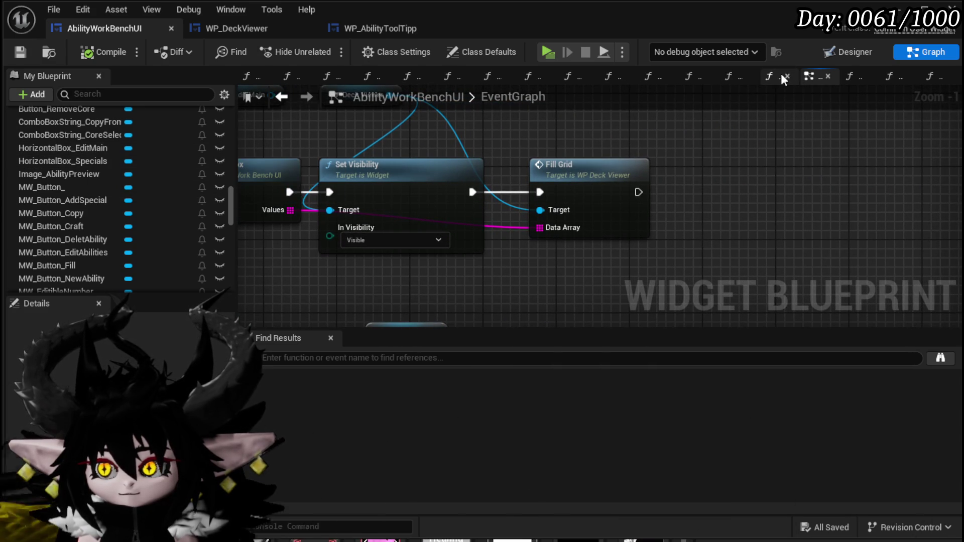
# Step: Select the HorizontalBox_EditMain edit bar in the Designer, then return to the Fill Grid chain
pyautogui.click(830, 55)
pyautogui.scroll(3, 305, 186)
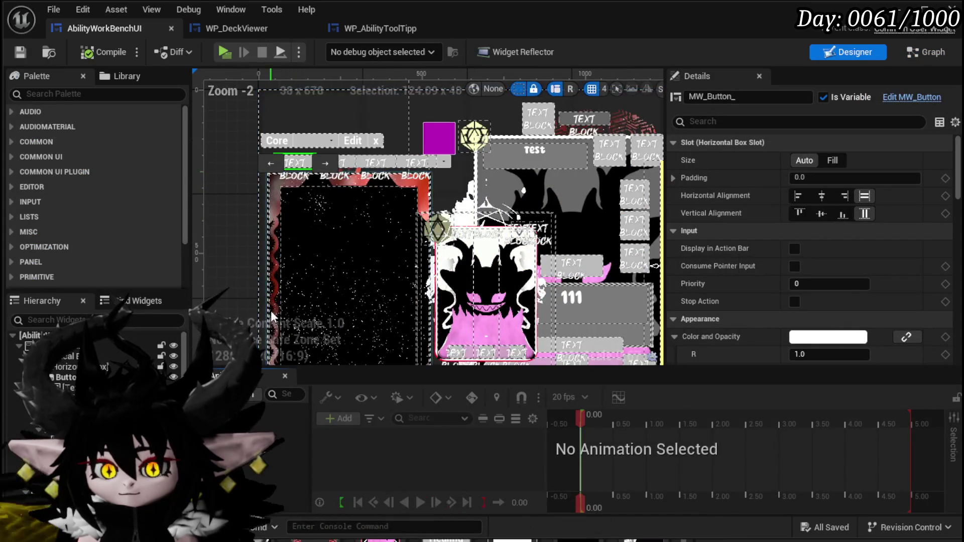
pyautogui.click(351, 162)
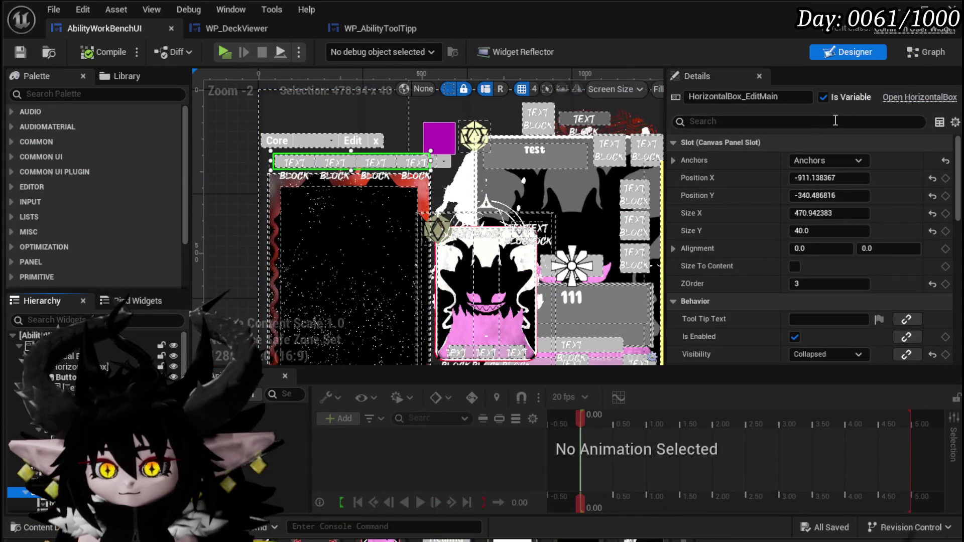
pyautogui.click(909, 52)
pyautogui.moveTo(285, 183); pyautogui.dragTo(360, 282)
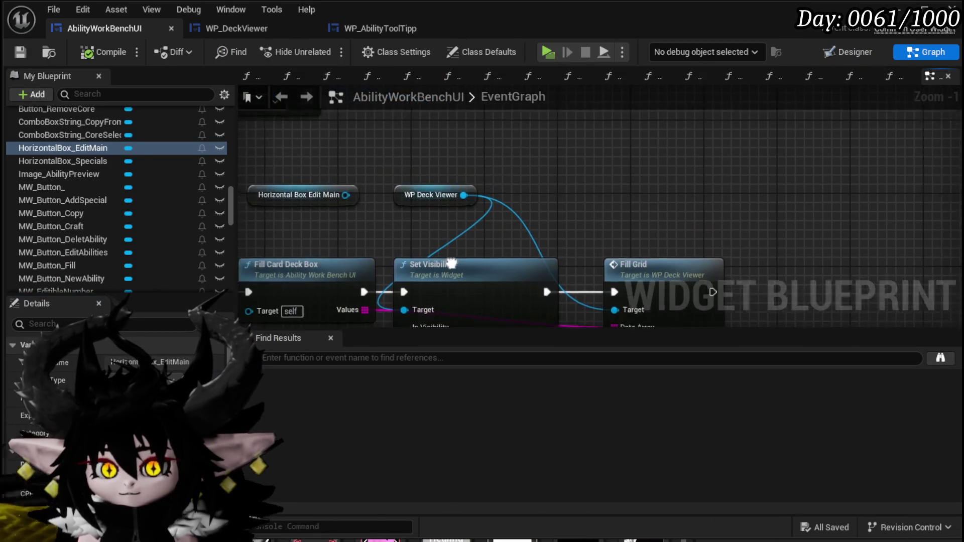
pyautogui.moveTo(452, 263)
pyautogui.mouseDown()
pyautogui.moveTo(470, 263)
pyautogui.moveTo(486, 196)
pyautogui.mouseUp()
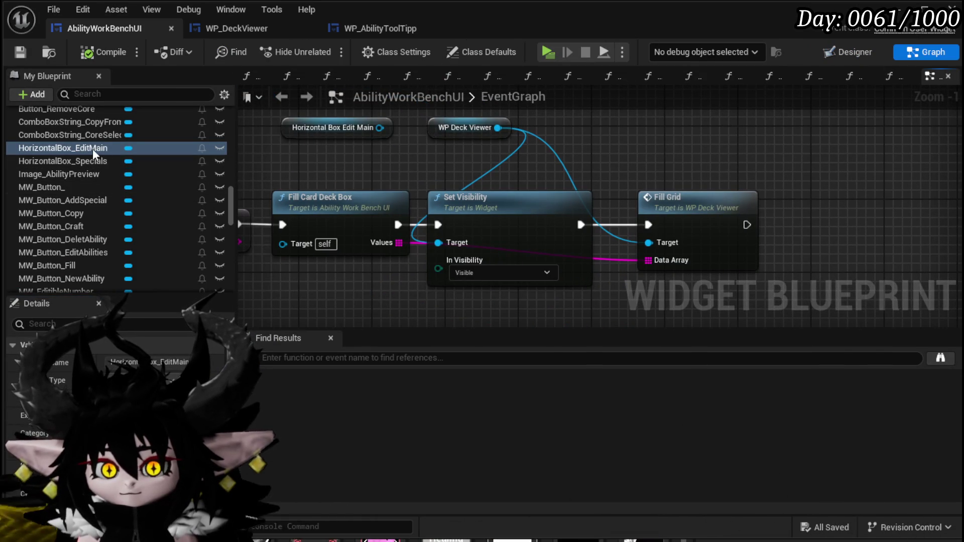
# Step: Add a Set Visibility (Visible) on Horizontal Box Edit Main, executed after Fill Grid
pyautogui.moveTo(94, 153); pyautogui.dragTo(641, 160)
pyautogui.click(686, 171)
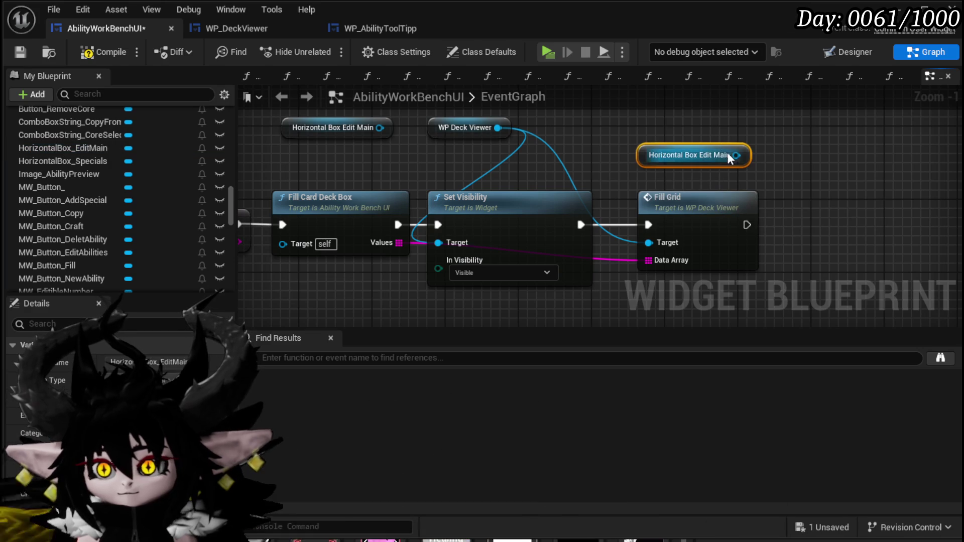
pyautogui.moveTo(735, 155); pyautogui.dragTo(820, 177)
pyautogui.write('Set Visi')
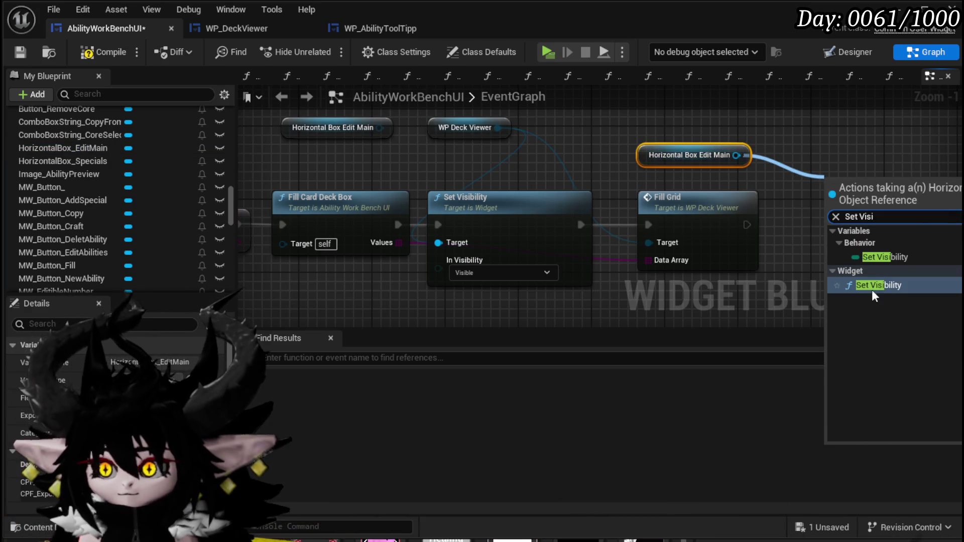
pyautogui.click(871, 290)
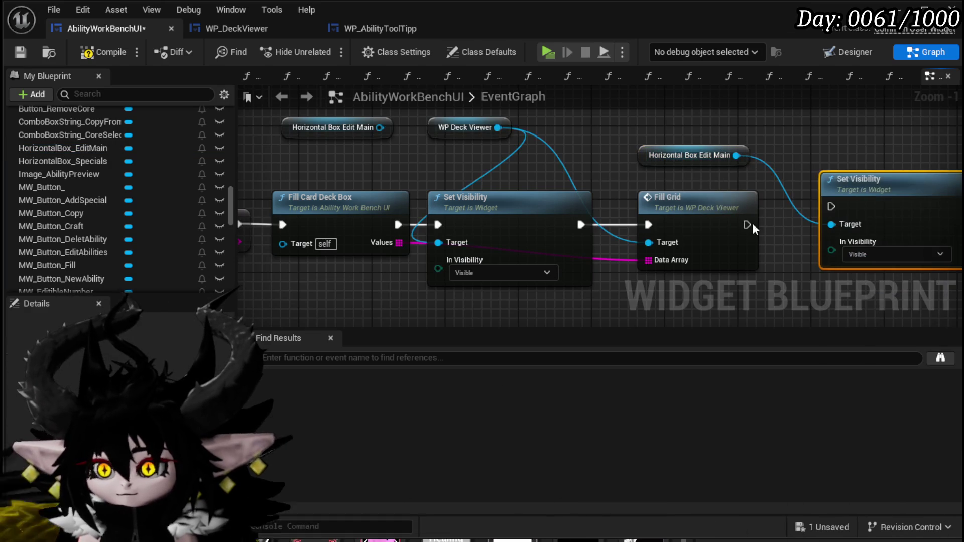
pyautogui.moveTo(747, 225)
pyautogui.mouseDown()
pyautogui.moveTo(831, 207)
pyautogui.moveTo(841, 214)
pyautogui.moveTo(824, 221)
pyautogui.mouseUp()
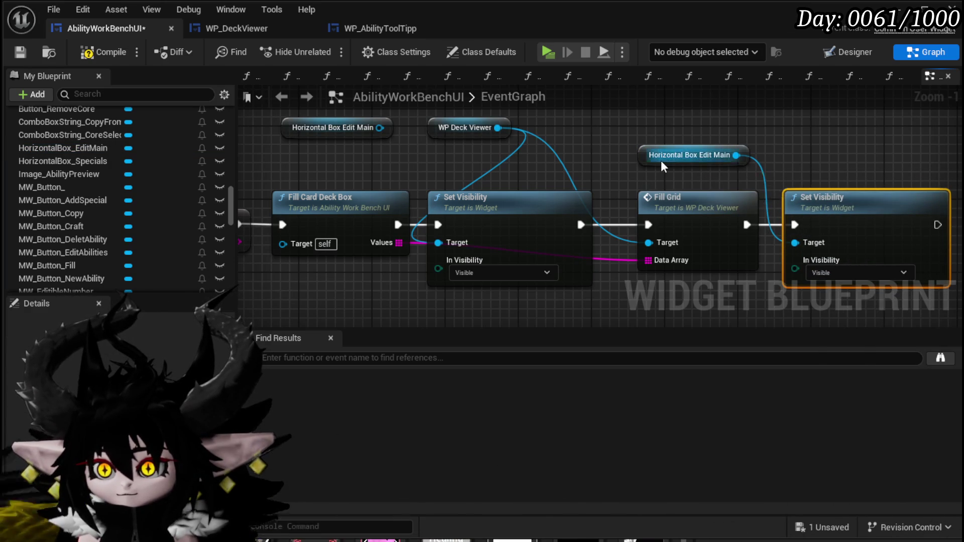
# Step: Compile and save the AbilityWorkBenchUI blueprint
pyautogui.click(20, 52)
pyautogui.scroll(-2, 571, 207)
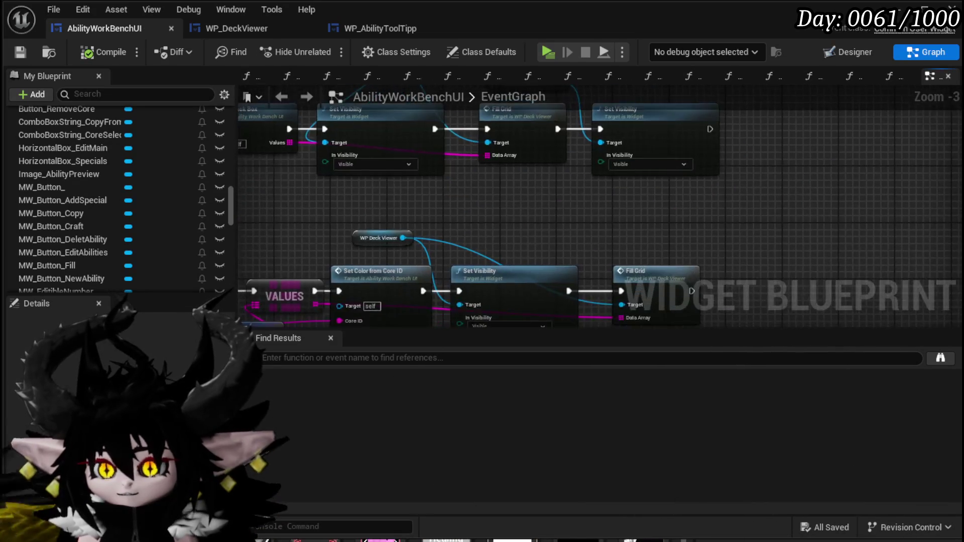
pyautogui.scroll(3, 485, 233)
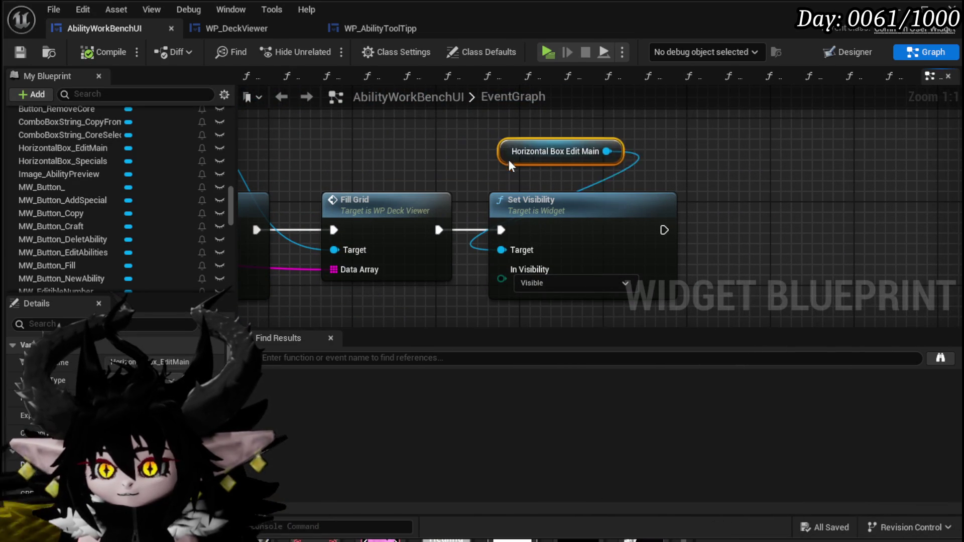
pyautogui.click(20, 51)
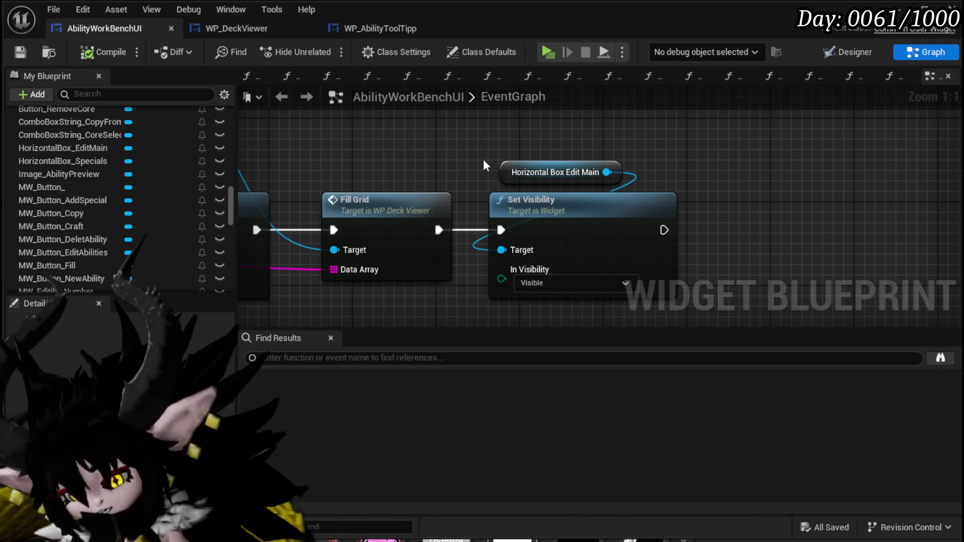
pyautogui.scroll(-2, 411, 132)
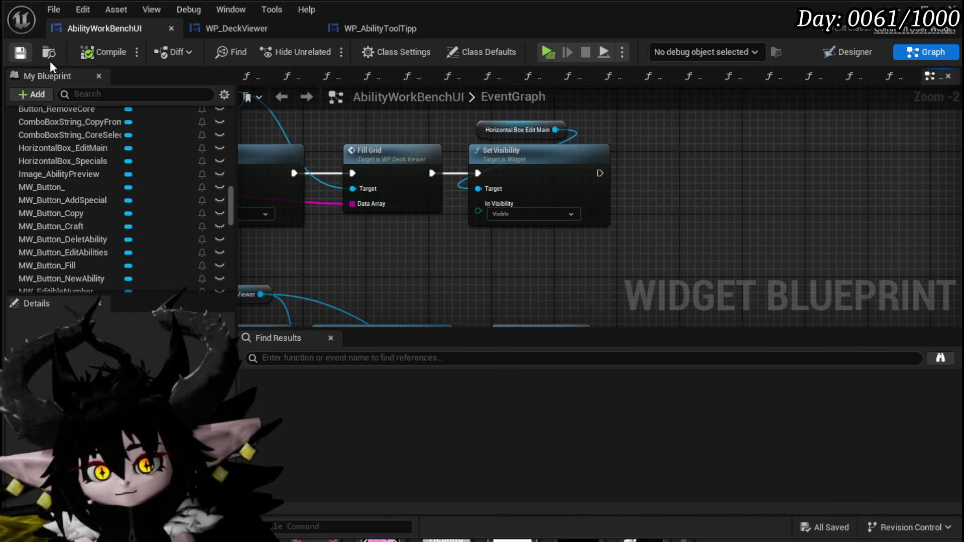
pyautogui.scroll(-2, 706, 157)
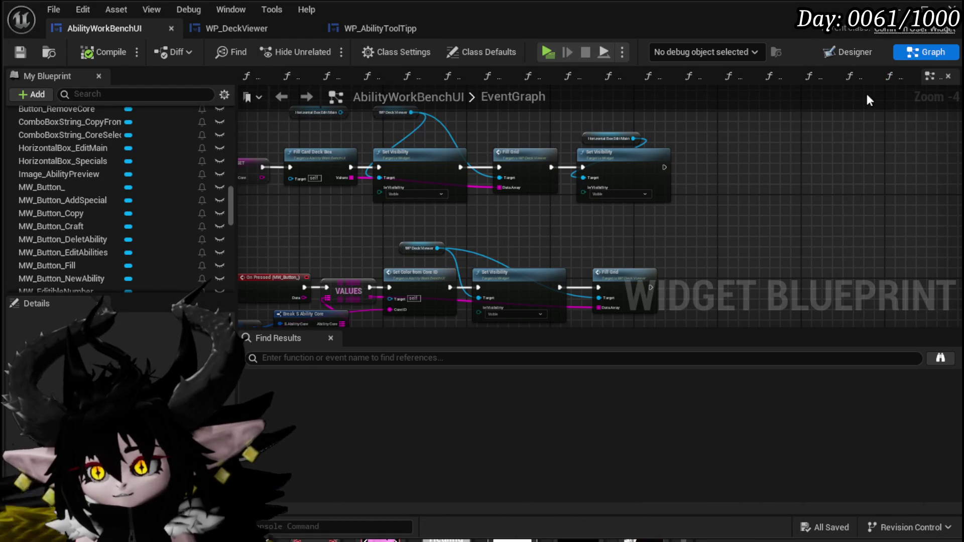
# Step: Start a play test, walk to the workbench, and pick the Status core to show its deck
pyautogui.click(849, 53)
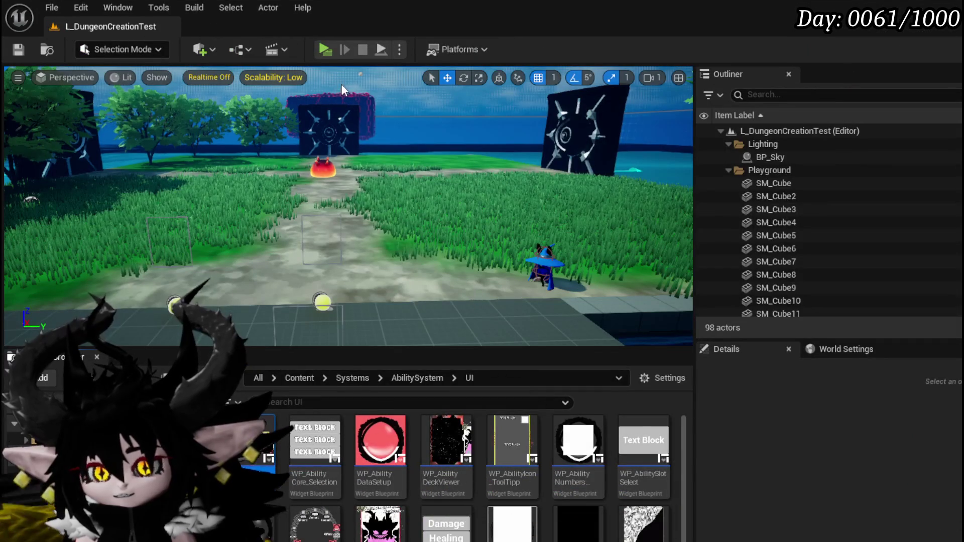
pyautogui.click(322, 46)
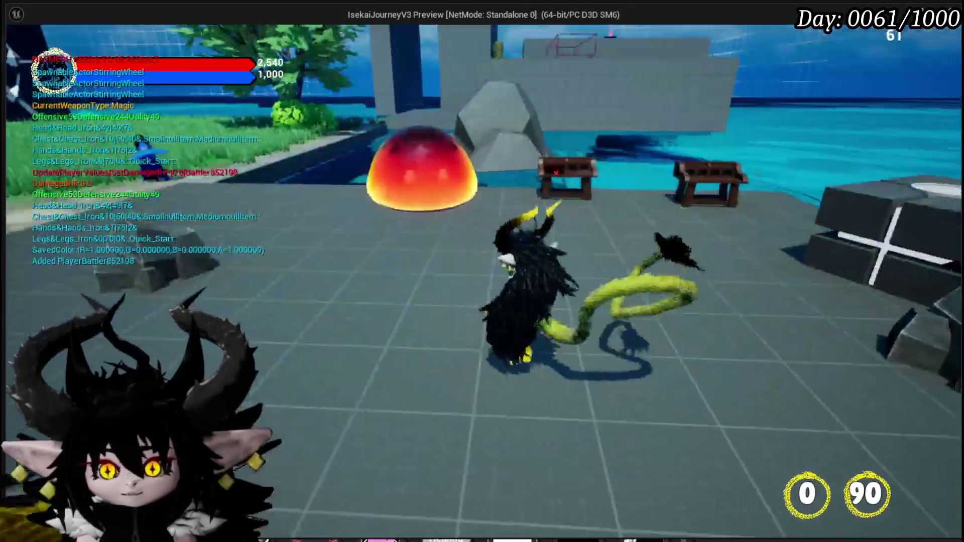
pyautogui.press('w')
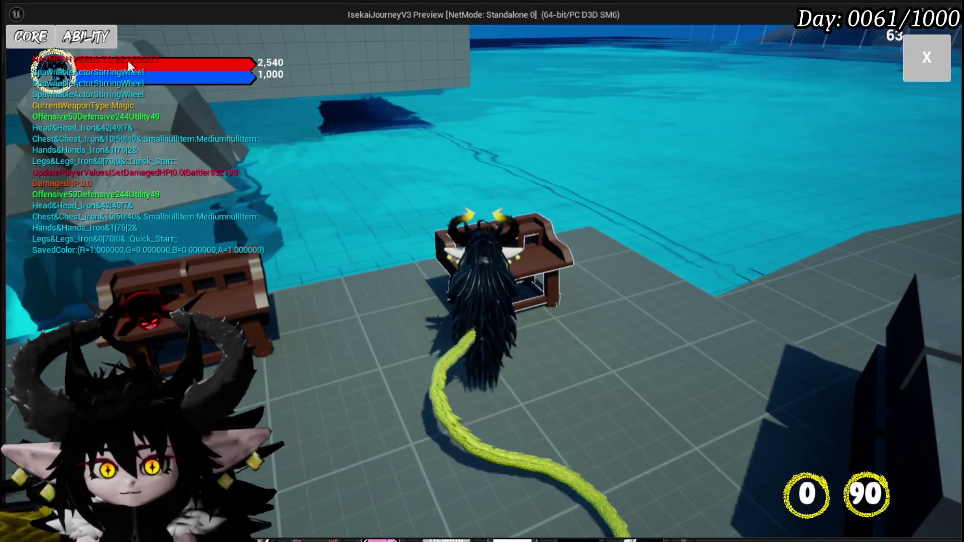
pyautogui.click(34, 38)
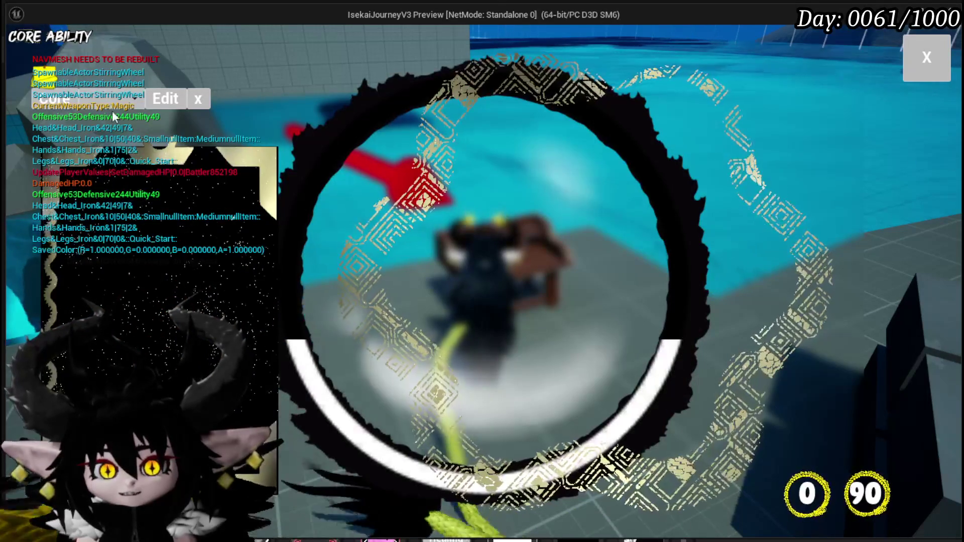
pyautogui.click(107, 96)
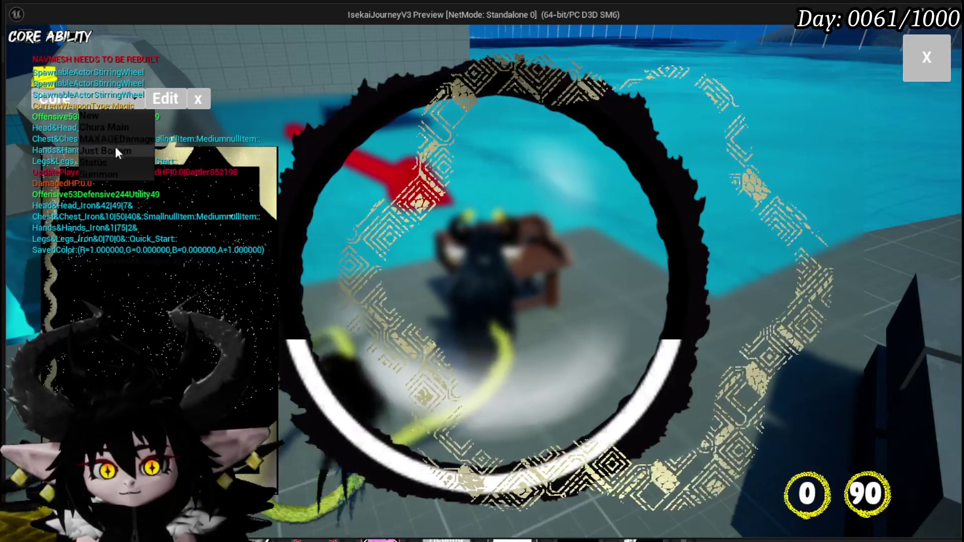
pyautogui.click(110, 163)
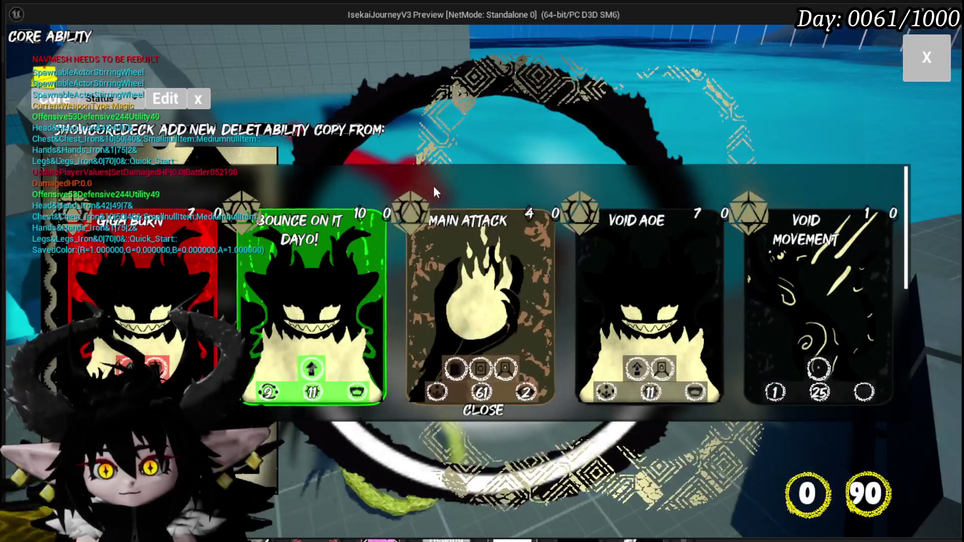
# Step: Browse the Status deck and load the Main Attack, then Void AOE cards into the editor
pyautogui.scroll(-2, 747, 228)
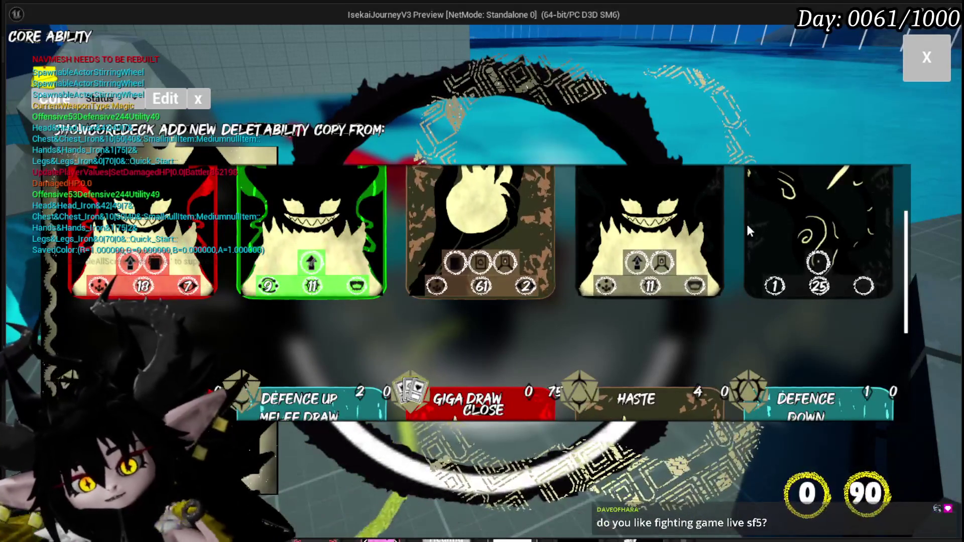
pyautogui.scroll(-3, 499, 212)
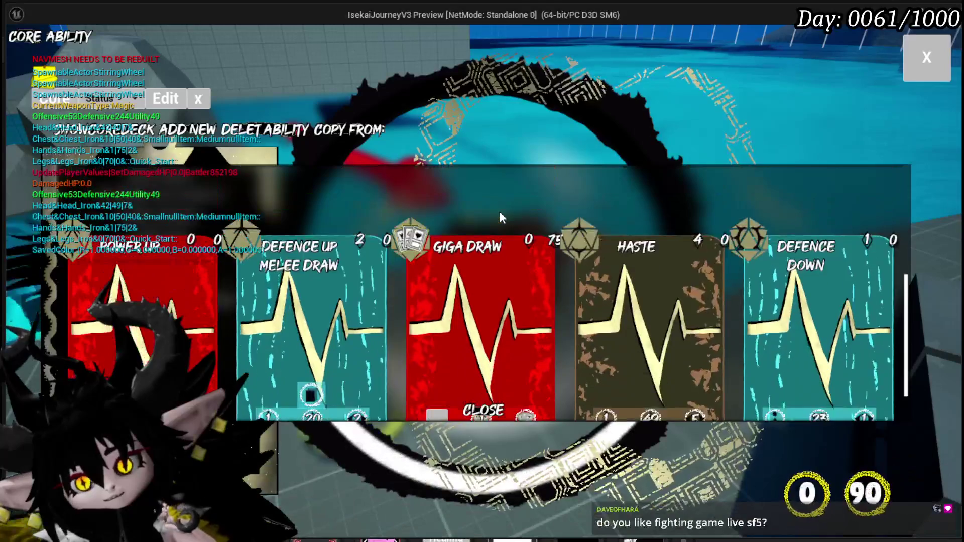
pyautogui.scroll(-1, 499, 212)
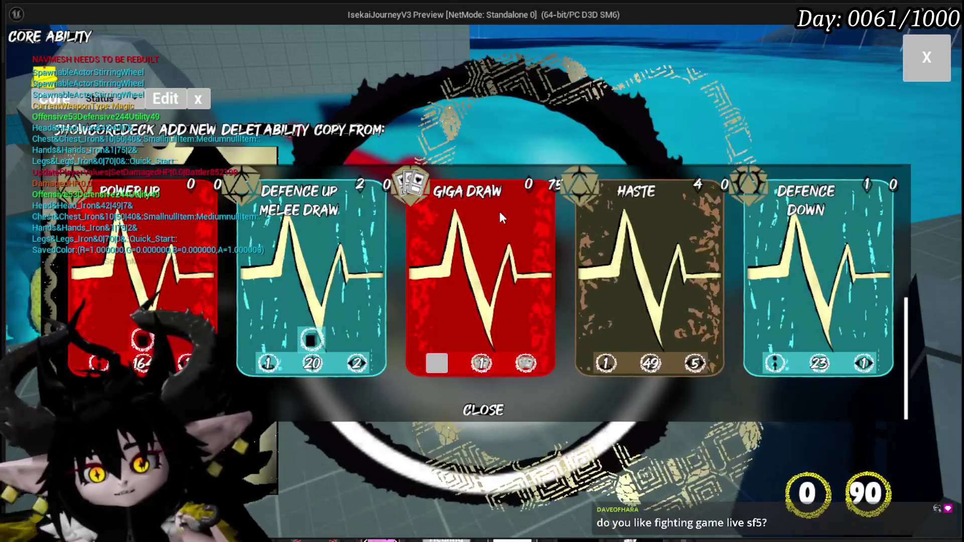
pyautogui.scroll(3, 499, 213)
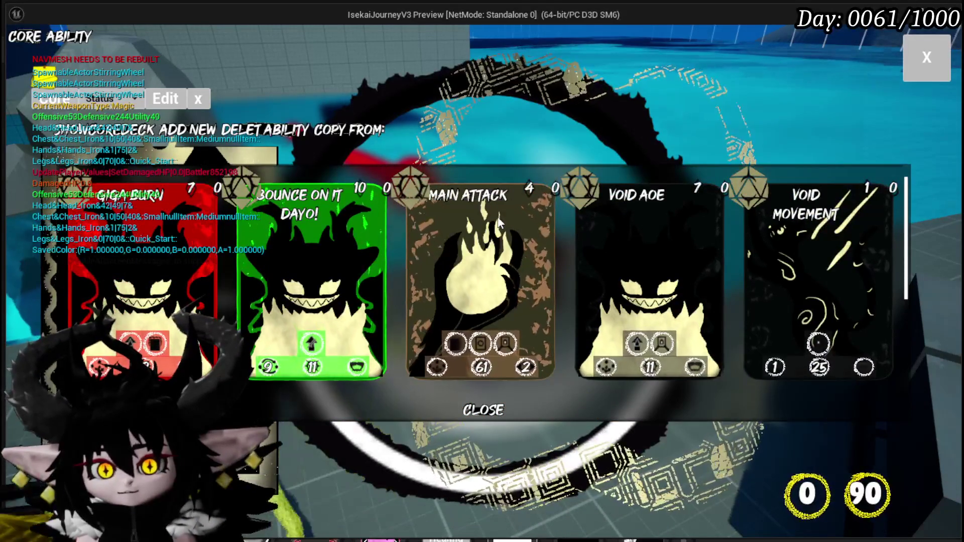
pyautogui.click(485, 271)
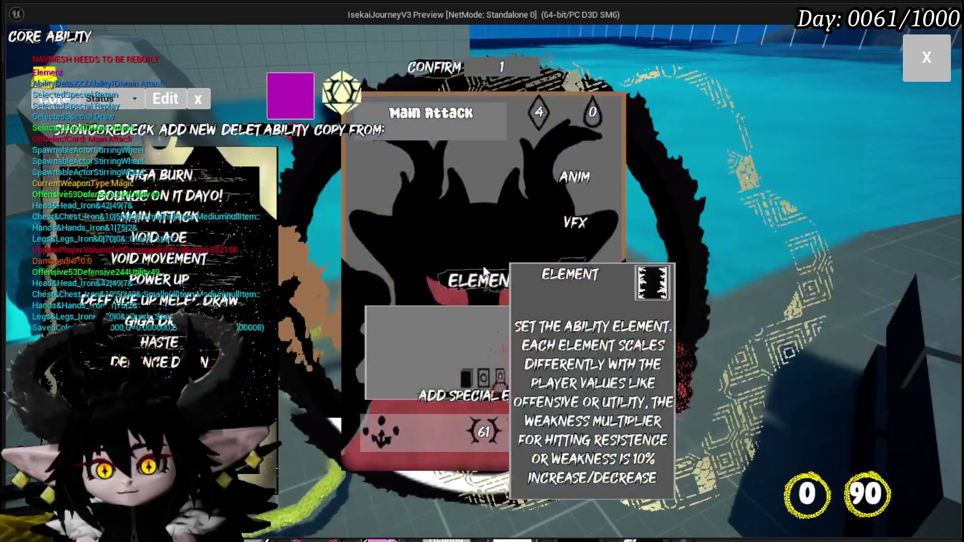
pyautogui.click(96, 129)
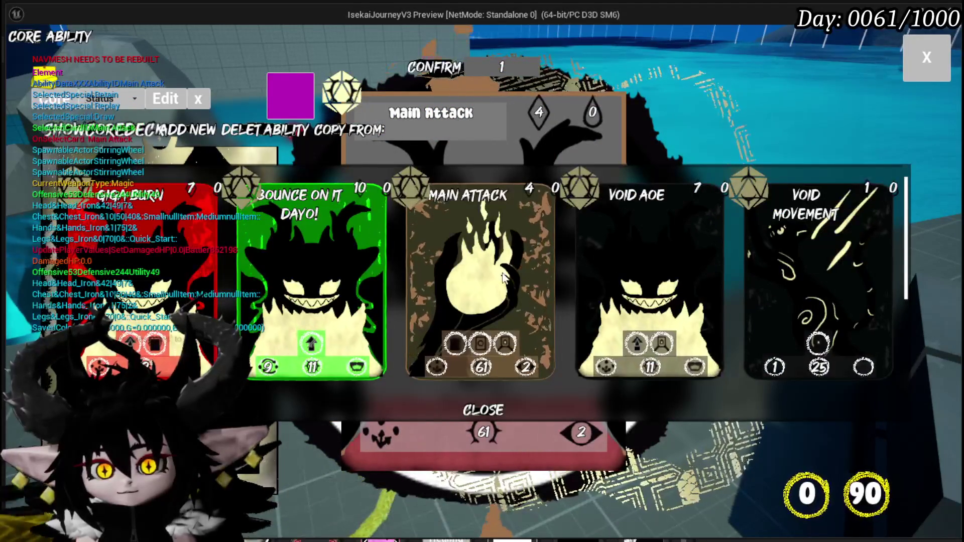
pyautogui.click(663, 258)
# Step: Load the Void Movement and Defence Up Melee Draw cards, then close the ability card editor
pyautogui.click(90, 141)
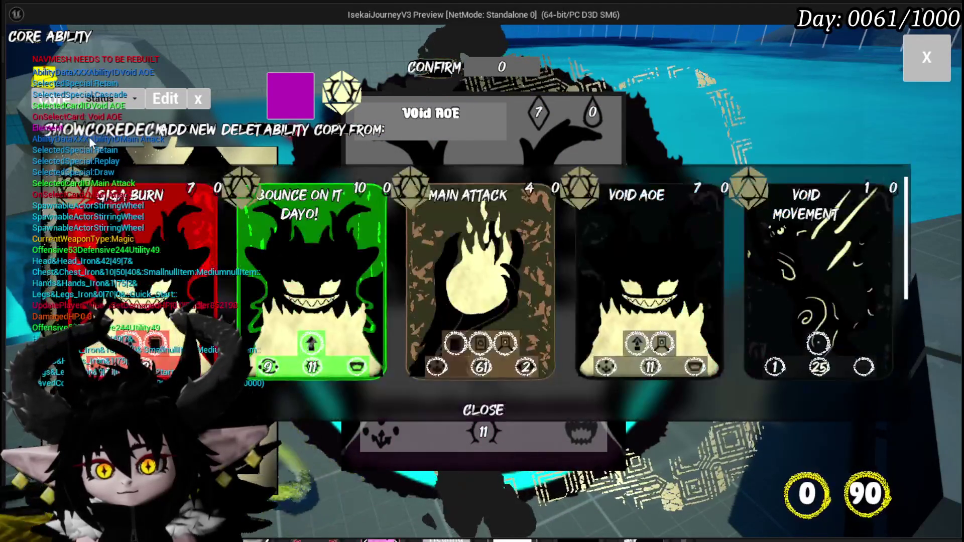
pyautogui.click(800, 271)
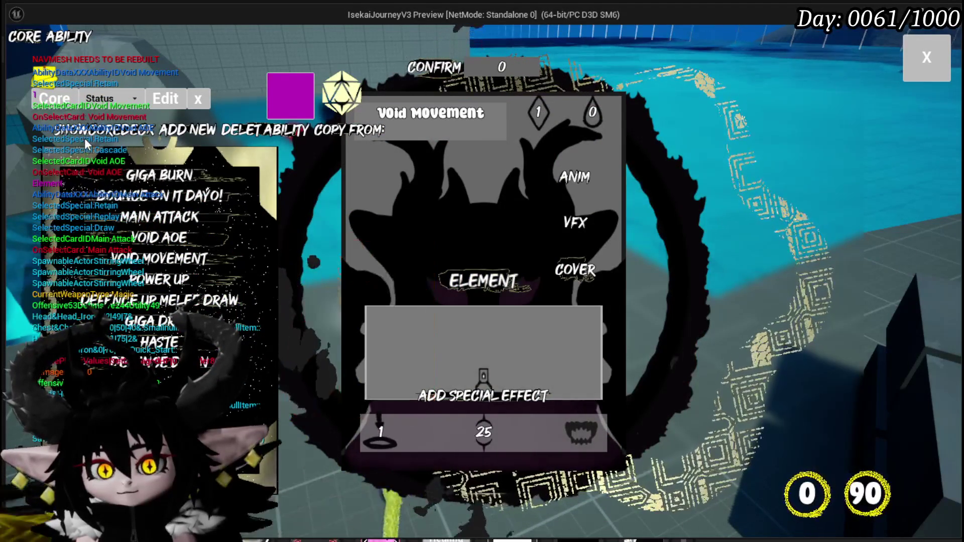
pyautogui.click(84, 138)
pyautogui.scroll(-5, 322, 305)
pyautogui.click(319, 296)
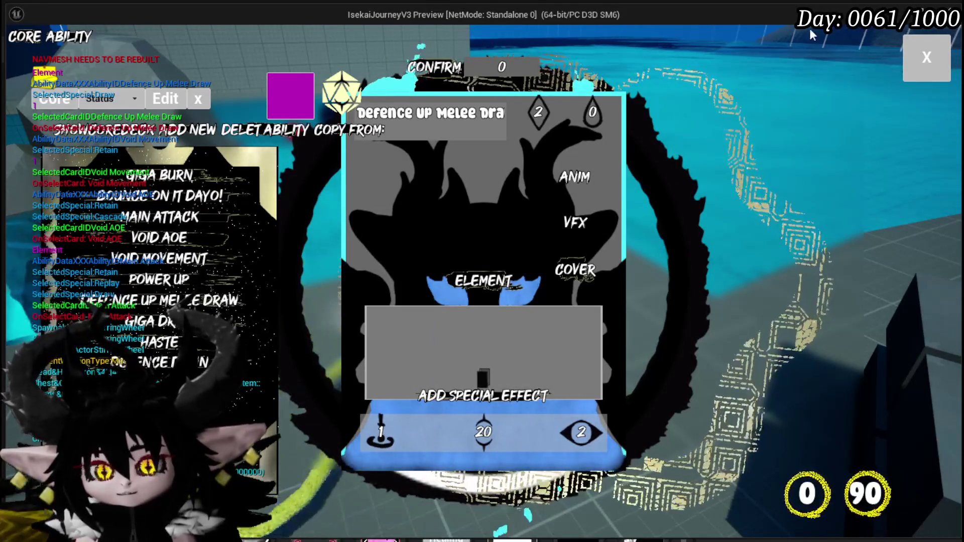
pyautogui.click(906, 63)
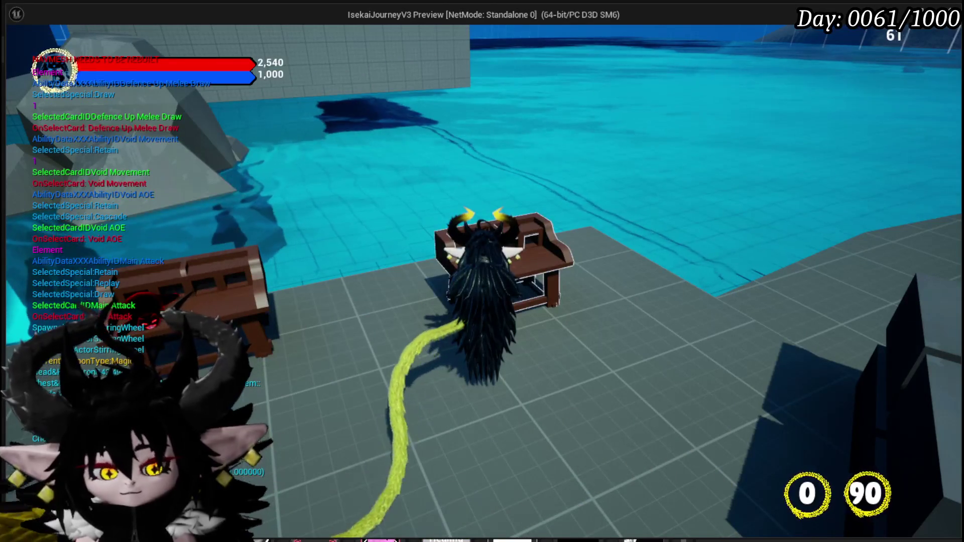
# Step: Stop the play session and open AbilityWorkBenchUI's FillCardDeckBox function graph
pyautogui.press('Escape')
pyautogui.hotkey('ctrl', 's')
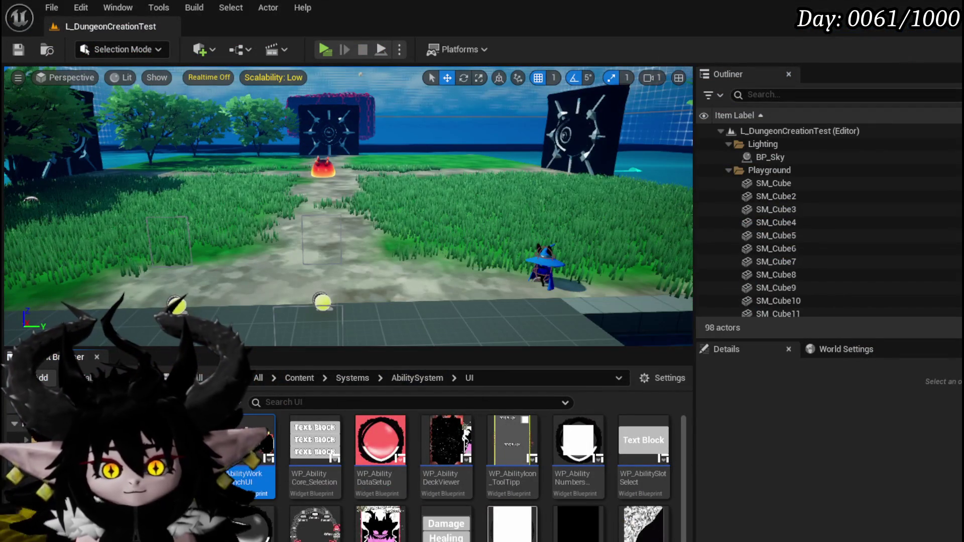
pyautogui.doubleClick(256, 441)
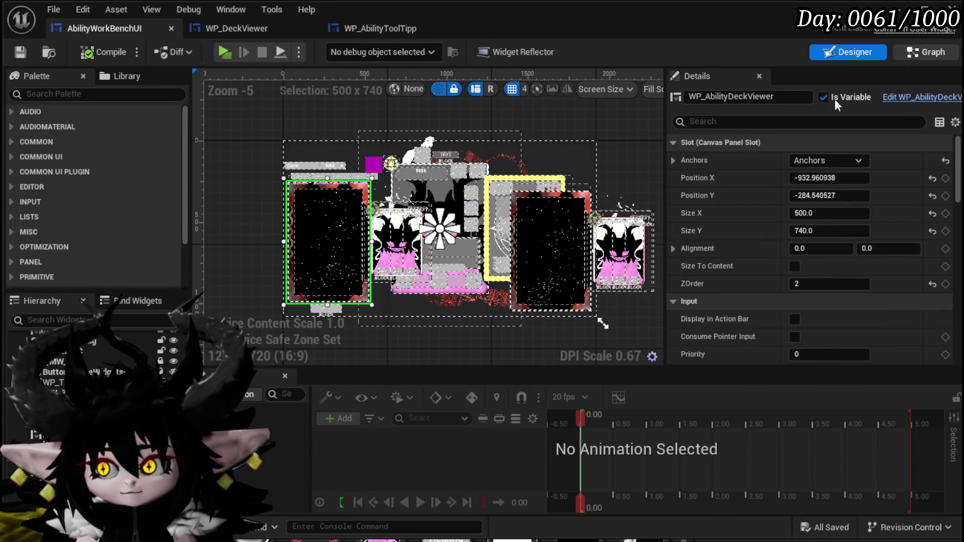
pyautogui.doubleClick(501, 200)
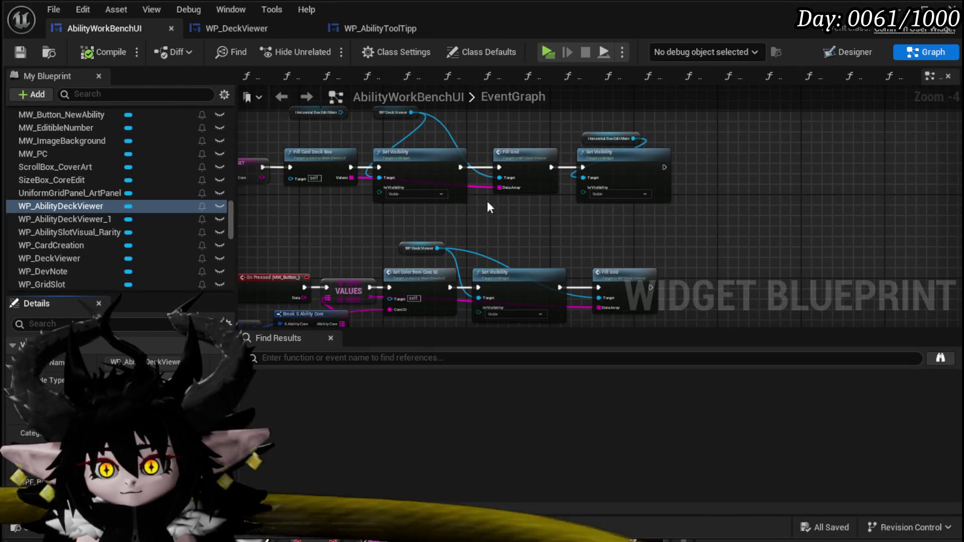
pyautogui.doubleClick(333, 167)
# Step: Nudge the Fill Deck node, inspect its FillDeck function, and view the ShowToolTipp graph
pyautogui.moveTo(496, 149)
pyautogui.mouseDown()
pyautogui.moveTo(450, 208)
pyautogui.moveTo(461, 187)
pyautogui.moveTo(646, 172)
pyautogui.moveTo(451, 209)
pyautogui.mouseUp()
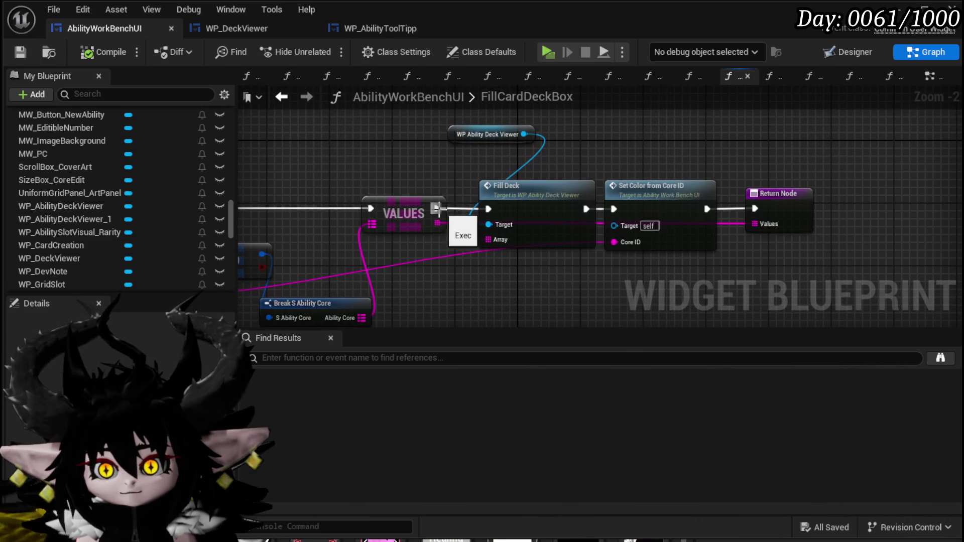
pyautogui.moveTo(535, 210); pyautogui.dragTo(525, 186)
pyautogui.doubleClick(526, 185)
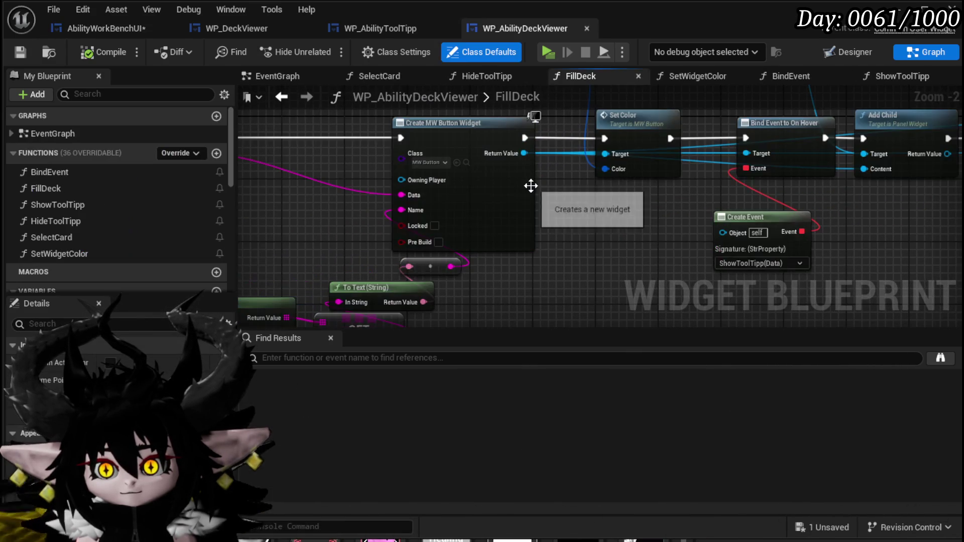
pyautogui.scroll(-3, 577, 206)
pyautogui.moveTo(577, 206)
pyautogui.mouseDown()
pyautogui.moveTo(872, 226)
pyautogui.moveTo(767, 221)
pyautogui.mouseUp()
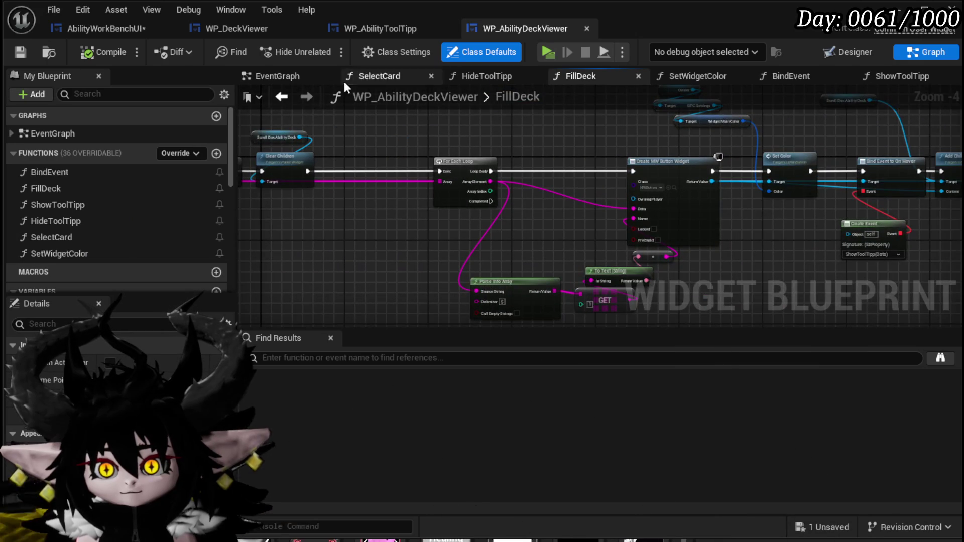
pyautogui.click(282, 97)
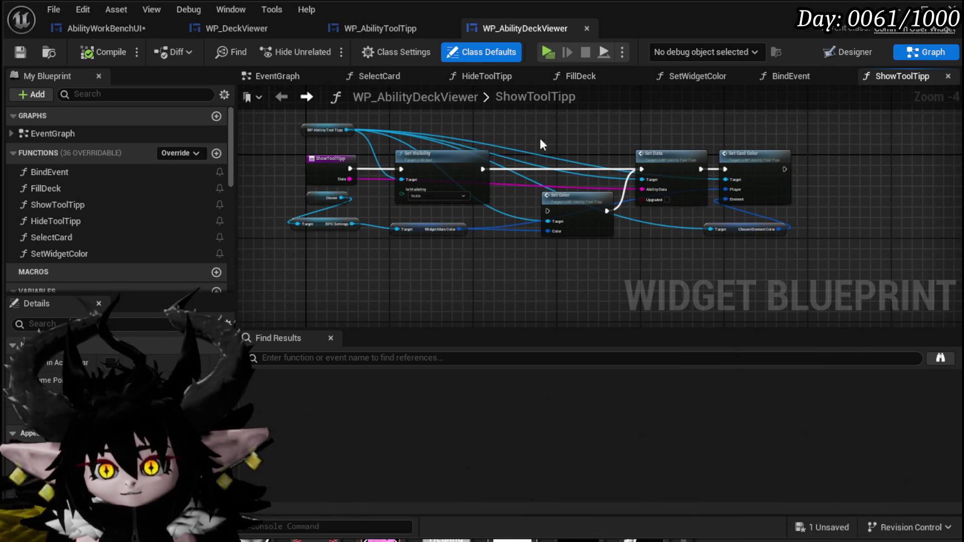
pyautogui.scroll(2, 540, 141)
# Step: Move the Fill Deck node higher, inspect SetColorFromCoreID, return to FillCardDeckBox, and save
pyautogui.click(111, 26)
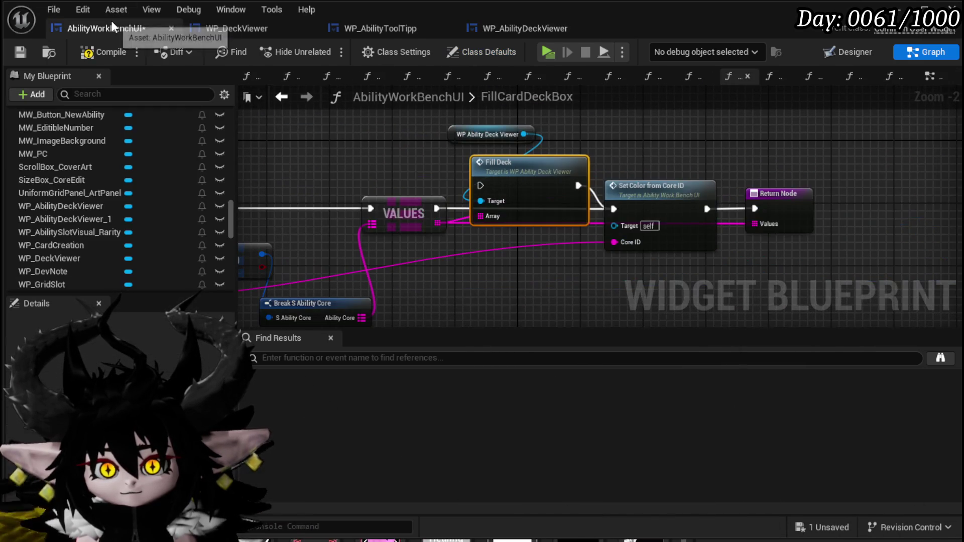
pyautogui.moveTo(560, 172); pyautogui.dragTo(552, 135)
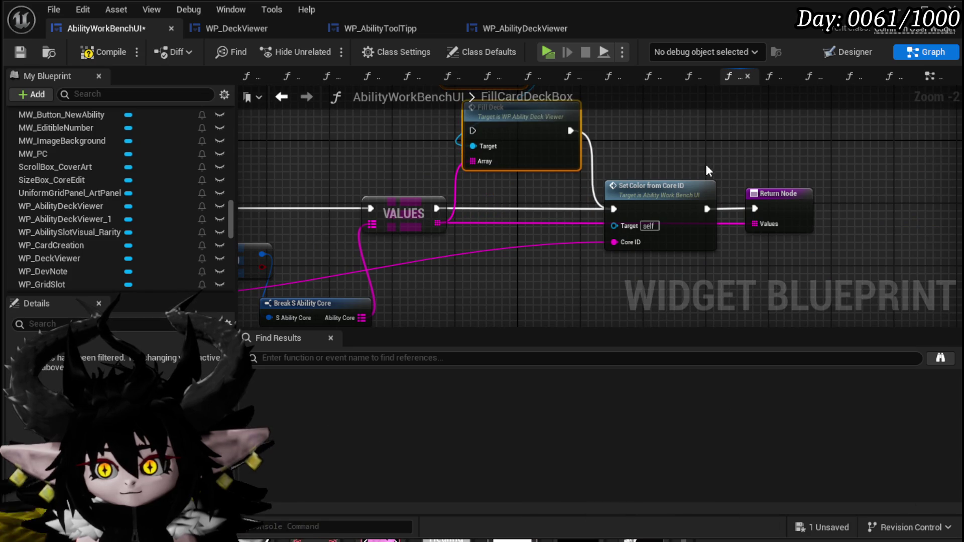
pyautogui.doubleClick(617, 177)
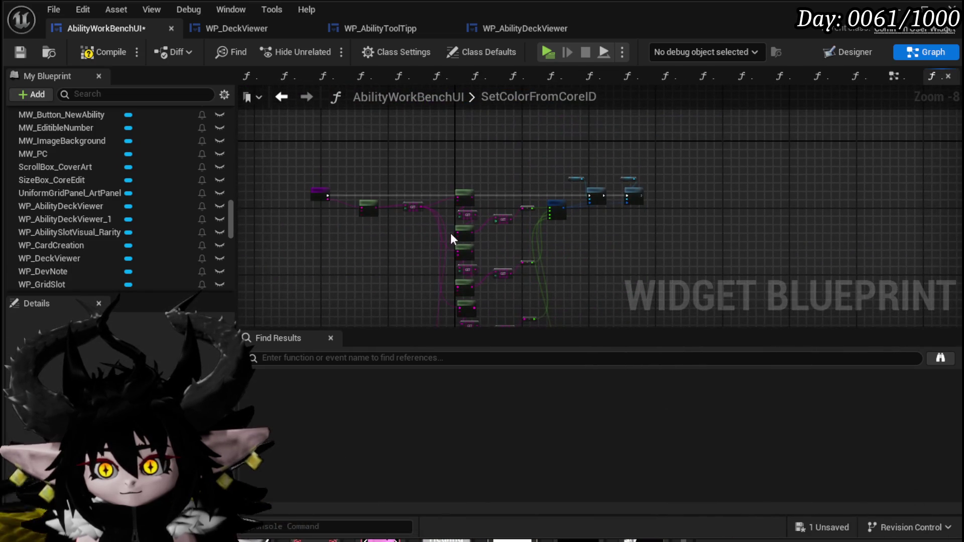
pyautogui.click(289, 100)
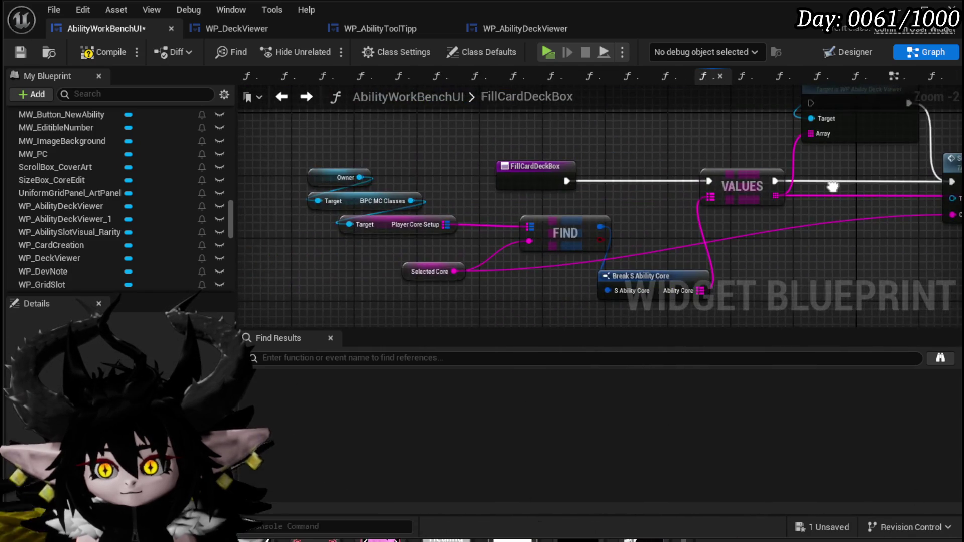
pyautogui.moveTo(434, 217); pyautogui.dragTo(600, 224)
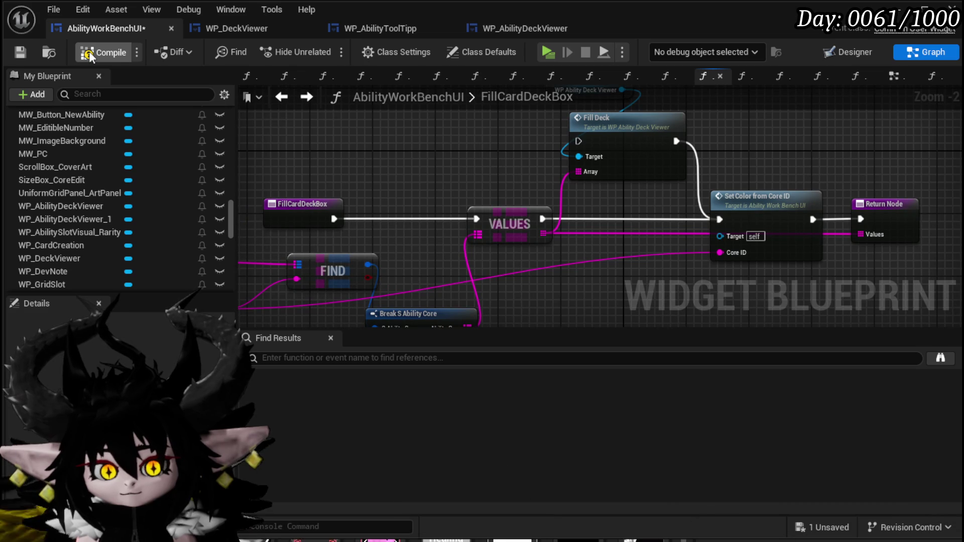
pyautogui.click(26, 56)
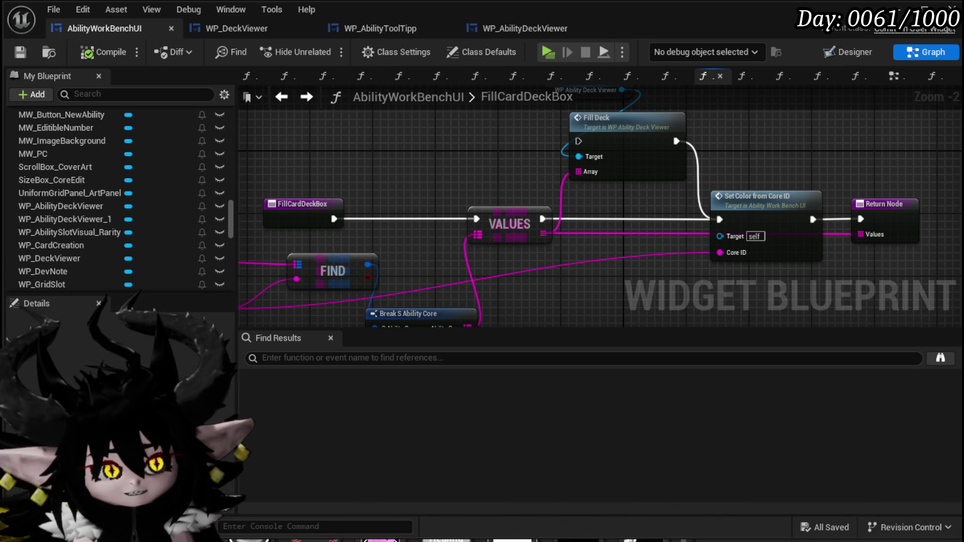
# Step: Place the WP Ability Deck Viewer node beside Fill Deck in FillCardDeckBox and save
pyautogui.moveTo(526, 162); pyautogui.dragTo(459, 153)
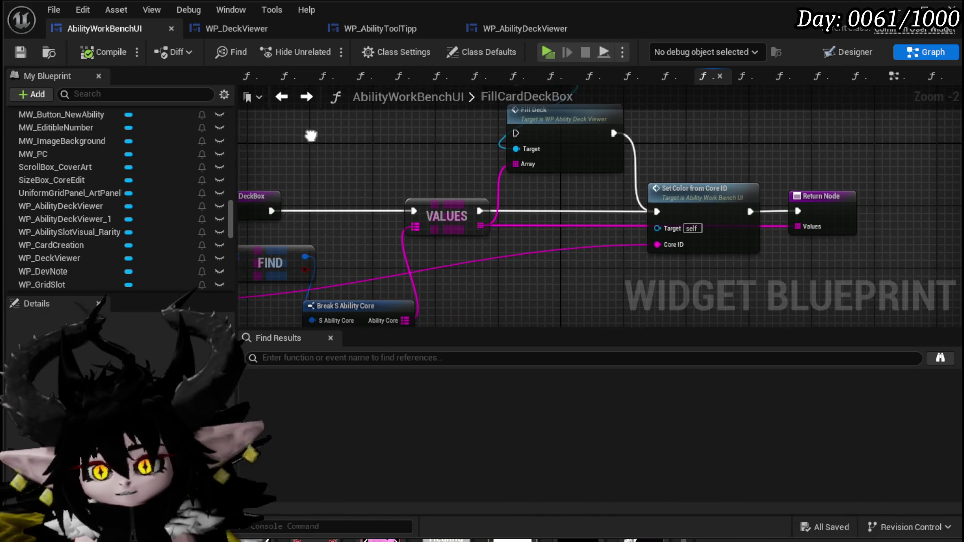
pyautogui.hotkey('ctrl', 's')
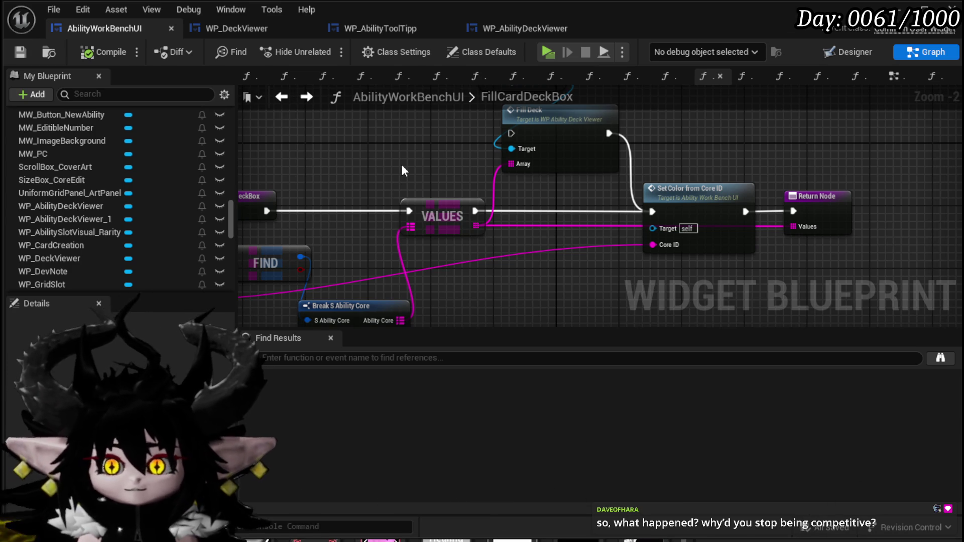
pyautogui.click(20, 51)
pyautogui.moveTo(378, 155); pyautogui.dragTo(378, 214)
pyautogui.moveTo(502, 141)
pyautogui.mouseDown()
pyautogui.moveTo(517, 149)
pyautogui.moveTo(518, 137)
pyautogui.moveTo(459, 117)
pyautogui.moveTo(408, 144)
pyautogui.moveTo(497, 85)
pyautogui.mouseUp()
pyautogui.click(20, 52)
pyautogui.scroll(-2, 504, 134)
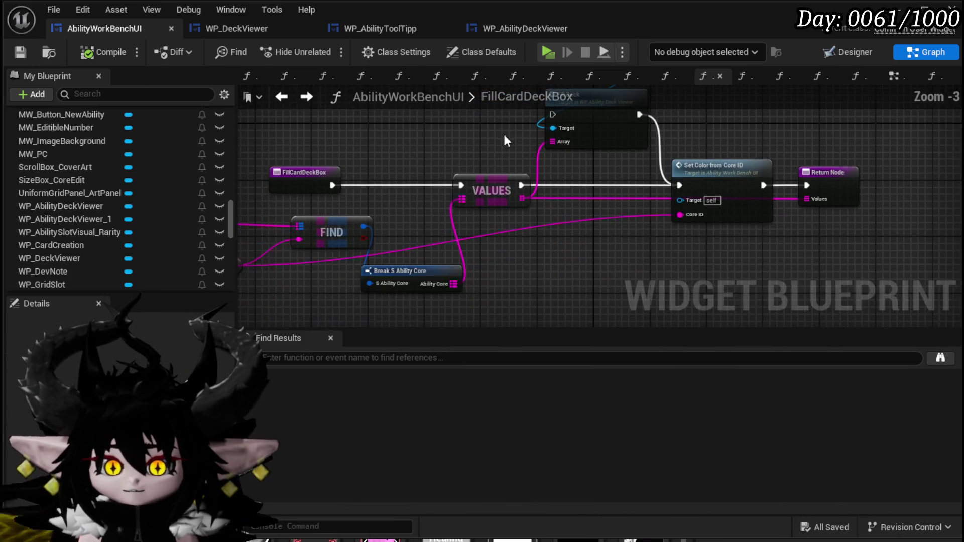
pyautogui.moveTo(520, 146)
pyautogui.mouseDown()
pyautogui.moveTo(566, 146)
pyautogui.moveTo(520, 153)
pyautogui.moveTo(539, 168)
pyautogui.mouseUp()
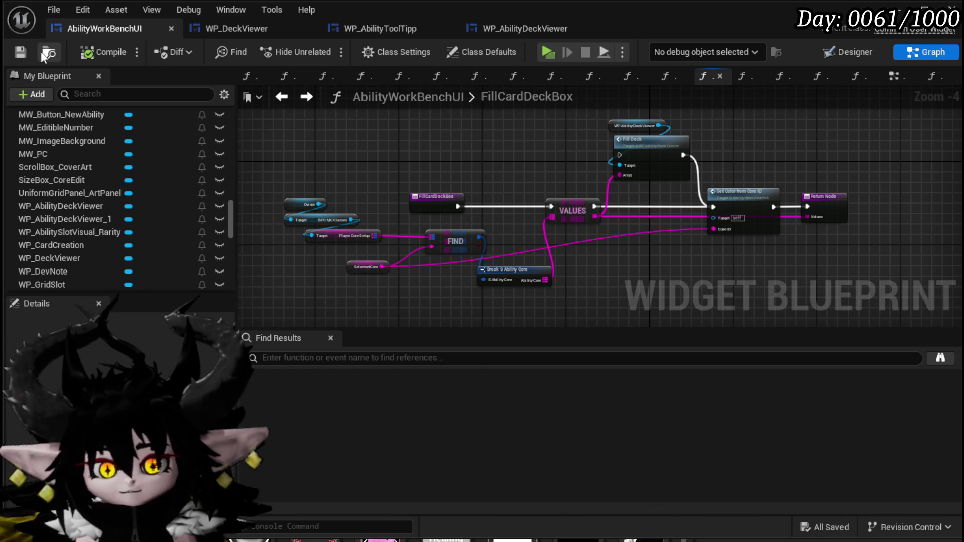
pyautogui.click(23, 52)
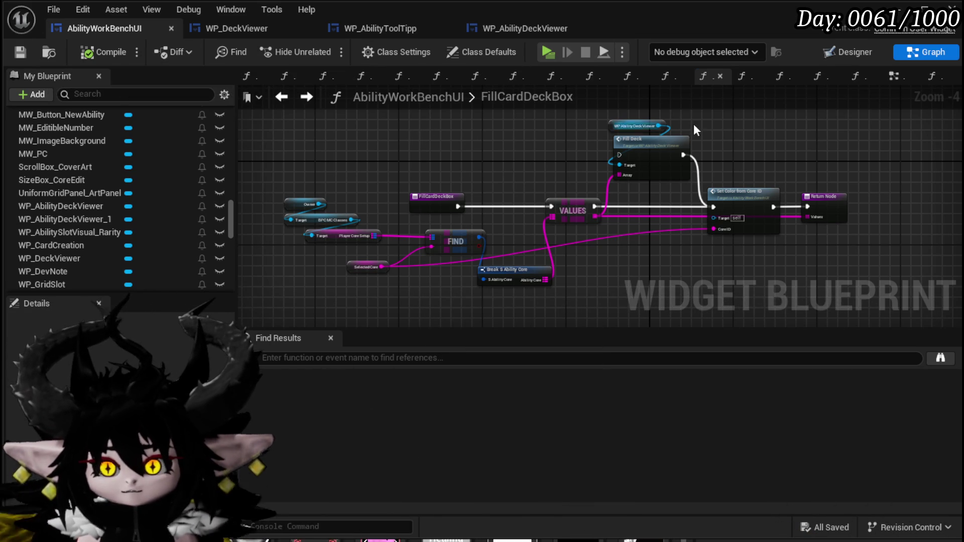
pyautogui.click(893, 77)
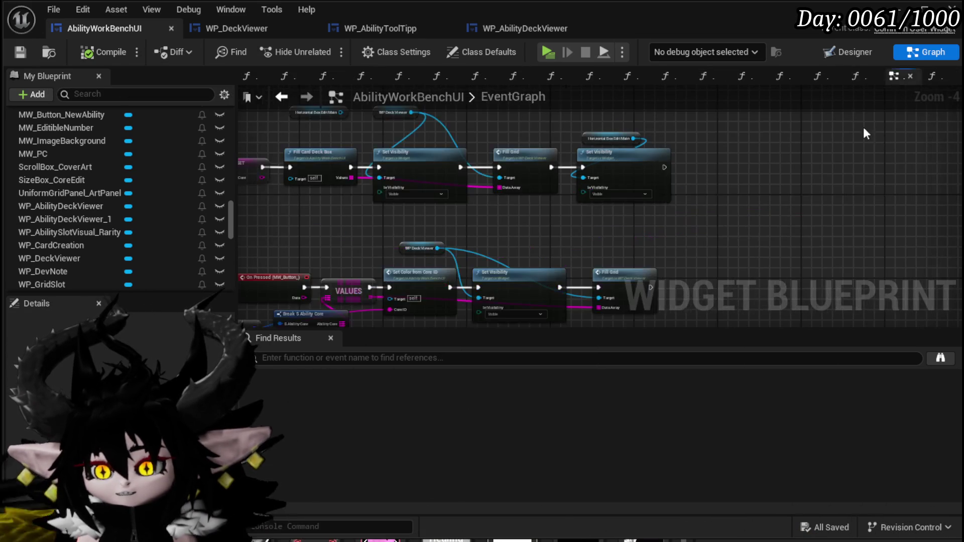
pyautogui.scroll(3, 508, 214)
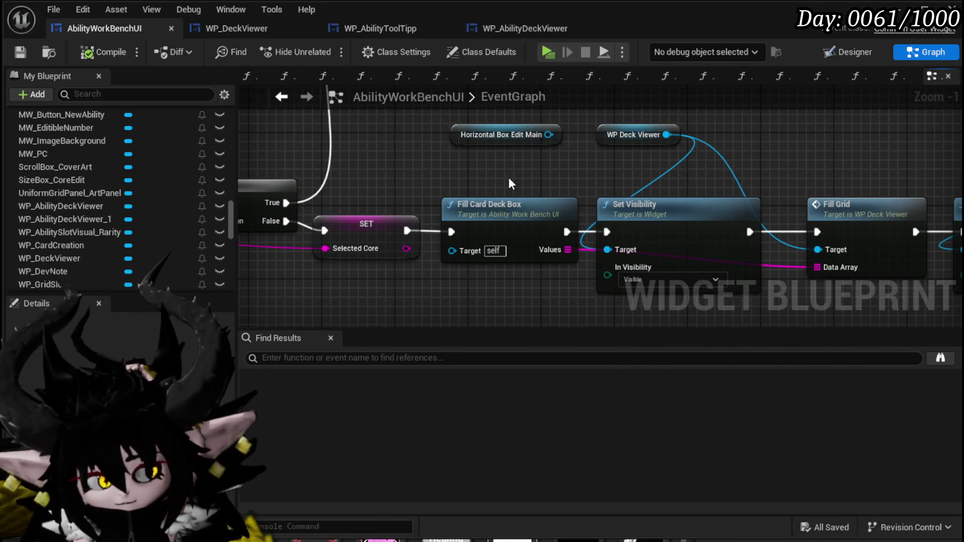
pyautogui.moveTo(509, 179)
pyautogui.mouseDown()
pyautogui.moveTo(366, 170)
pyautogui.moveTo(607, 168)
pyautogui.moveTo(547, 171)
pyautogui.mouseUp()
pyautogui.scroll(-3, 547, 172)
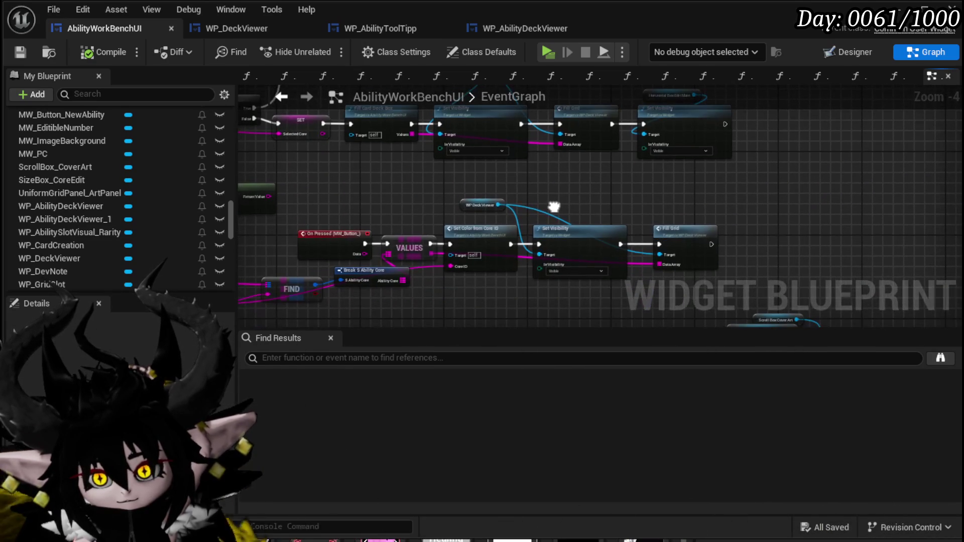
pyautogui.scroll(2, 556, 204)
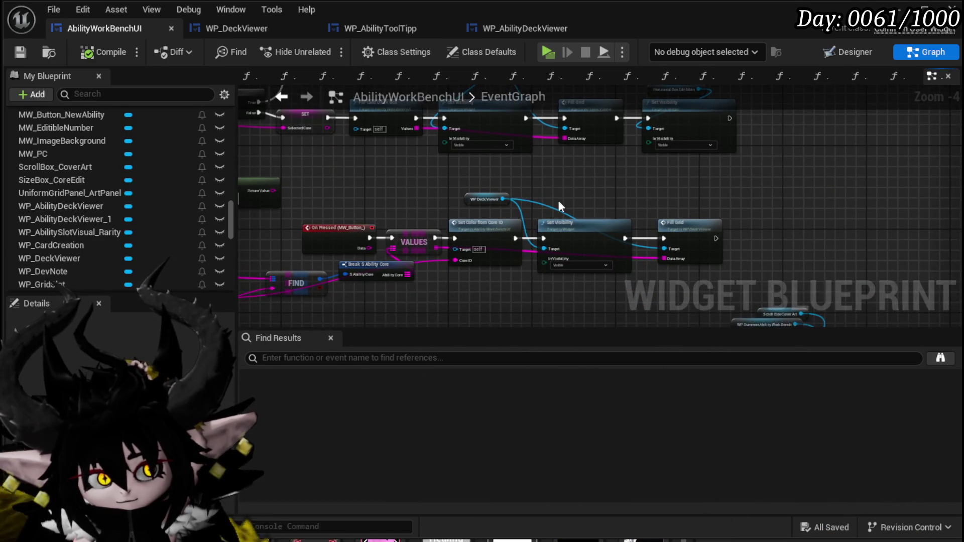
pyautogui.moveTo(558, 202); pyautogui.dragTo(640, 188)
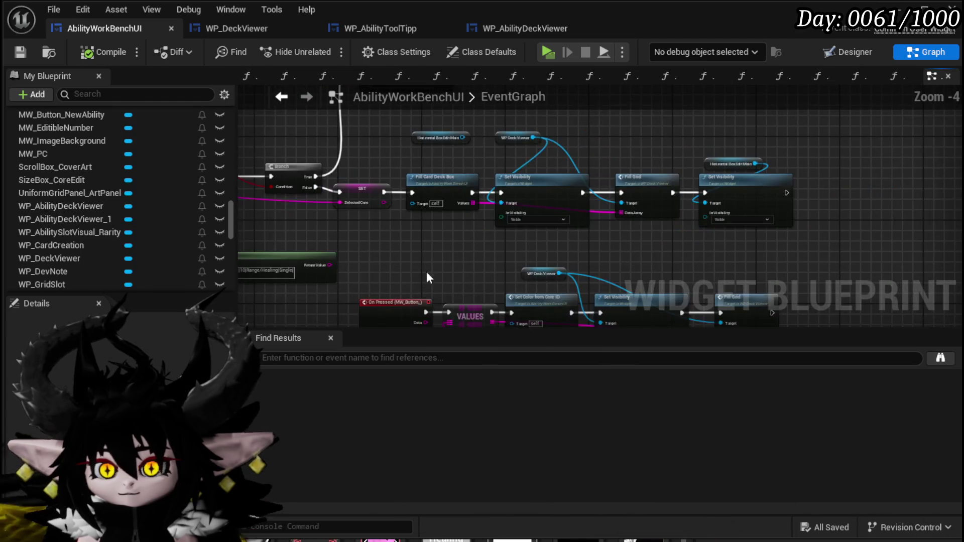
pyautogui.moveTo(438, 181); pyautogui.dragTo(508, 157)
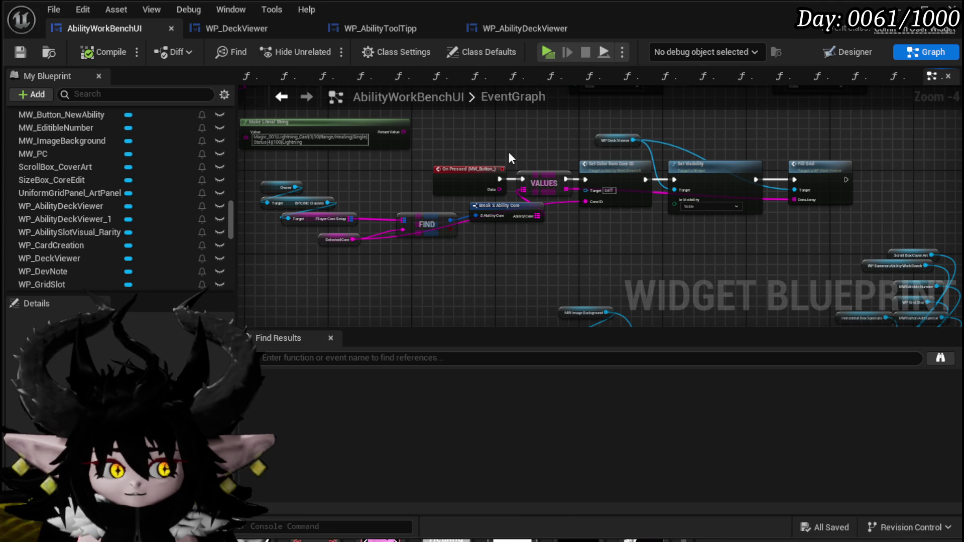
pyautogui.moveTo(508, 152)
pyautogui.mouseDown()
pyautogui.moveTo(551, 179)
pyautogui.moveTo(475, 231)
pyautogui.moveTo(504, 170)
pyautogui.moveTo(525, 155)
pyautogui.mouseUp()
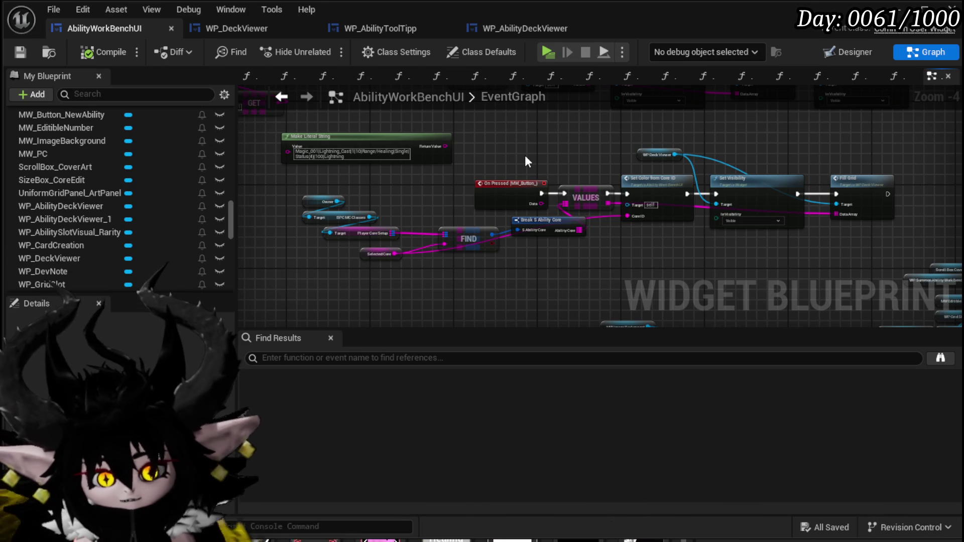
pyautogui.moveTo(522, 155)
pyautogui.mouseDown()
pyautogui.moveTo(517, 185)
pyautogui.moveTo(520, 164)
pyautogui.moveTo(429, 231)
pyautogui.mouseUp()
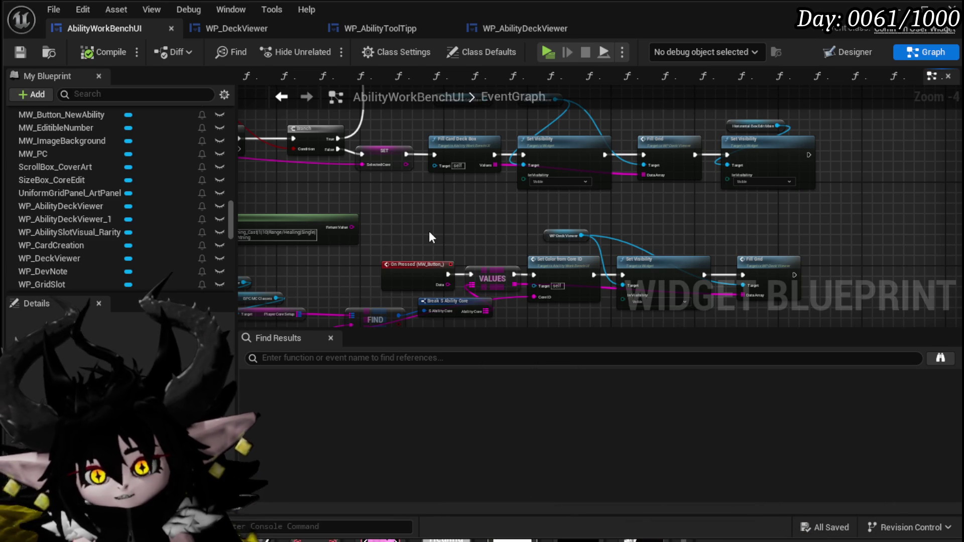
# Step: Move the WP Deck Viewer node down in the EventGraph and save the blueprint
pyautogui.hotkey('ctrl', 's')
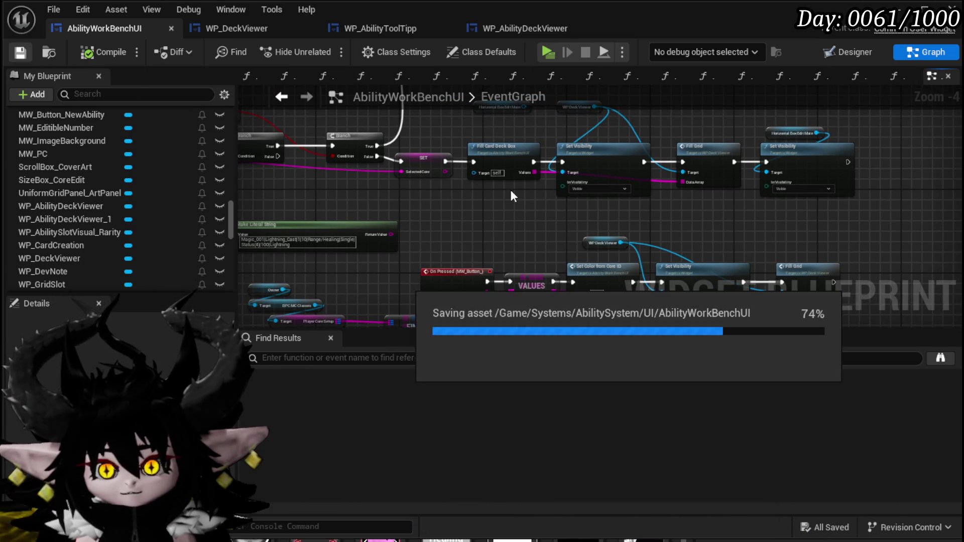
pyautogui.moveTo(467, 184); pyautogui.dragTo(488, 245)
pyautogui.scroll(2, 487, 177)
pyautogui.click(462, 138)
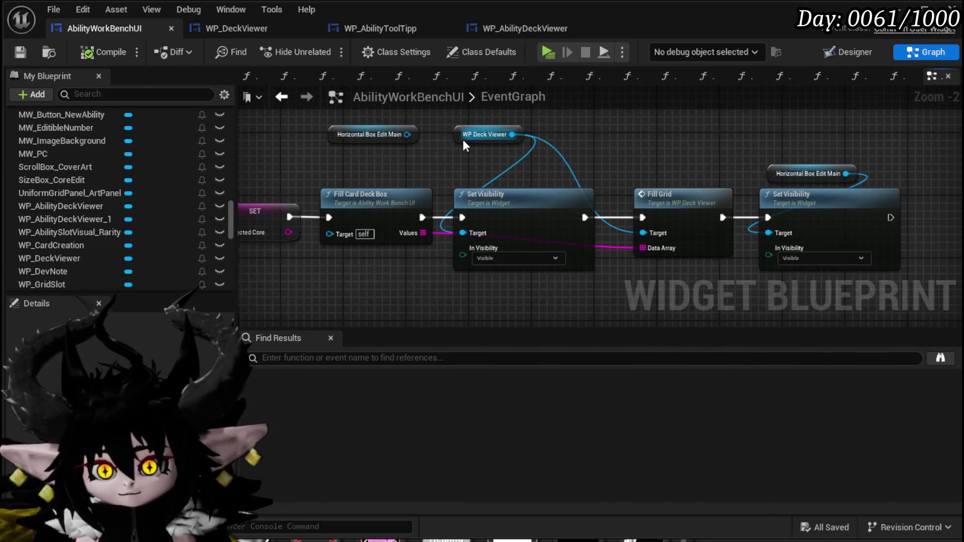
pyautogui.moveTo(462, 137); pyautogui.dragTo(482, 162)
pyautogui.moveTo(578, 180)
pyautogui.mouseDown()
pyautogui.moveTo(491, 155)
pyautogui.moveTo(453, 174)
pyautogui.mouseUp()
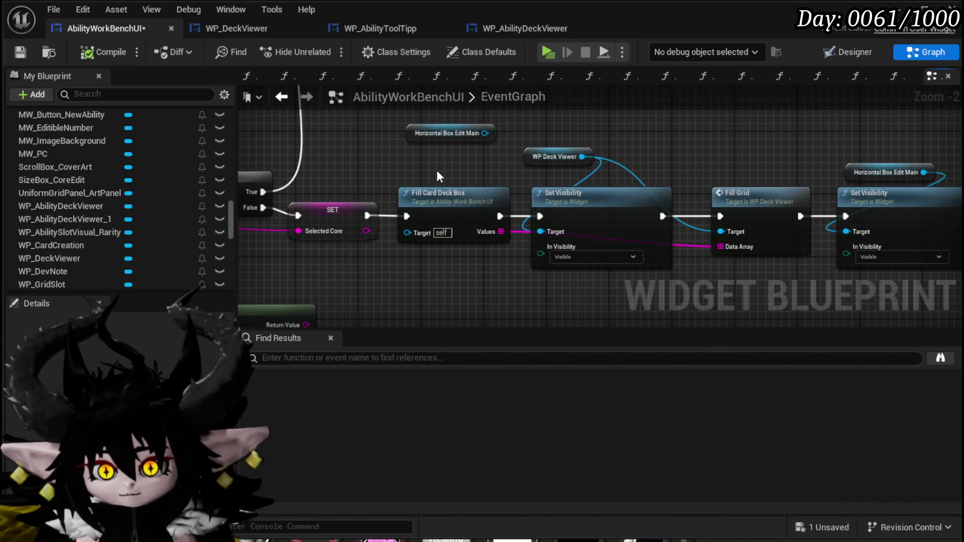
pyautogui.click(20, 53)
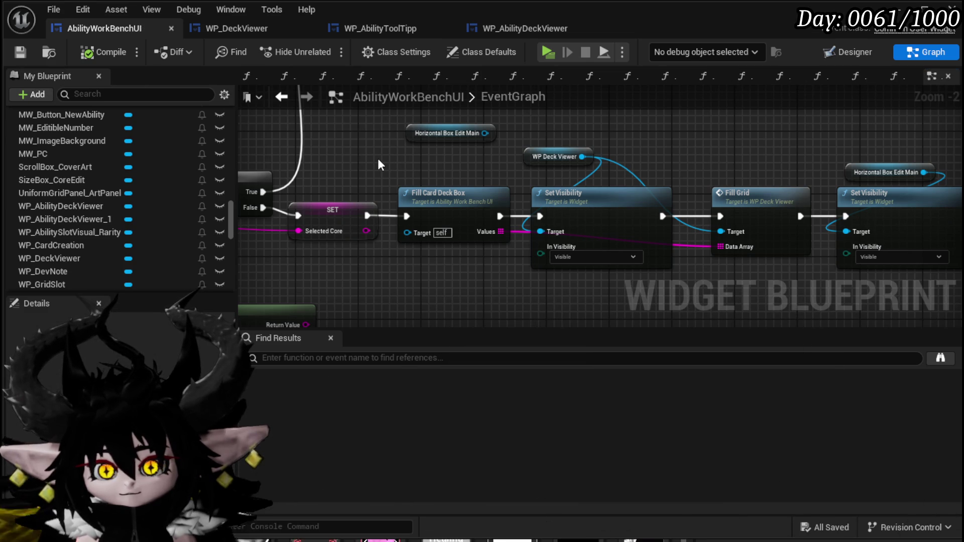
# Step: Move the Horizontal Box Edit Main node down and box-select the upper node chain to review it
pyautogui.moveTo(378, 160)
pyautogui.mouseDown()
pyautogui.moveTo(322, 152)
pyautogui.moveTo(418, 242)
pyautogui.moveTo(374, 151)
pyautogui.moveTo(465, 168)
pyautogui.moveTo(701, 137)
pyautogui.moveTo(342, 204)
pyautogui.moveTo(372, 278)
pyautogui.moveTo(418, 260)
pyautogui.moveTo(491, 256)
pyautogui.mouseUp()
pyautogui.scroll(-1, 321, 152)
pyautogui.scroll(-1, 418, 260)
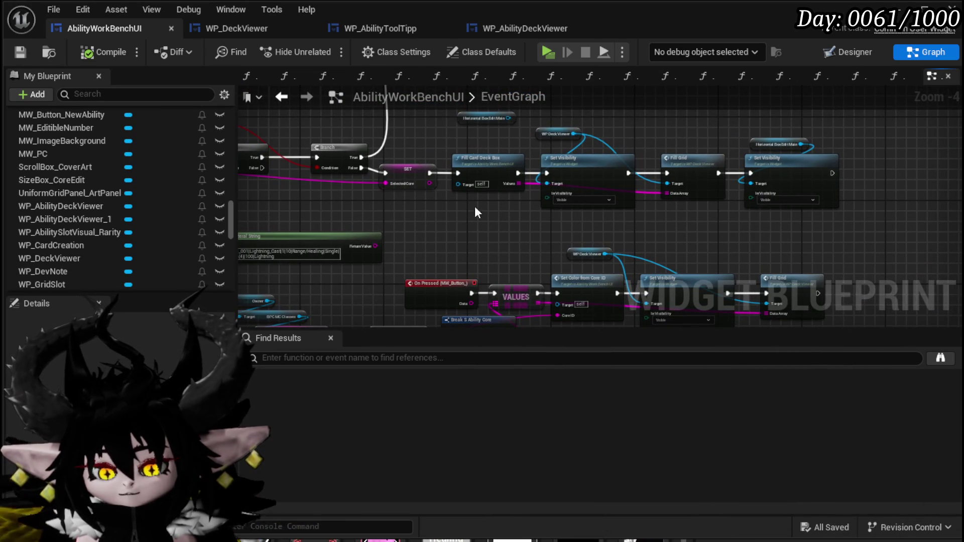
pyautogui.moveTo(465, 116); pyautogui.dragTo(461, 135)
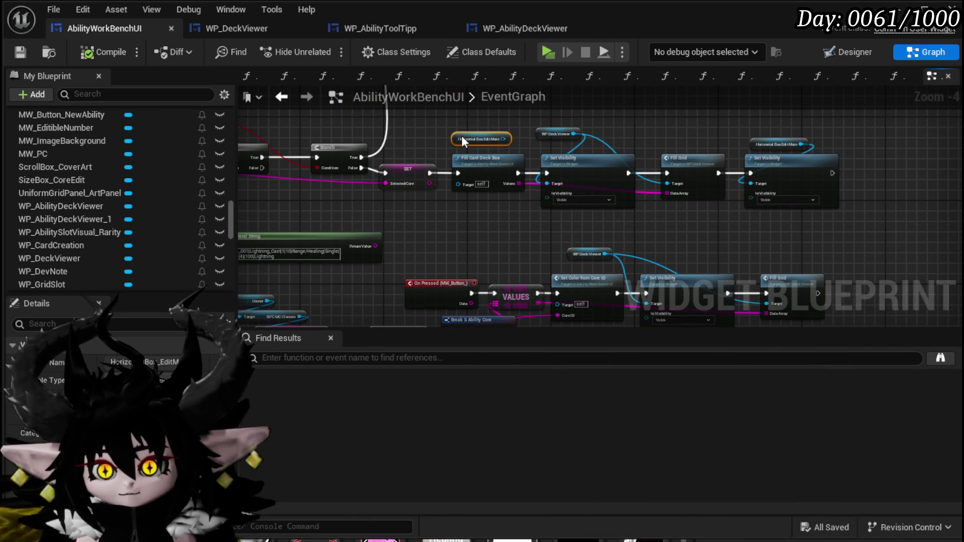
pyautogui.click(527, 123)
pyautogui.moveTo(597, 123); pyautogui.dragTo(526, 130)
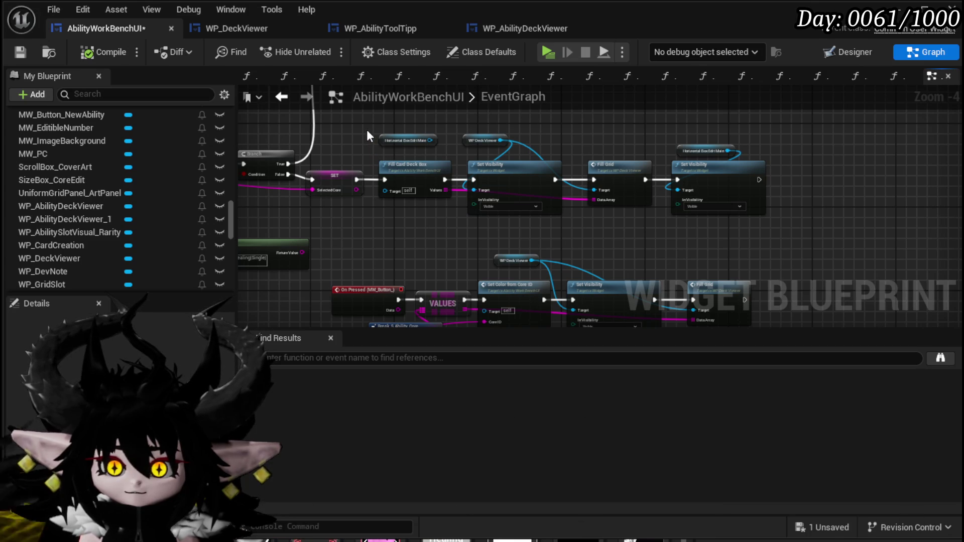
pyautogui.moveTo(368, 129); pyautogui.dragTo(361, 129)
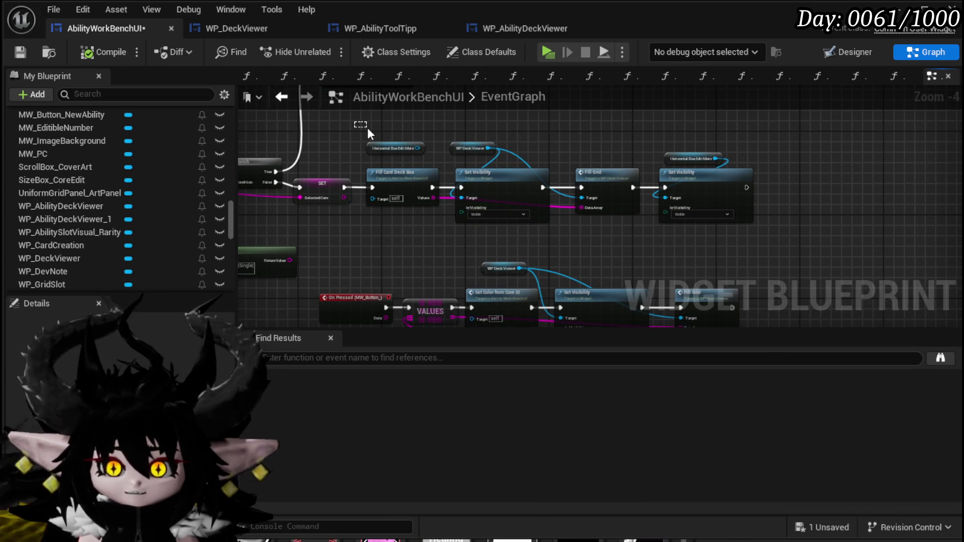
pyautogui.moveTo(367, 129)
pyautogui.mouseDown()
pyautogui.moveTo(559, 207)
pyautogui.moveTo(772, 255)
pyautogui.mouseUp()
pyautogui.click(772, 255)
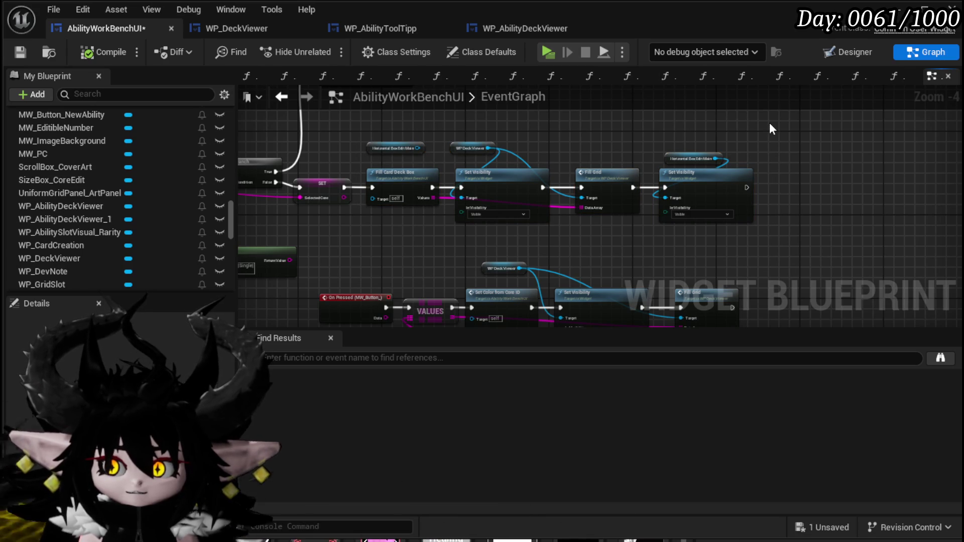
pyautogui.moveTo(768, 122)
pyautogui.mouseDown()
pyautogui.moveTo(350, 210)
pyautogui.moveTo(357, 209)
pyautogui.mouseUp()
pyautogui.click(366, 244)
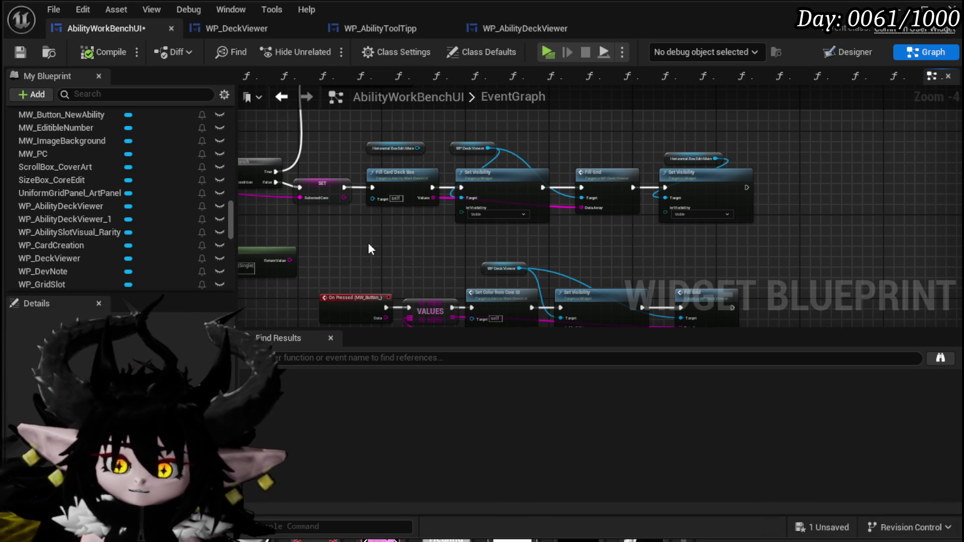
# Step: Save the blueprint and box-select the upper row of EventGraph nodes to review them
pyautogui.hotkey('ctrl', 's')
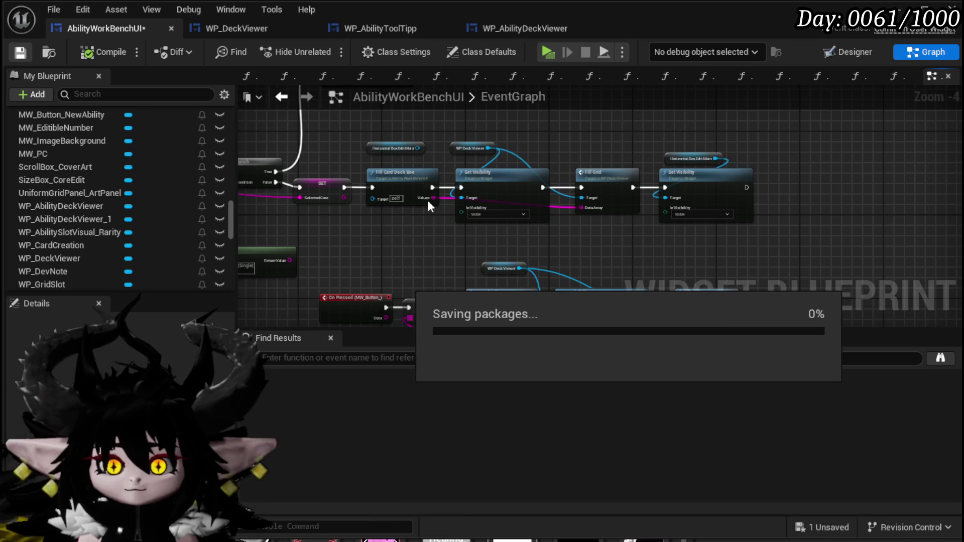
pyautogui.moveTo(426, 200)
pyautogui.mouseDown()
pyautogui.moveTo(390, 213)
pyautogui.moveTo(436, 153)
pyautogui.moveTo(510, 155)
pyautogui.moveTo(433, 203)
pyautogui.moveTo(416, 182)
pyautogui.moveTo(350, 199)
pyautogui.moveTo(360, 207)
pyautogui.moveTo(363, 156)
pyautogui.moveTo(393, 238)
pyautogui.moveTo(582, 155)
pyautogui.moveTo(781, 117)
pyautogui.mouseUp()
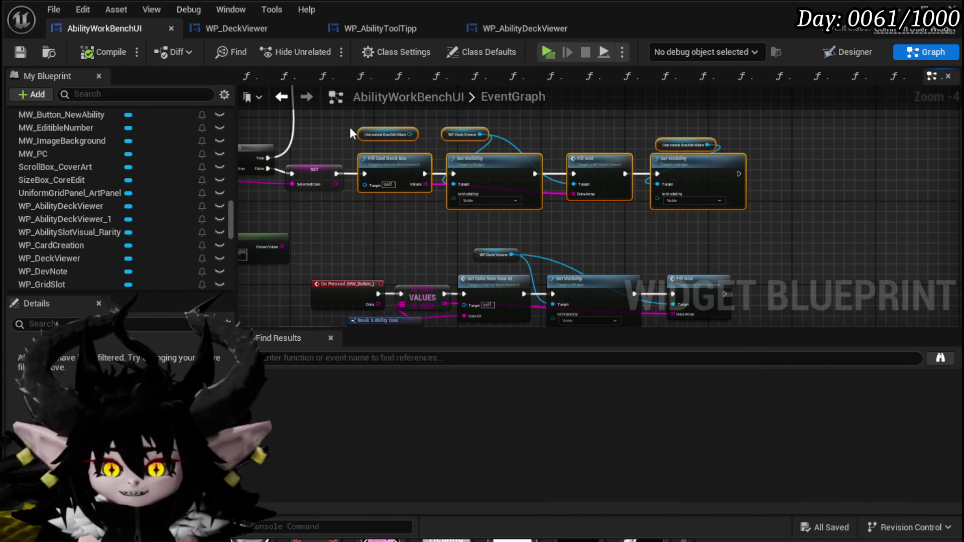
pyautogui.moveTo(350, 132)
pyautogui.mouseDown()
pyautogui.moveTo(779, 239)
pyautogui.moveTo(759, 240)
pyautogui.moveTo(768, 240)
pyautogui.mouseUp()
pyautogui.moveTo(769, 239)
pyautogui.mouseDown()
pyautogui.moveTo(372, 134)
pyautogui.moveTo(355, 117)
pyautogui.mouseUp()
pyautogui.click(769, 239)
pyautogui.click(402, 254)
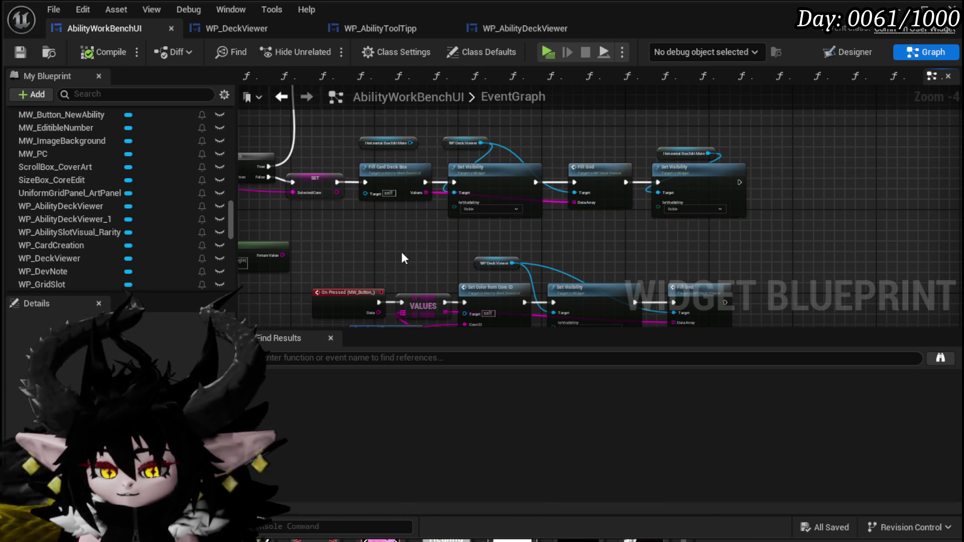
pyautogui.scroll(-3, 401, 258)
pyautogui.scroll(2, 373, 186)
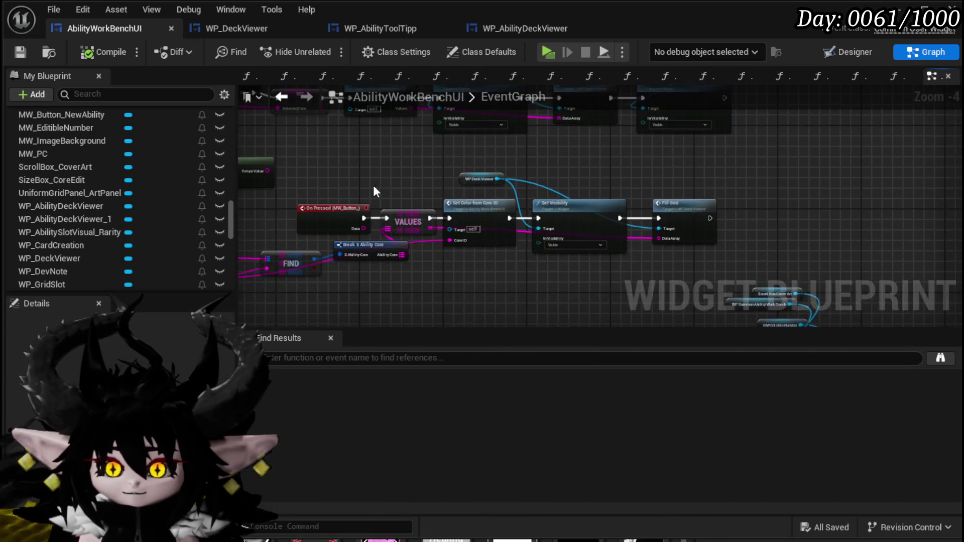
# Step: Review the On Pressed and Fill Card Deck Box node rows, then return to the Designer
pyautogui.moveTo(366, 185)
pyautogui.mouseDown()
pyautogui.moveTo(390, 164)
pyautogui.moveTo(610, 160)
pyautogui.moveTo(581, 187)
pyautogui.moveTo(301, 156)
pyautogui.moveTo(378, 213)
pyautogui.moveTo(386, 280)
pyautogui.mouseUp()
pyautogui.scroll(-1, 391, 165)
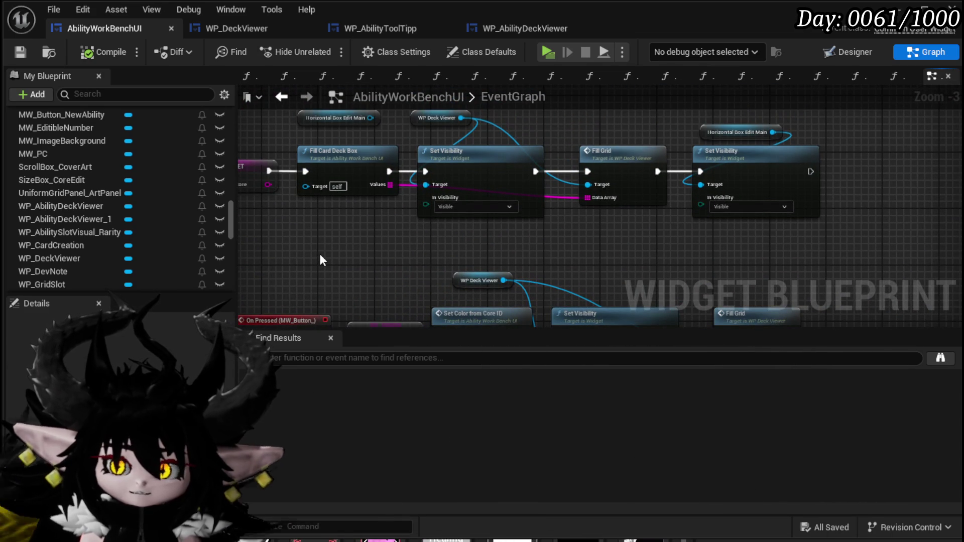
pyautogui.moveTo(319, 254); pyautogui.dragTo(342, 189)
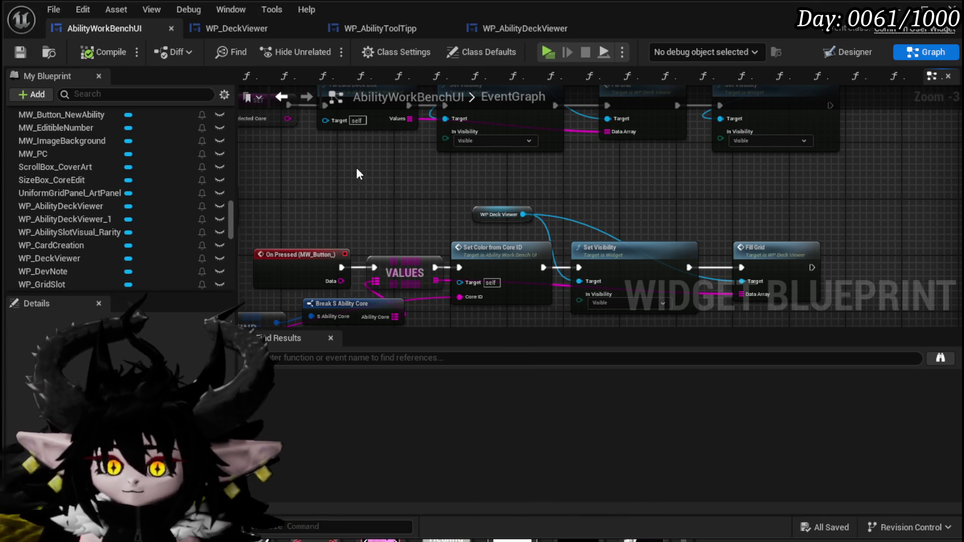
pyautogui.moveTo(355, 172)
pyautogui.mouseDown()
pyautogui.moveTo(452, 215)
pyautogui.moveTo(445, 244)
pyautogui.moveTo(410, 190)
pyautogui.moveTo(438, 159)
pyautogui.mouseUp()
pyautogui.scroll(-1, 438, 158)
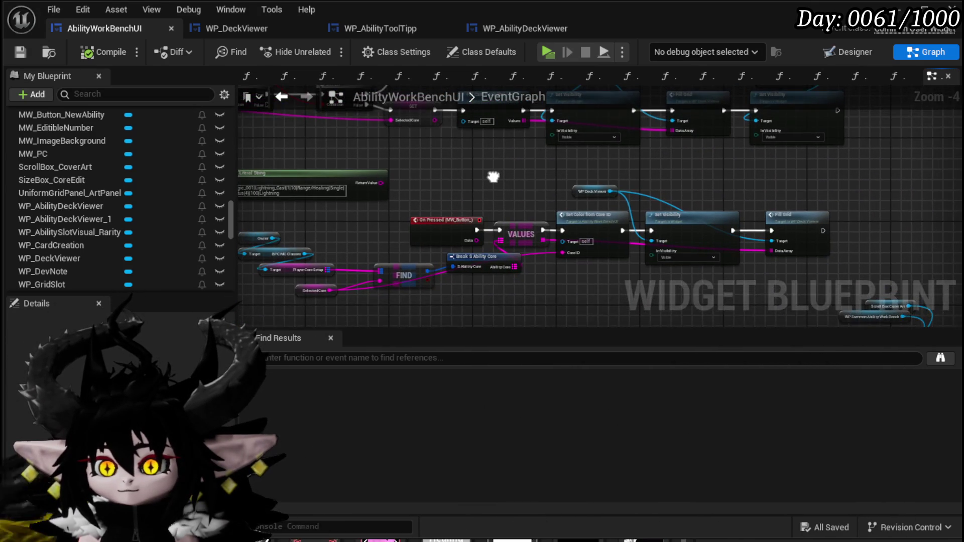
pyautogui.moveTo(522, 165)
pyautogui.mouseDown()
pyautogui.moveTo(505, 229)
pyautogui.moveTo(498, 167)
pyautogui.mouseUp()
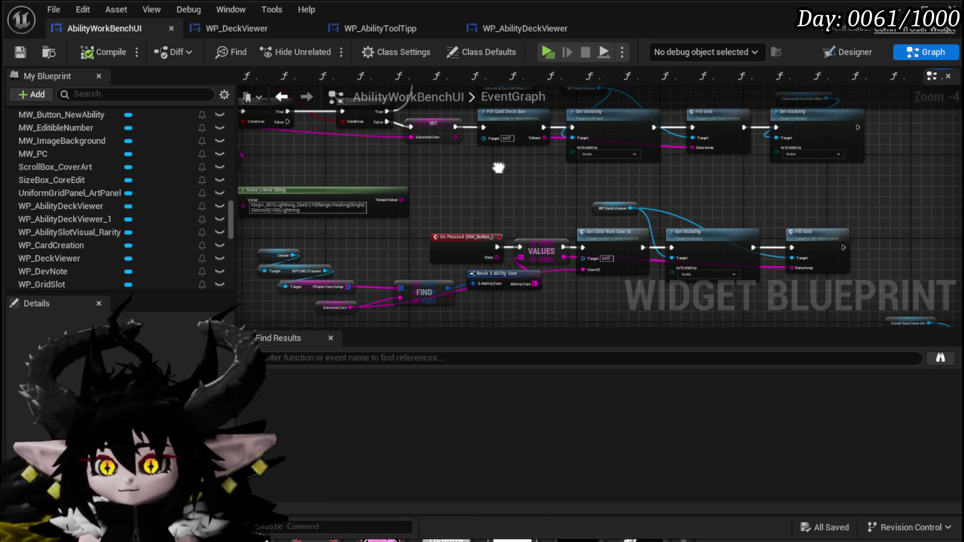
pyautogui.click(845, 51)
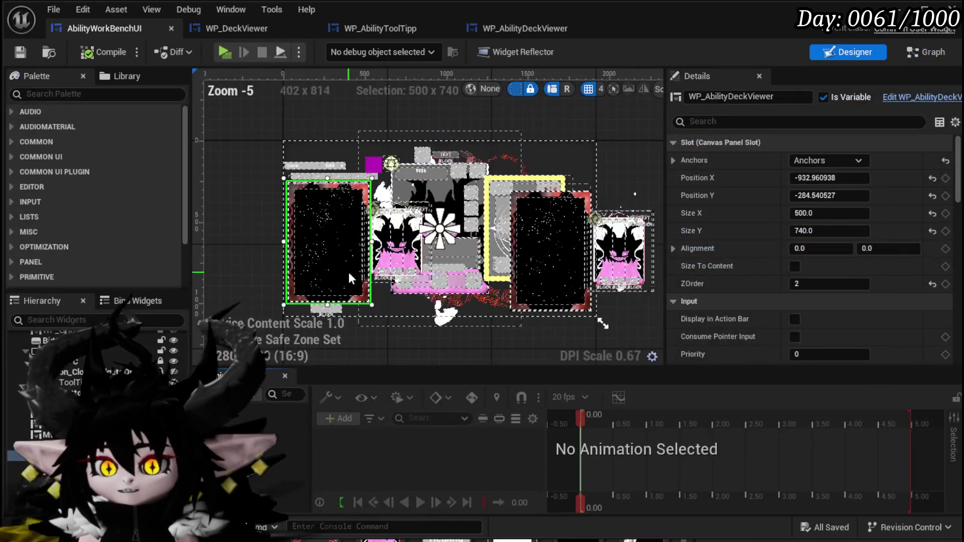
# Step: Set WP_AbilityDeckViewer's Visibility to Collapsed, then compile and save the widget
pyautogui.scroll(-10, 736, 232)
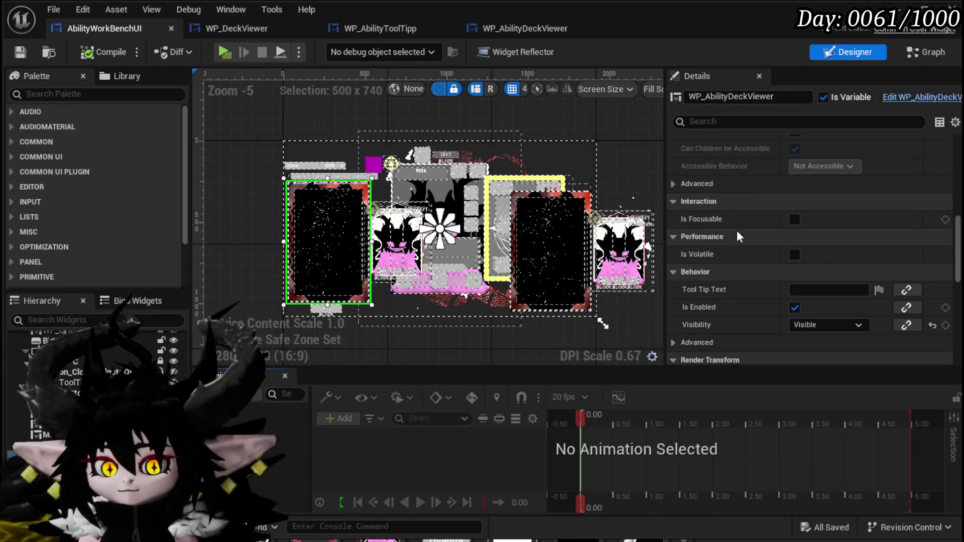
pyautogui.click(813, 323)
pyautogui.click(811, 351)
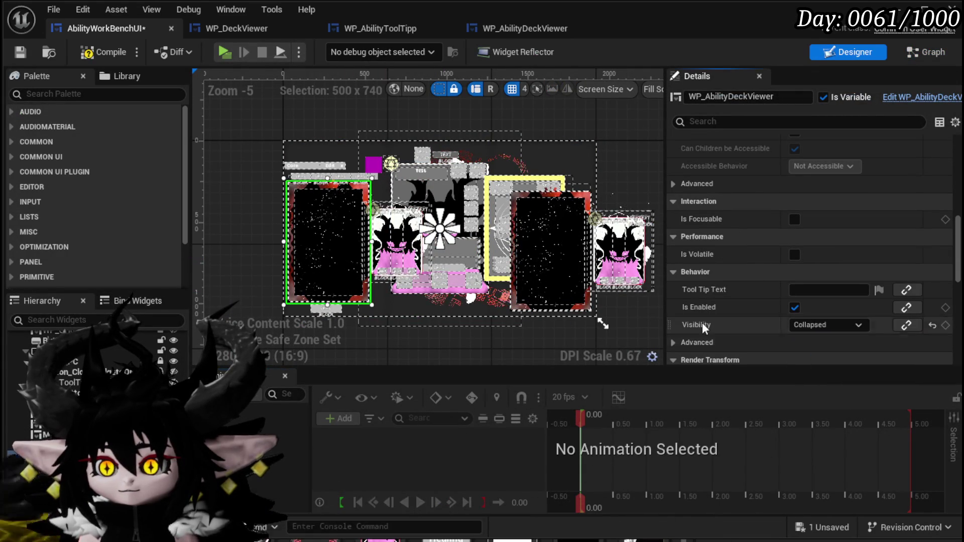
pyautogui.click(102, 52)
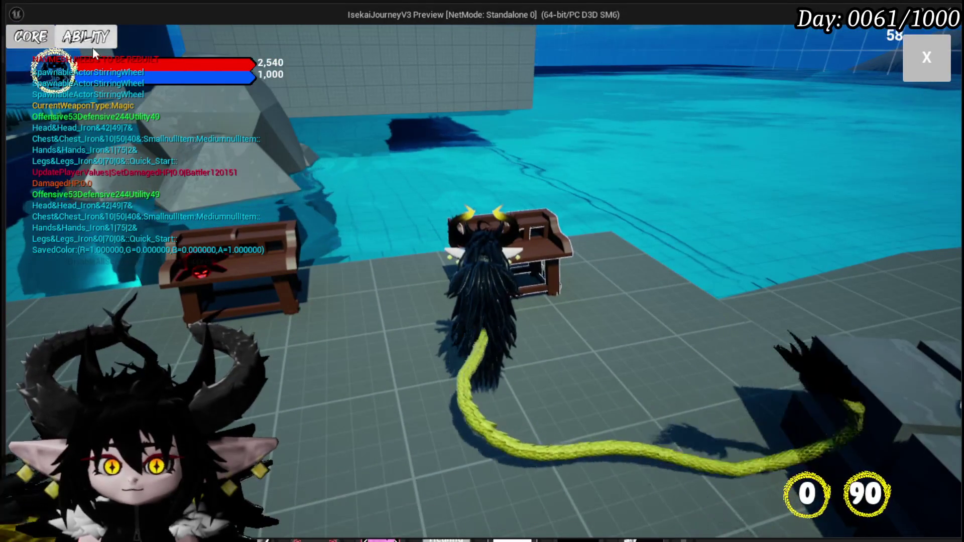
# Step: In play mode, open the core workbench, choose Chura Main, and load Holy Lance into the editor
pyautogui.click(92, 47)
pyautogui.click(105, 94)
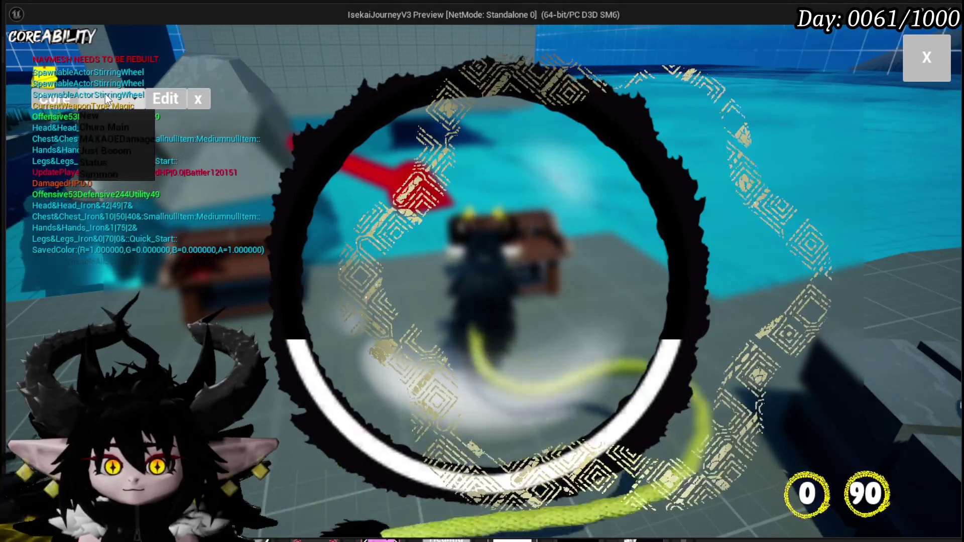
pyautogui.click(112, 128)
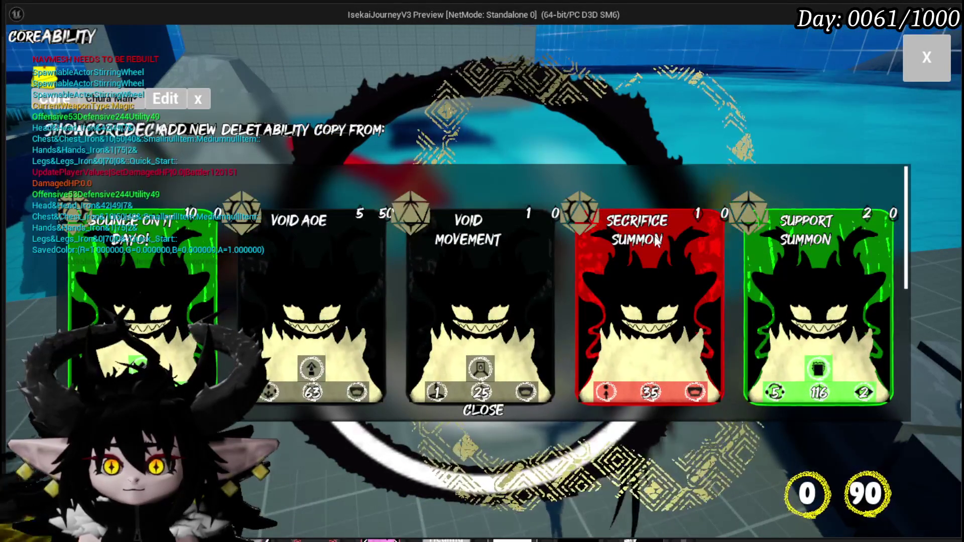
pyautogui.scroll(-2, 589, 221)
pyautogui.scroll(-2, 588, 219)
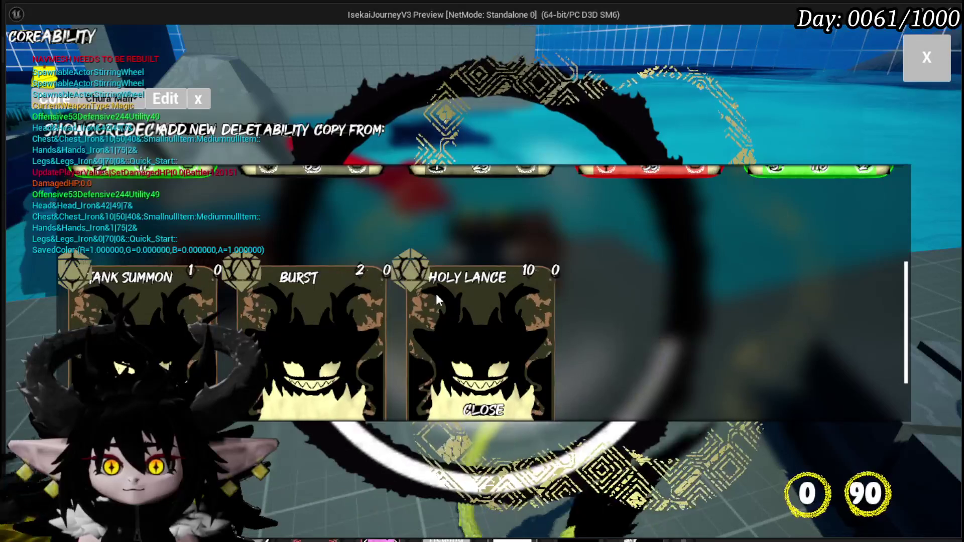
pyautogui.click(452, 299)
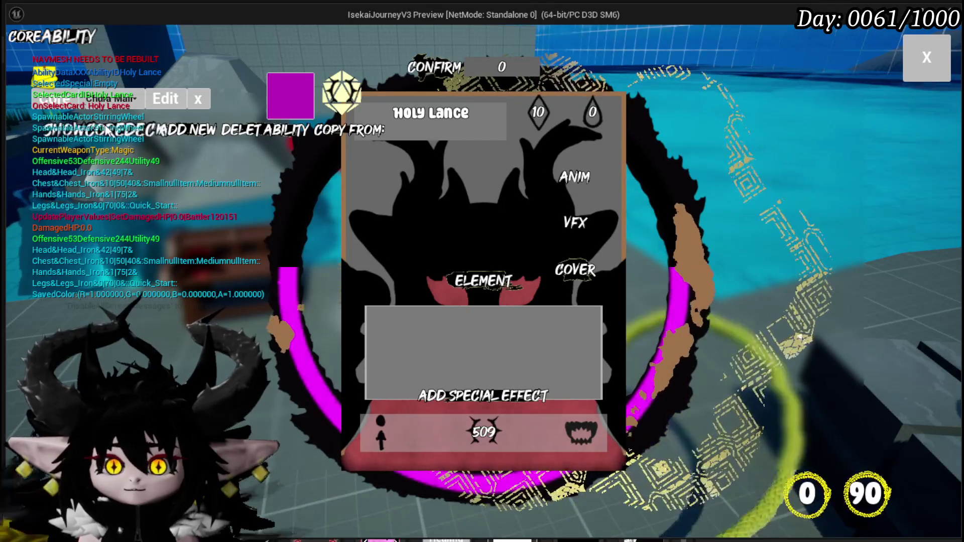
# Step: Show the core deck, switch to Burst and try its VFX, then close, stop play and save
pyautogui.click(101, 130)
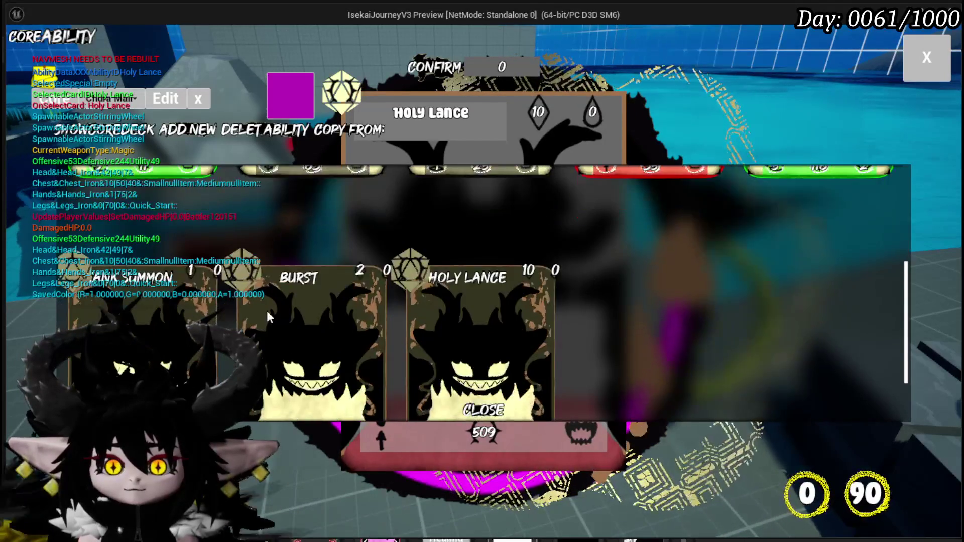
pyautogui.click(276, 311)
pyautogui.click(575, 223)
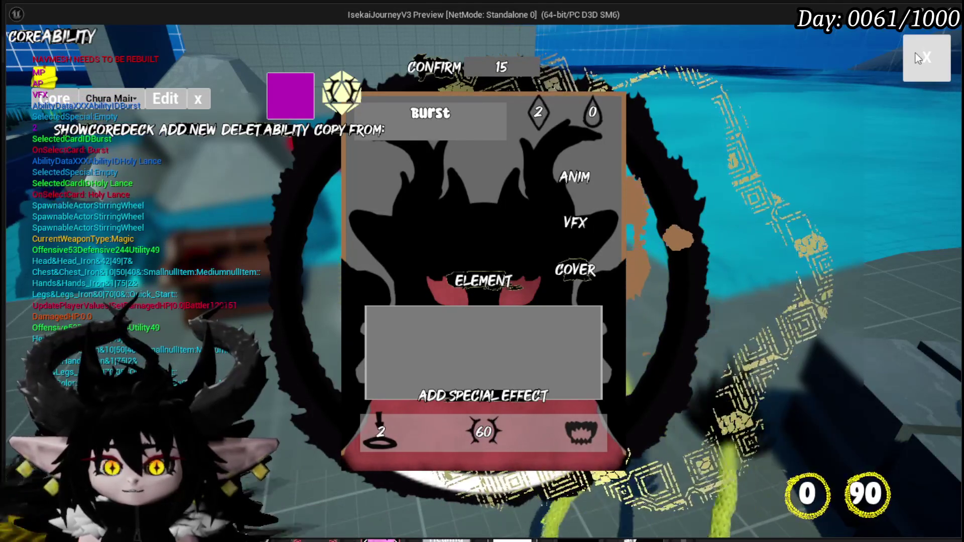
pyautogui.click(927, 58)
pyautogui.hotkey('alt', 'Tab')
pyautogui.press('Escape')
pyautogui.hotkey('ctrl', 's')
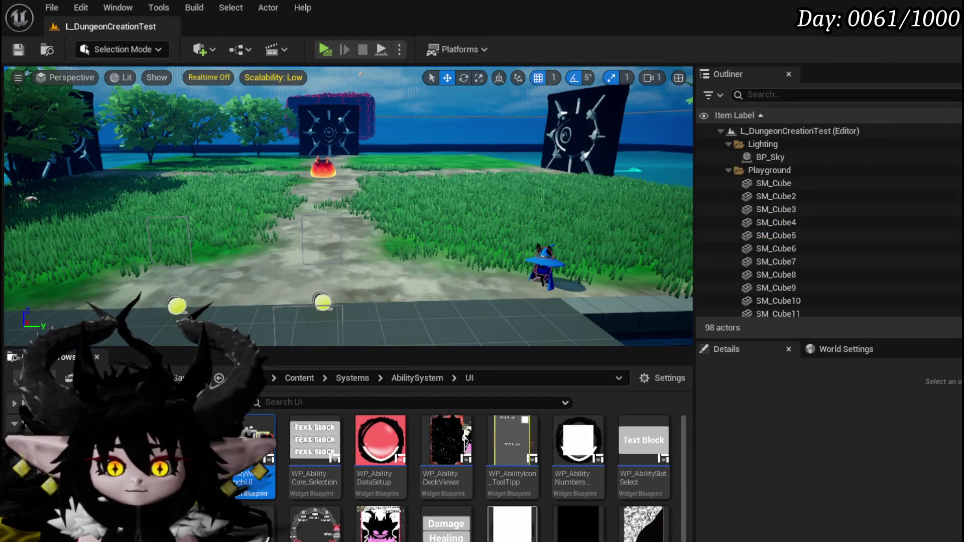
# Step: Select the HorizontalBox_EditMain edit bar in the AbilityWorkBenchUI designer and bring up its wrap options
pyautogui.hotkey('alt', 'Tab')
pyautogui.scroll(3, 256, 154)
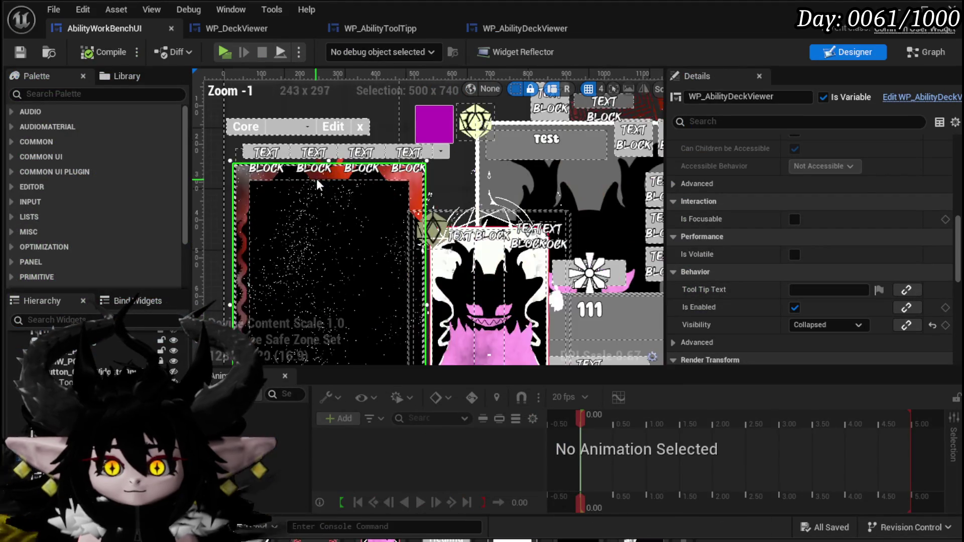
pyautogui.click(256, 159)
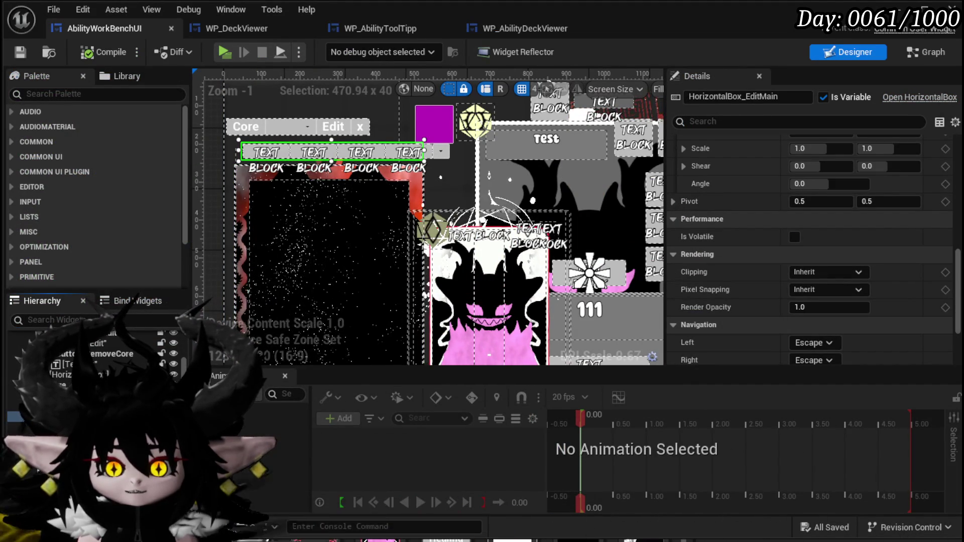
pyautogui.rightClick(223, 194)
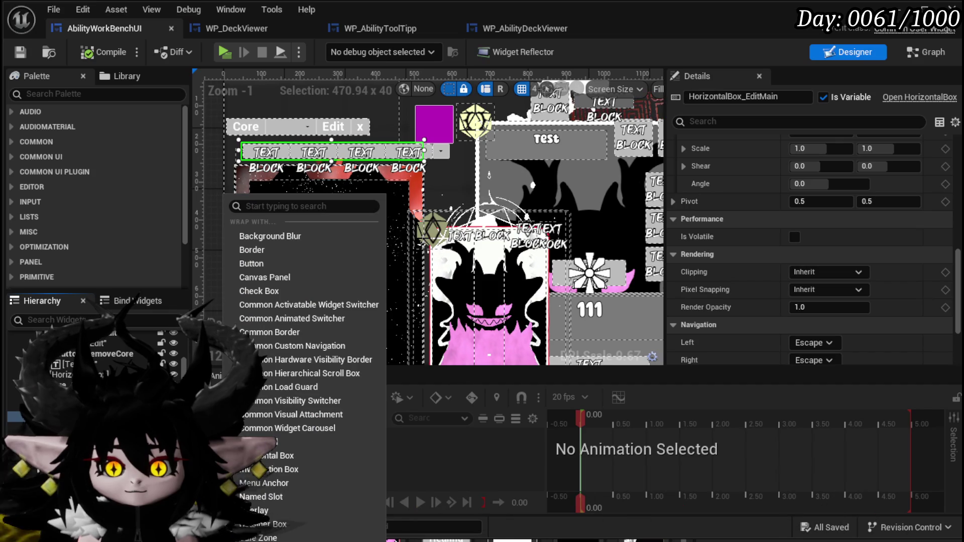
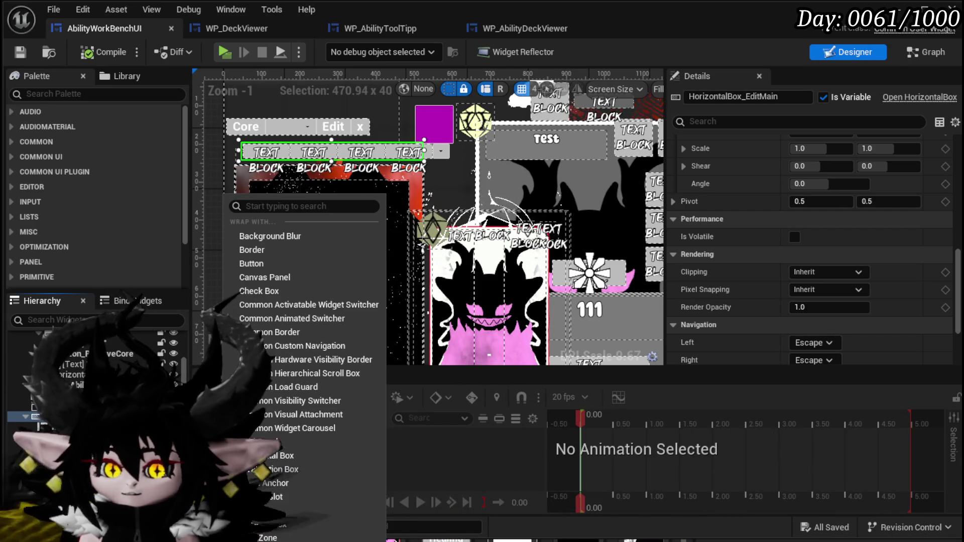
# Step: Wrap HorizontalBox_EditMain in a Vertical Box and select the button inside the edit row
pyautogui.click(268, 483)
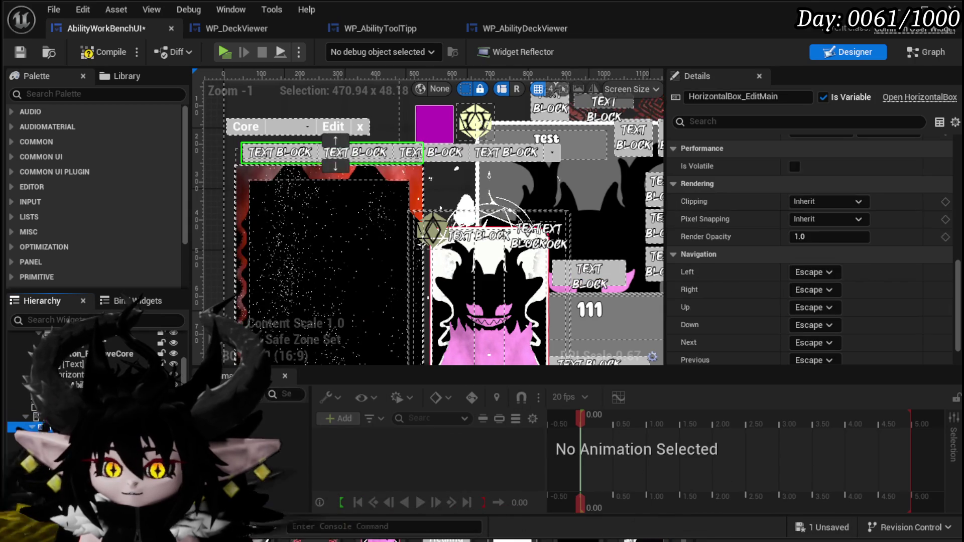
pyautogui.click(36, 417)
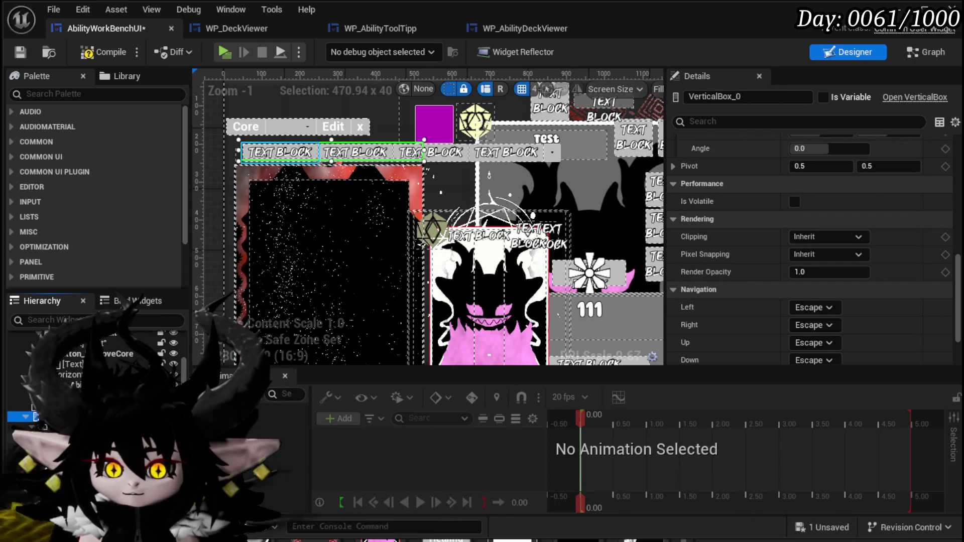
pyautogui.click(40, 427)
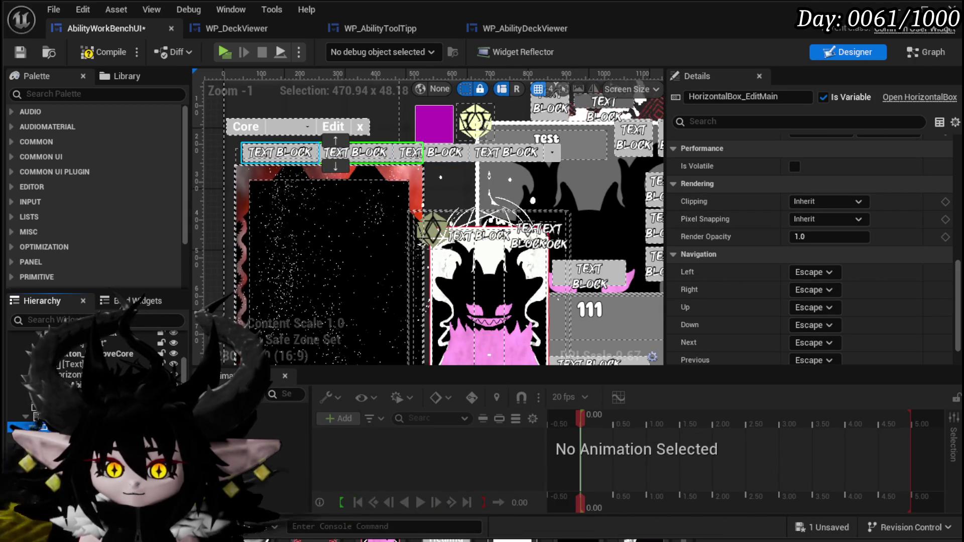
pyautogui.click(40, 437)
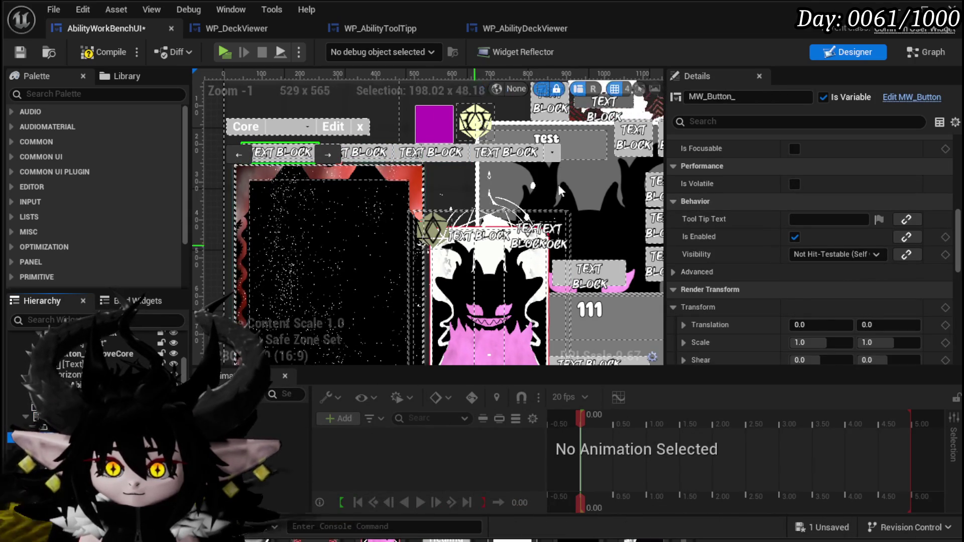
# Step: Rename the button MW_Button_ShowDeck and move it to its own row above the text blocks
pyautogui.click(747, 96)
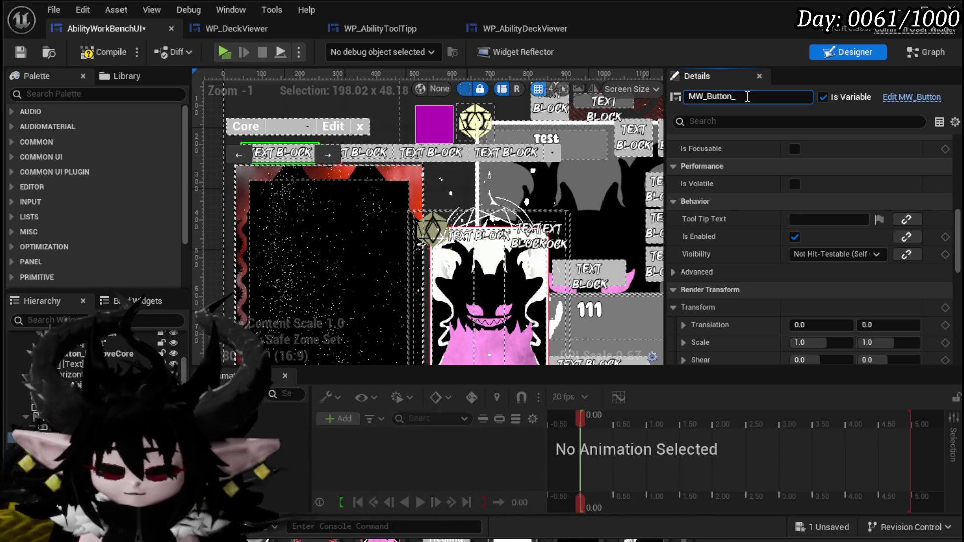
pyautogui.write('ShwDeck')
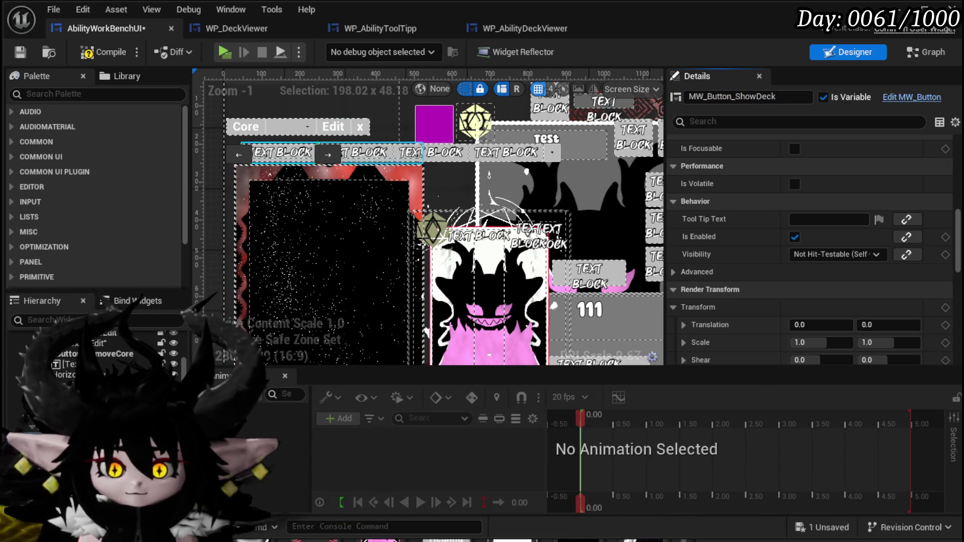
pyautogui.moveTo(283, 152); pyautogui.dragTo(331, 170)
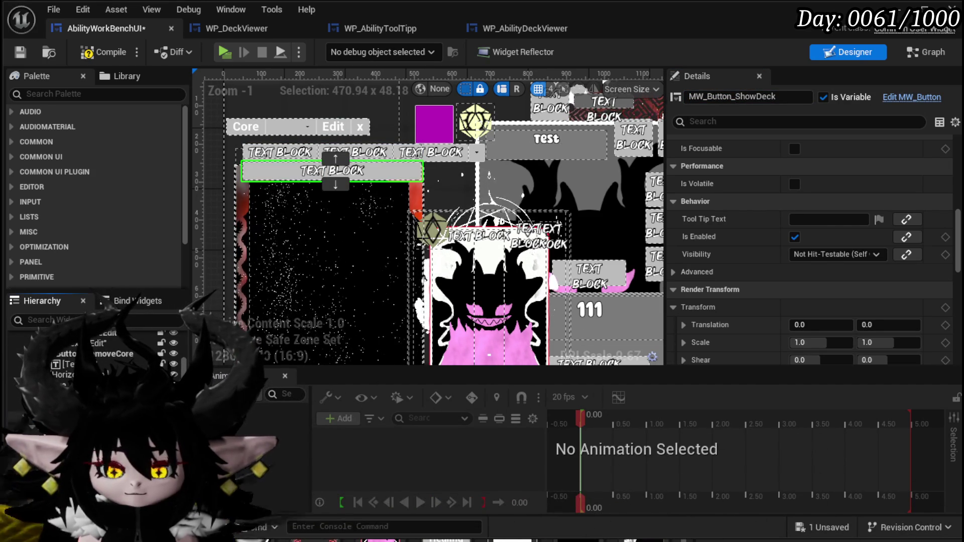
pyautogui.click(335, 159)
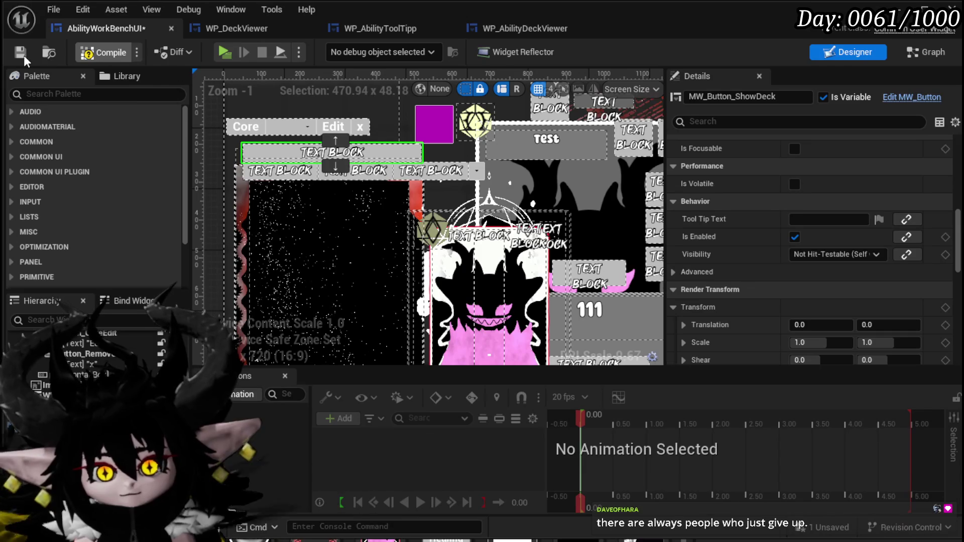
# Step: Save the AbilityWorkBenchUI widget blueprint
pyautogui.click(23, 55)
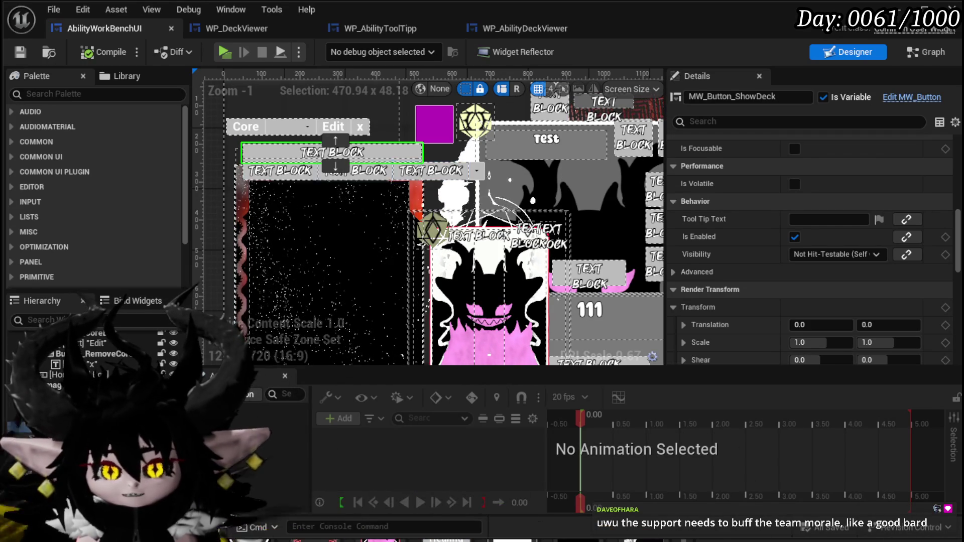
pyautogui.scroll(-3, 256, 158)
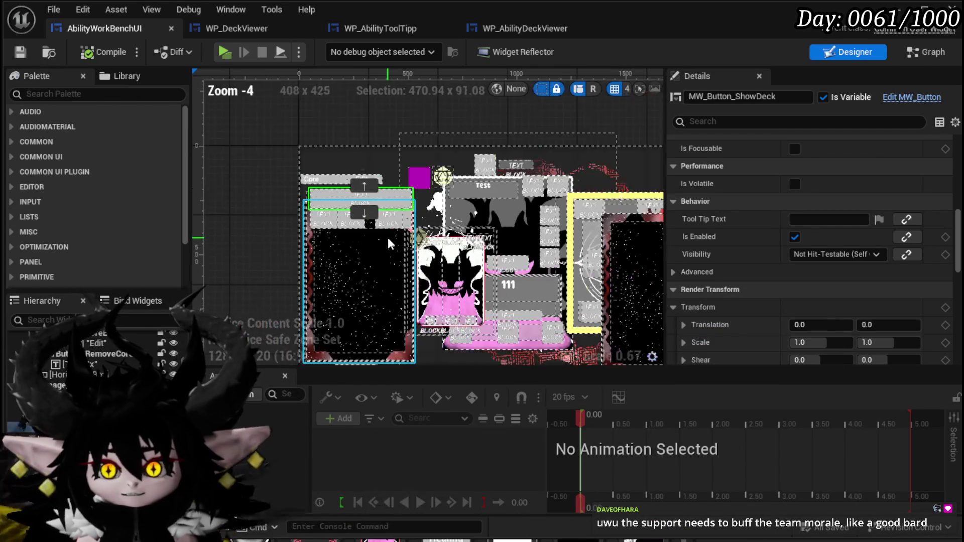
pyautogui.scroll(2, 405, 231)
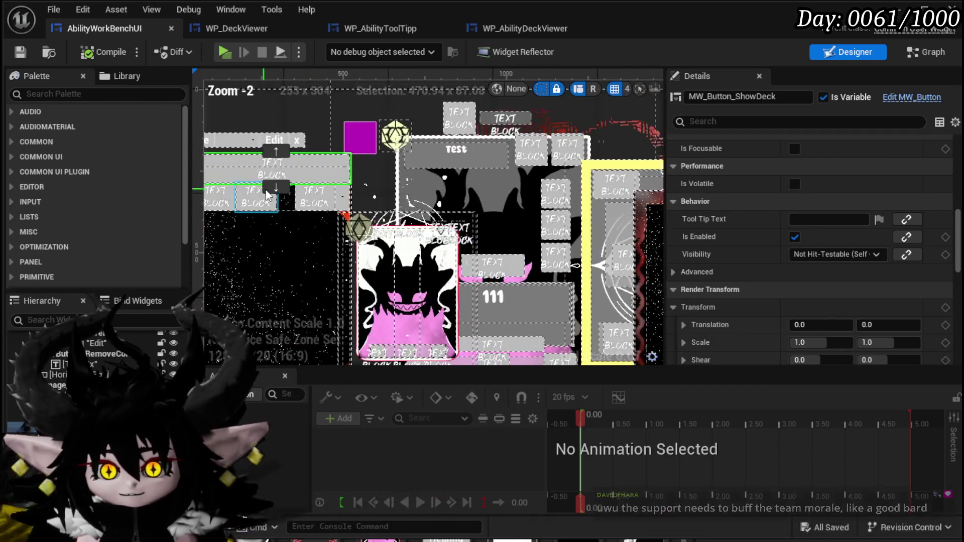
pyautogui.scroll(-2, 405, 231)
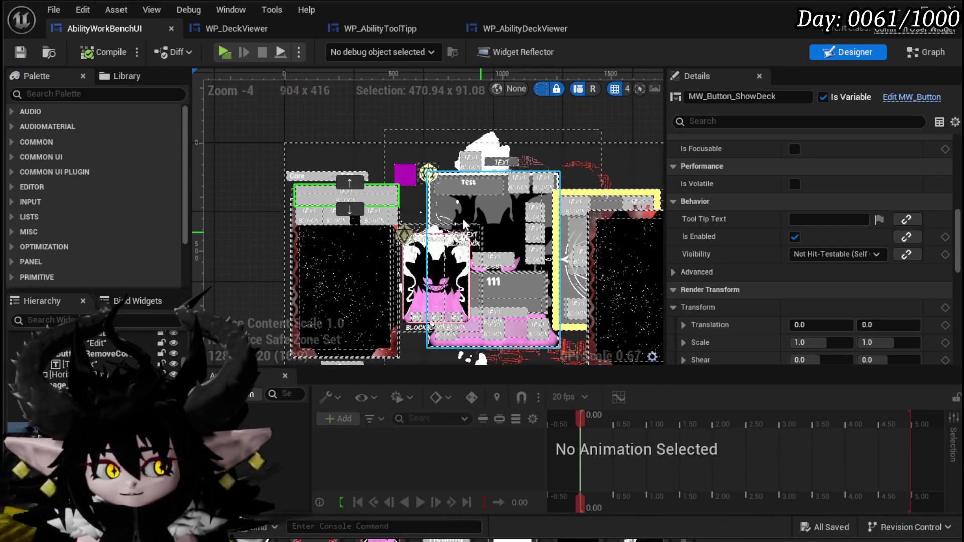
pyautogui.scroll(4, 445, 197)
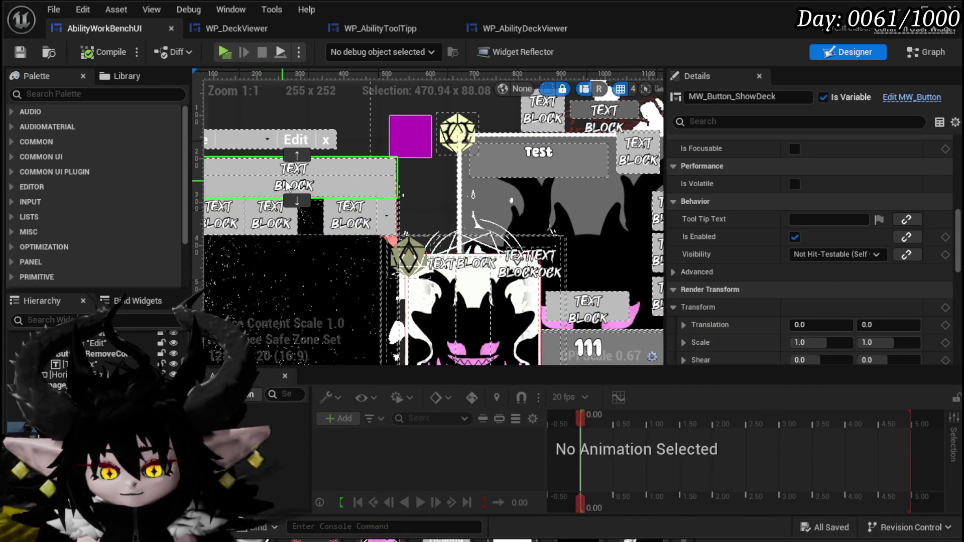
# Step: Pan the Designer canvas and select VerticalBox_0 holding the edit rows
pyautogui.moveTo(236, 178); pyautogui.dragTo(292, 182)
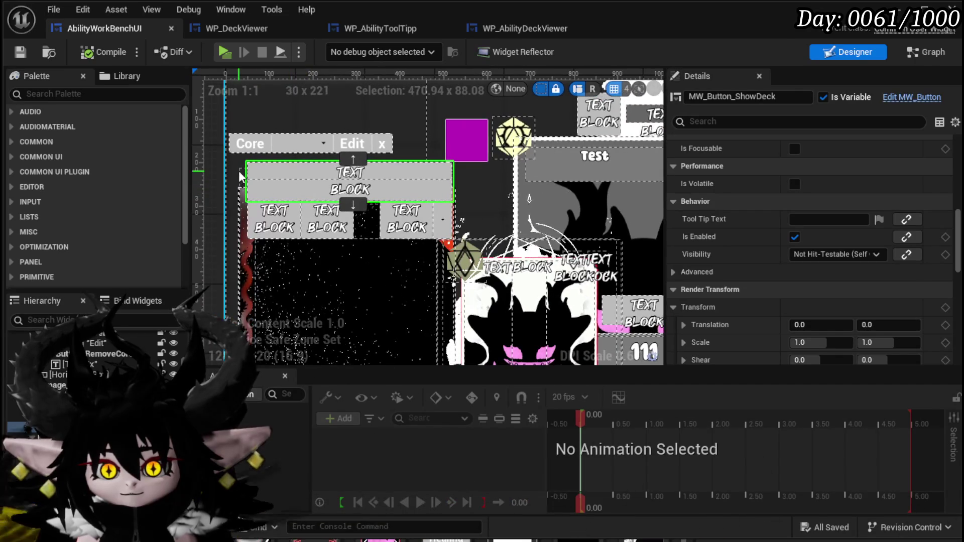
pyautogui.click(350, 171)
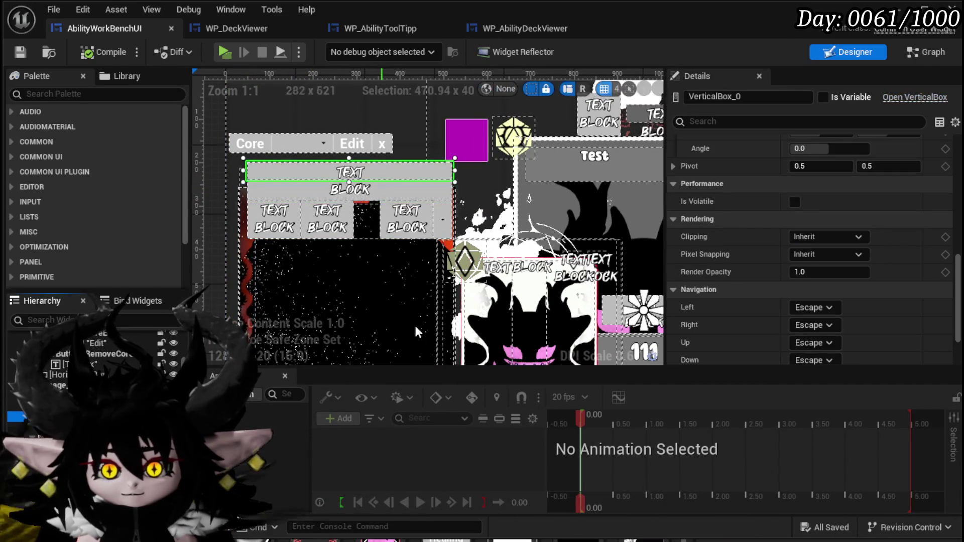
pyautogui.scroll(3, 843, 137)
# Step: Set VerticalBox_0's Slot Size Y to 180, then compile and save
pyautogui.scroll(10, 803, 201)
pyautogui.write('200')
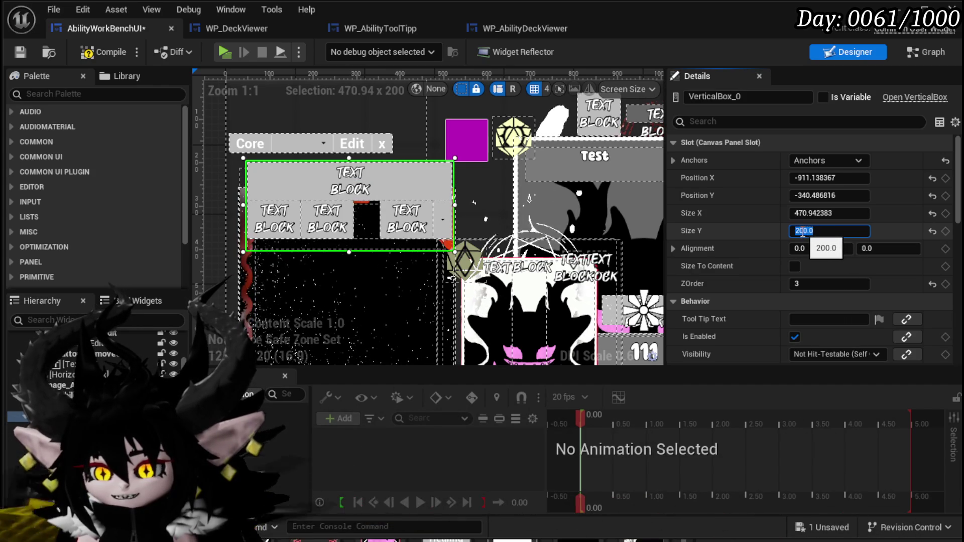
pyautogui.press('BackSpace')
pyautogui.press('BackSpace')
pyautogui.write('16')
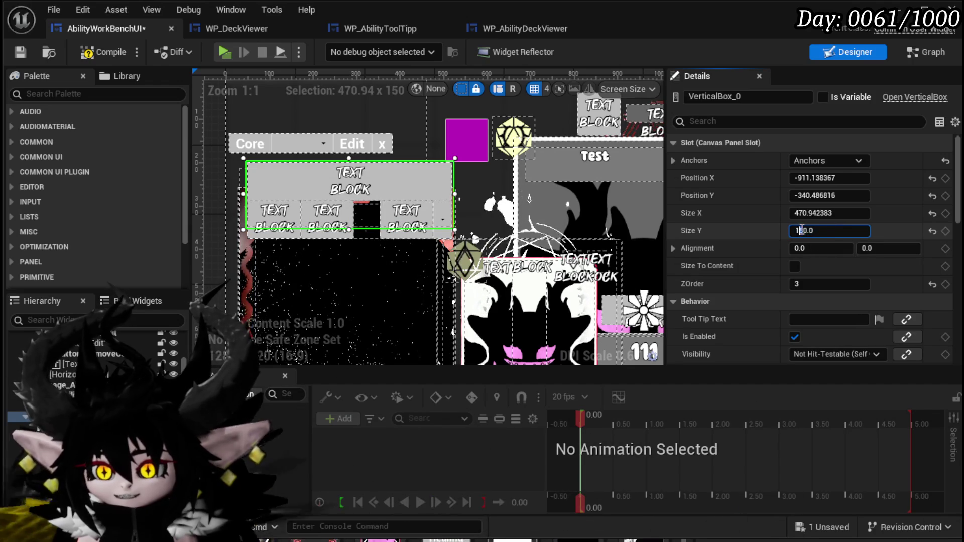
pyautogui.press('Return')
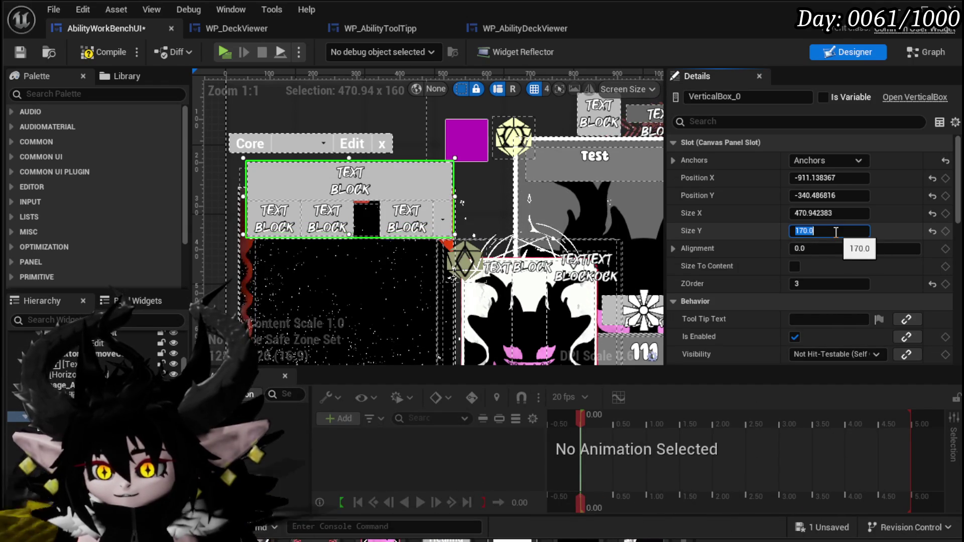
pyautogui.scroll(3, 236, 166)
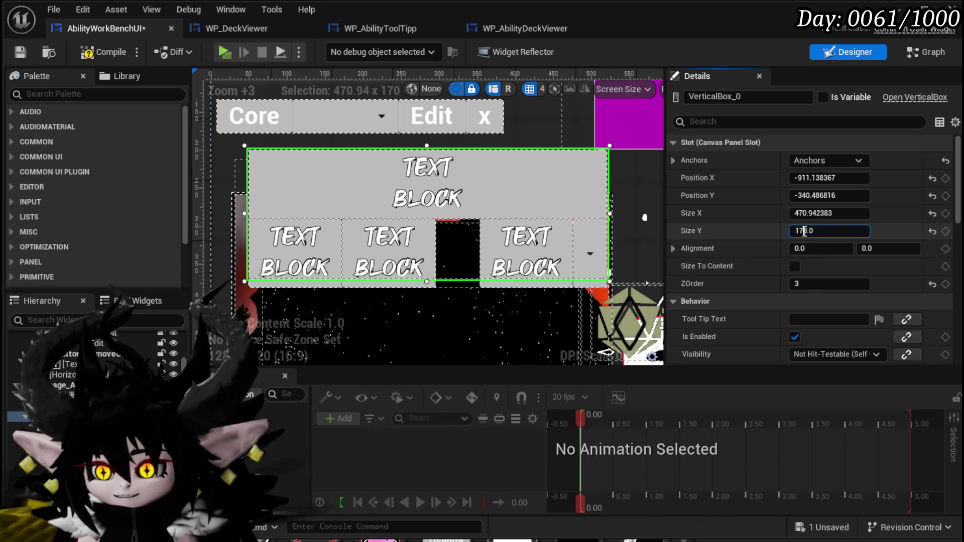
pyautogui.press('Return')
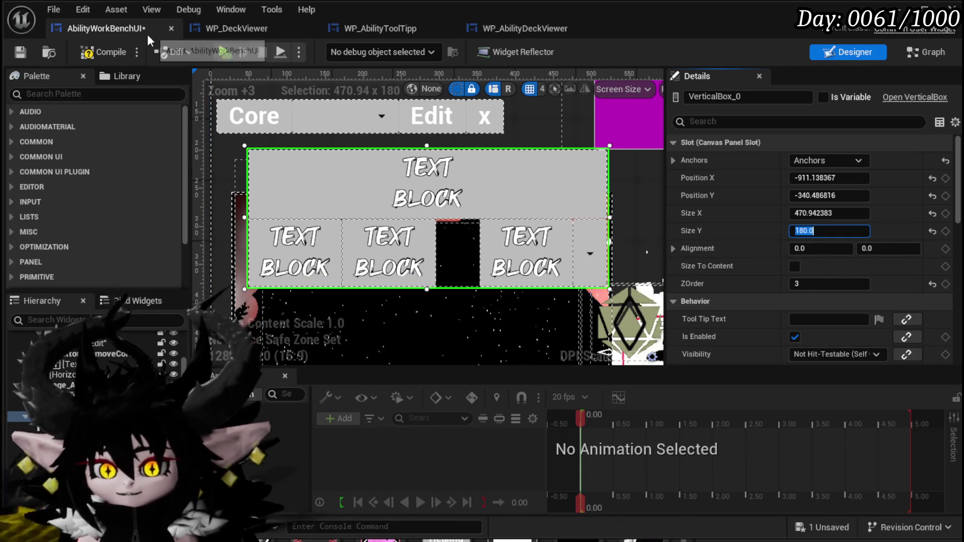
pyautogui.click(103, 52)
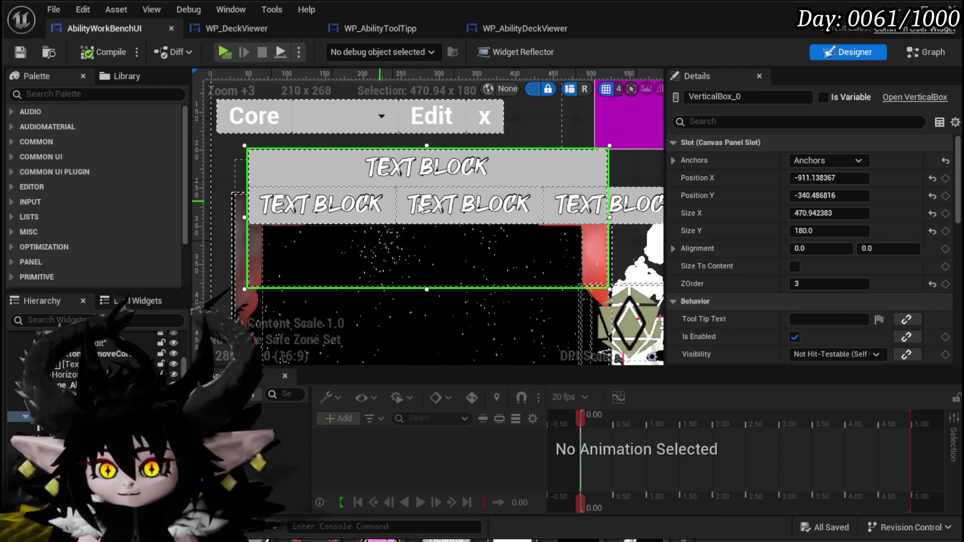
# Step: Recentre the layout and select the left ability deck viewer card
pyautogui.scroll(-4, 537, 192)
pyautogui.moveTo(537, 192); pyautogui.dragTo(375, 197)
pyautogui.scroll(2, 374, 197)
pyautogui.scroll(-5, 382, 190)
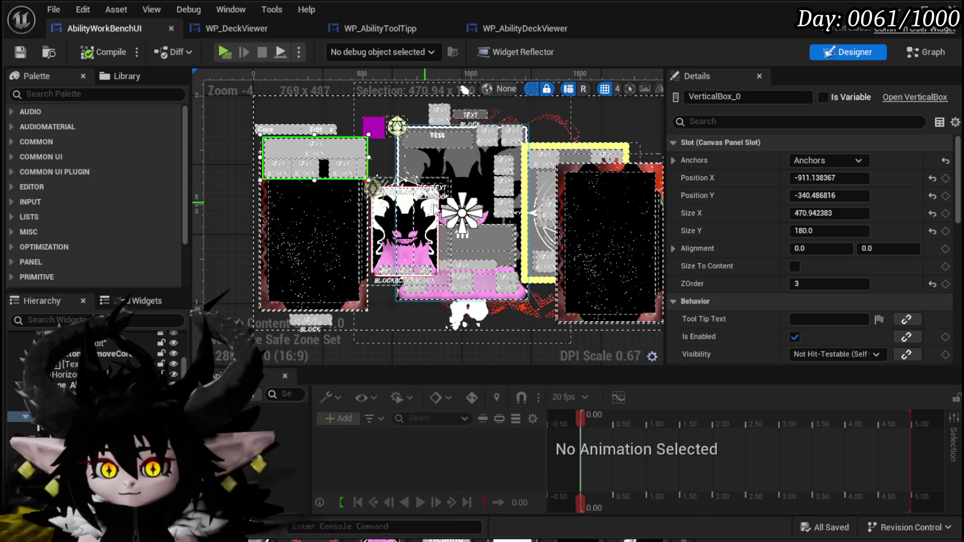
pyautogui.click(310, 220)
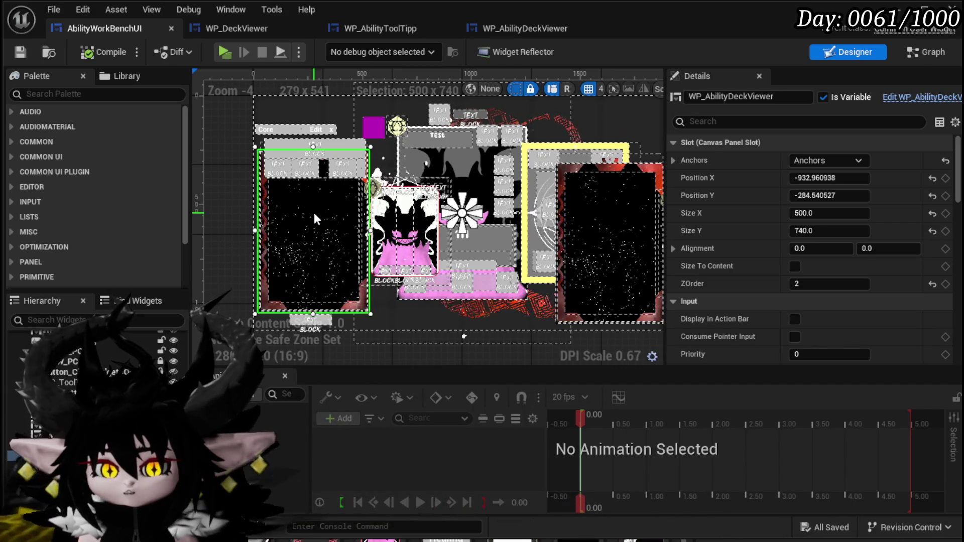
# Step: Delete the left deck viewer card, recompile, and remove the broken Bind Event nodes, rewiring execution, then save
pyautogui.press('Delete')
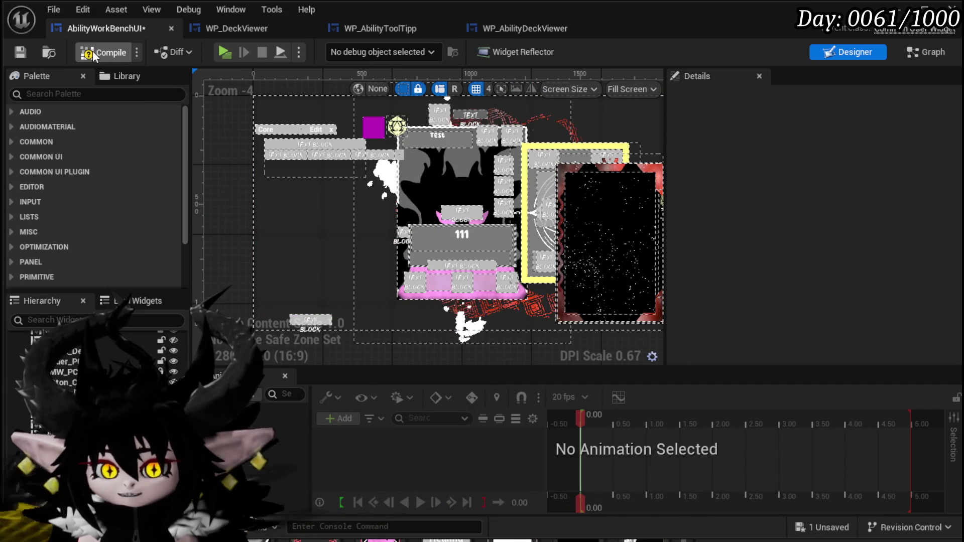
pyautogui.click(93, 53)
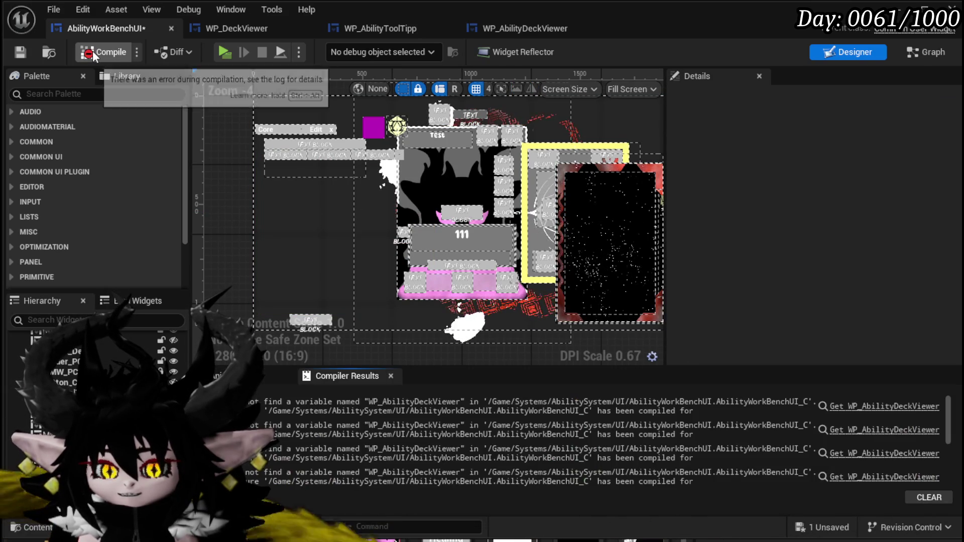
pyautogui.click(873, 407)
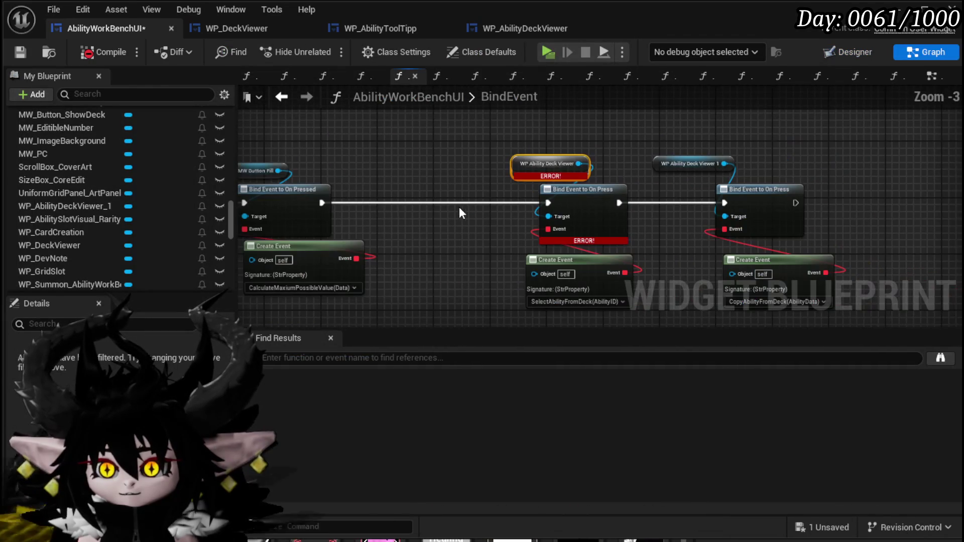
pyautogui.moveTo(321, 203); pyautogui.dragTo(721, 203)
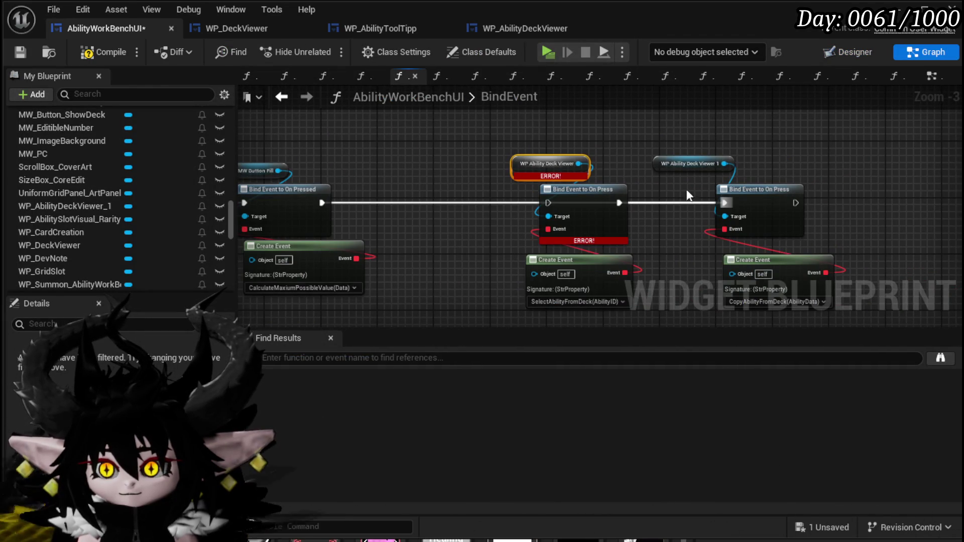
pyautogui.press('Delete')
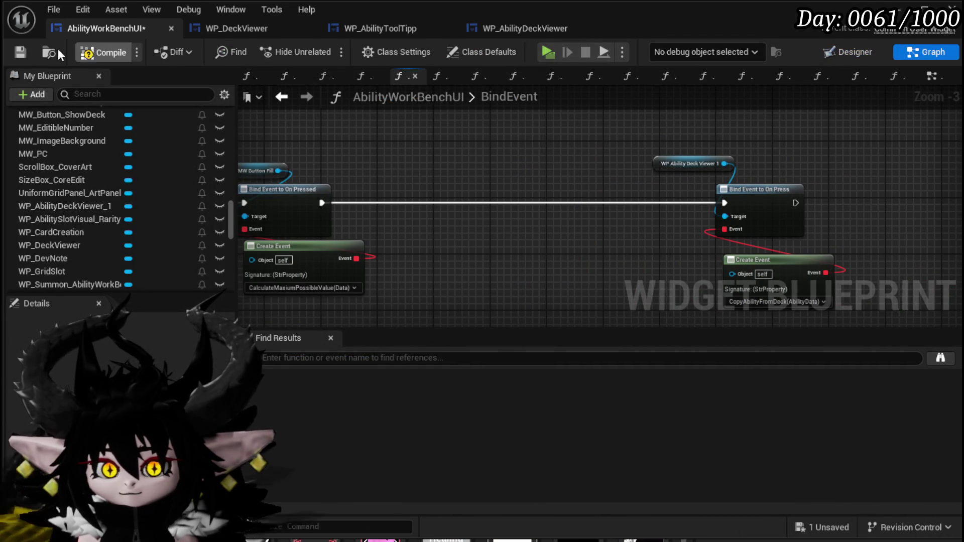
pyautogui.click(100, 52)
pyautogui.hotkey('ctrl', 's')
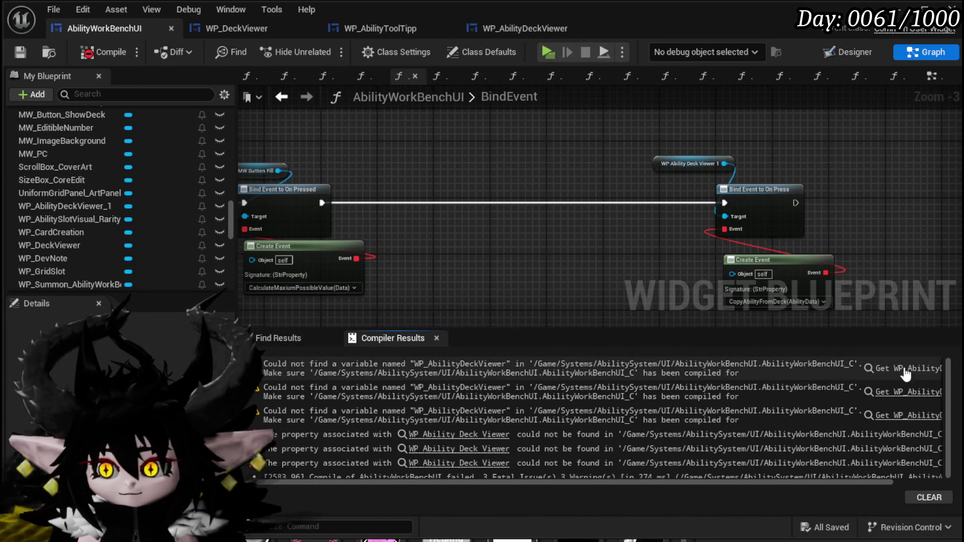
# Step: Remove the broken deck viewer Bind Event from SetOwner, keeping execution connected, and recompile
pyautogui.click(904, 370)
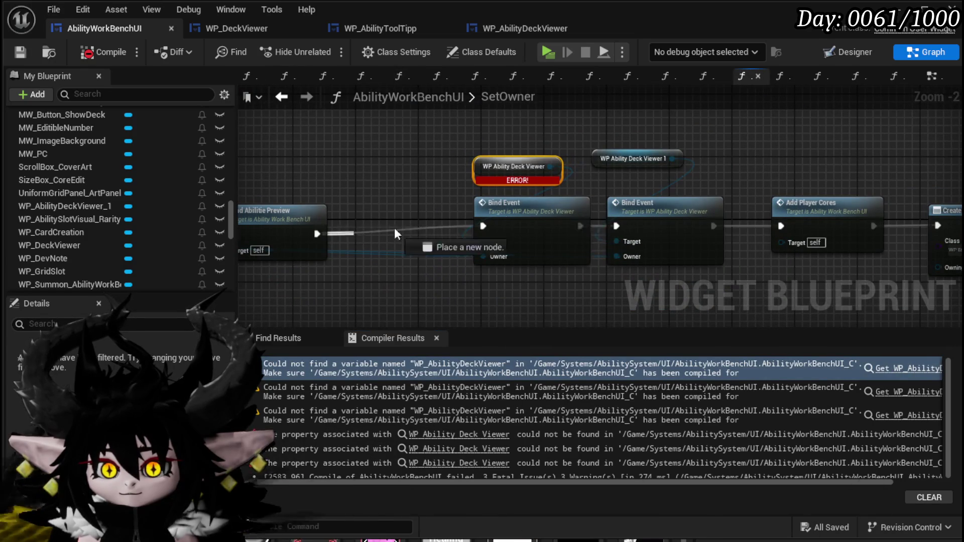
pyautogui.moveTo(602, 222); pyautogui.dragTo(623, 227)
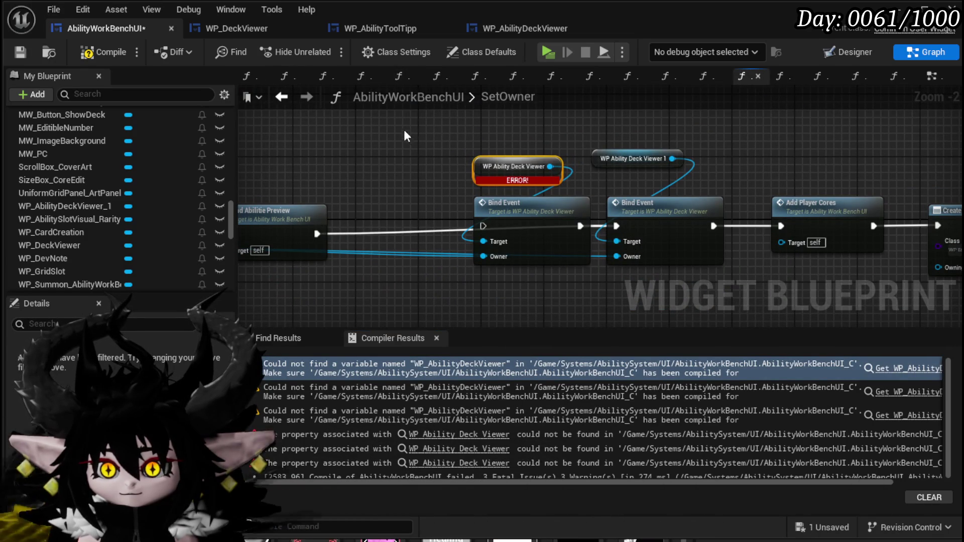
pyautogui.press('Delete')
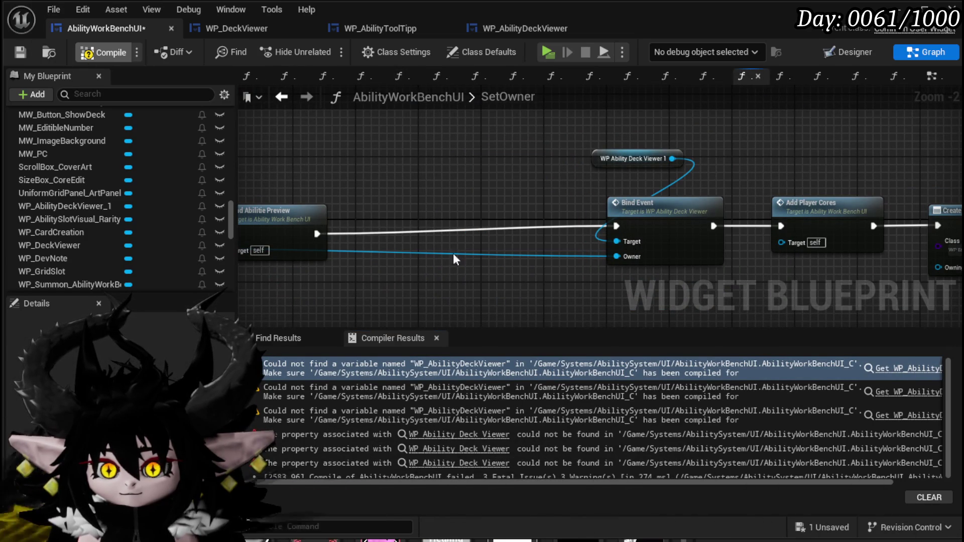
pyautogui.click(898, 369)
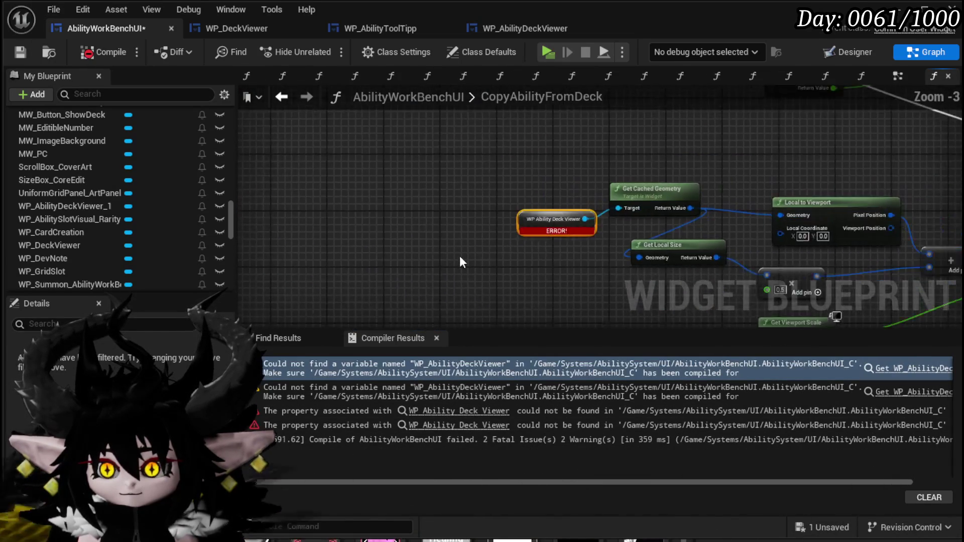
# Step: Inspect the CopyAbilityFromDeck function graph around the deck viewer error
pyautogui.moveTo(460, 257); pyautogui.dragTo(239, 224)
pyautogui.scroll(-2, 250, 229)
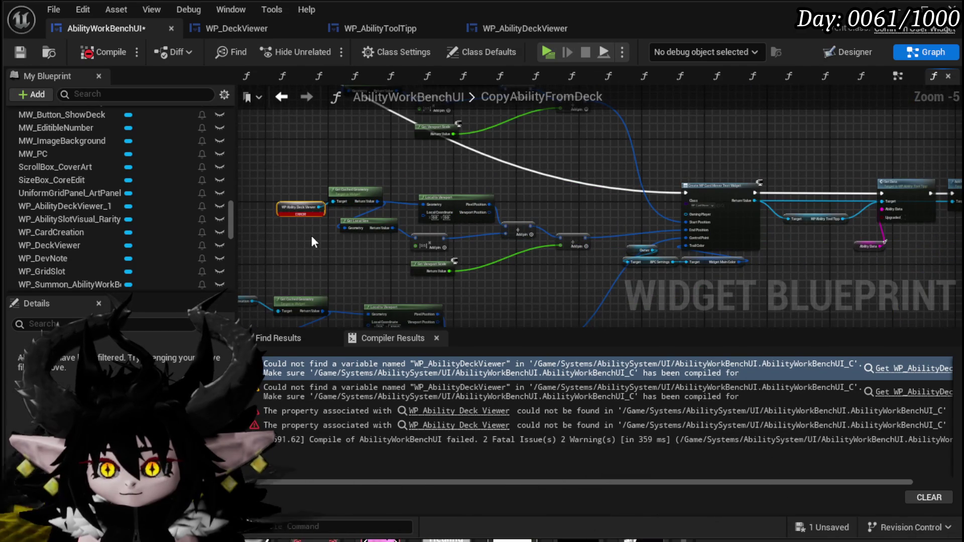
pyautogui.moveTo(311, 236); pyautogui.dragTo(474, 252)
pyautogui.scroll(3, 473, 251)
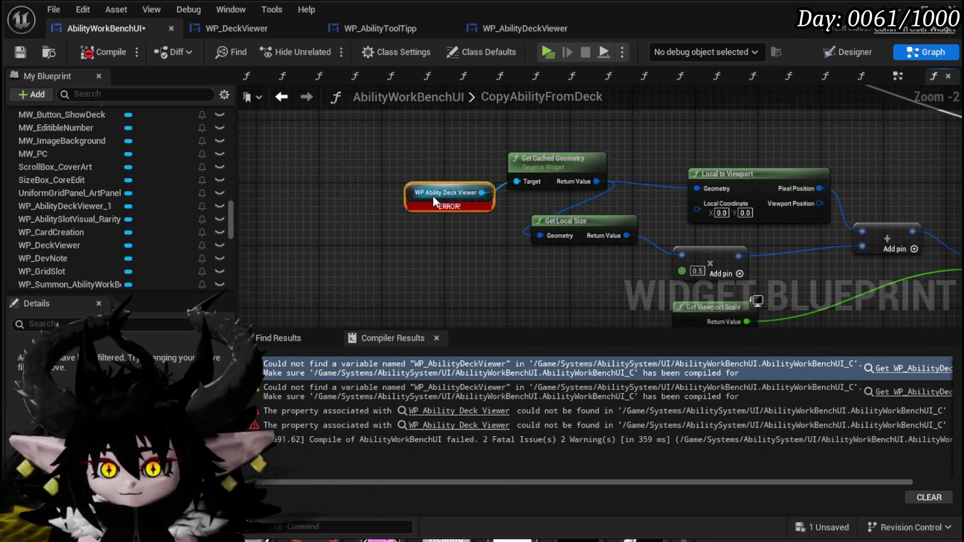
pyautogui.scroll(-3, 106, 230)
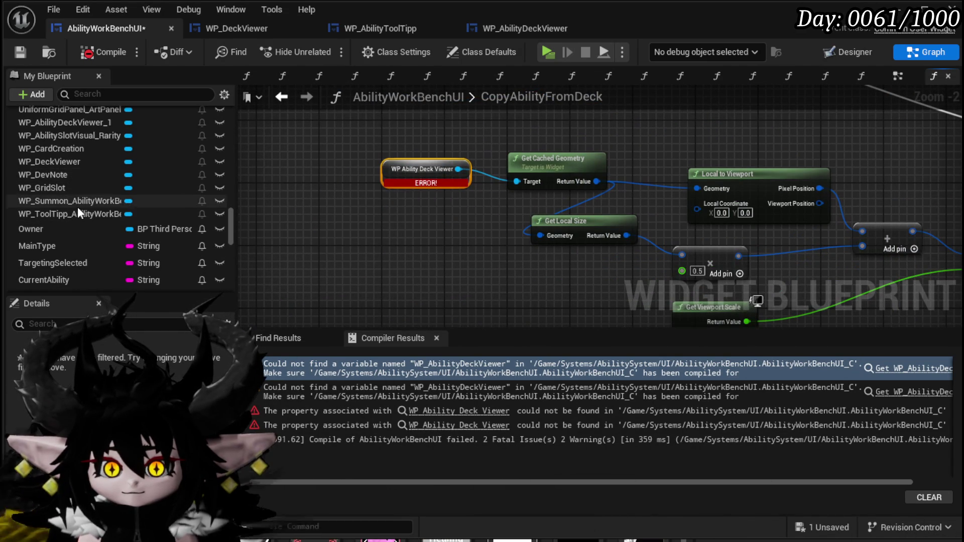
pyautogui.moveTo(78, 167); pyautogui.dragTo(383, 210)
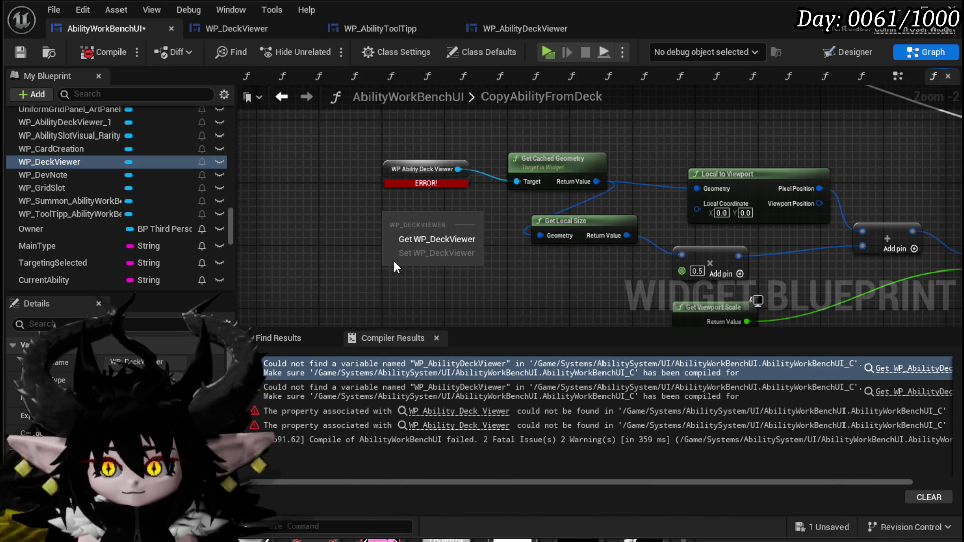
pyautogui.click(323, 195)
pyautogui.scroll(-4, 429, 221)
pyautogui.scroll(-2, 494, 274)
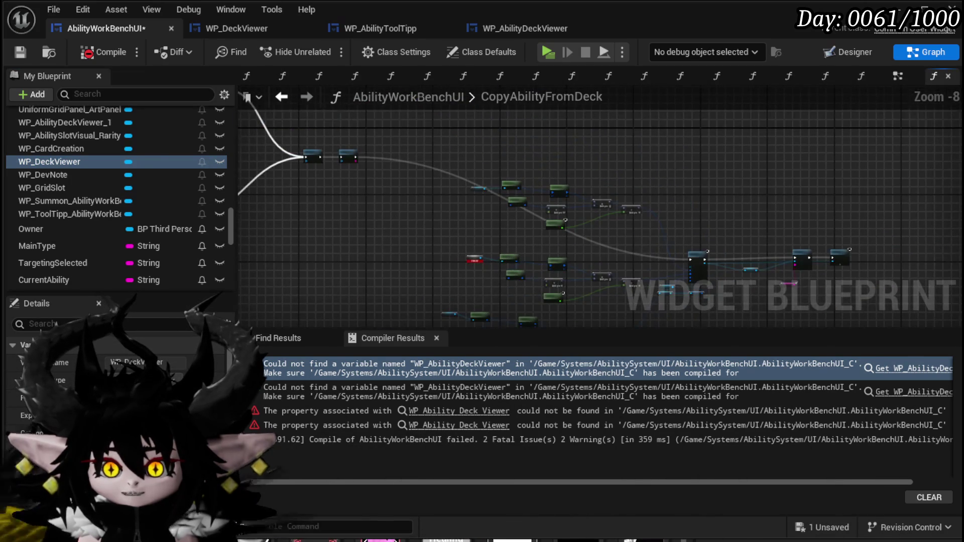
pyautogui.scroll(2, 410, 186)
pyautogui.scroll(-2, 410, 185)
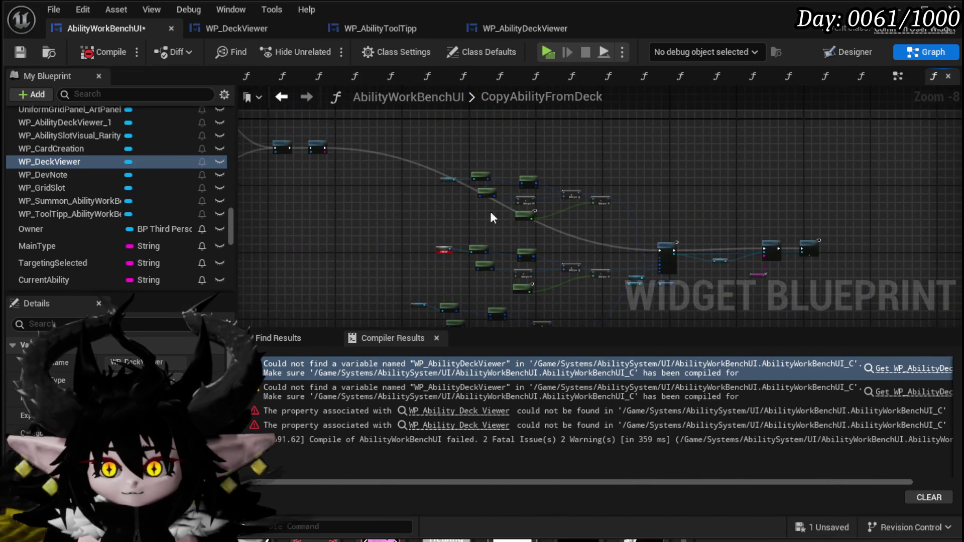
pyautogui.scroll(5, 429, 233)
pyautogui.scroll(-9, 507, 250)
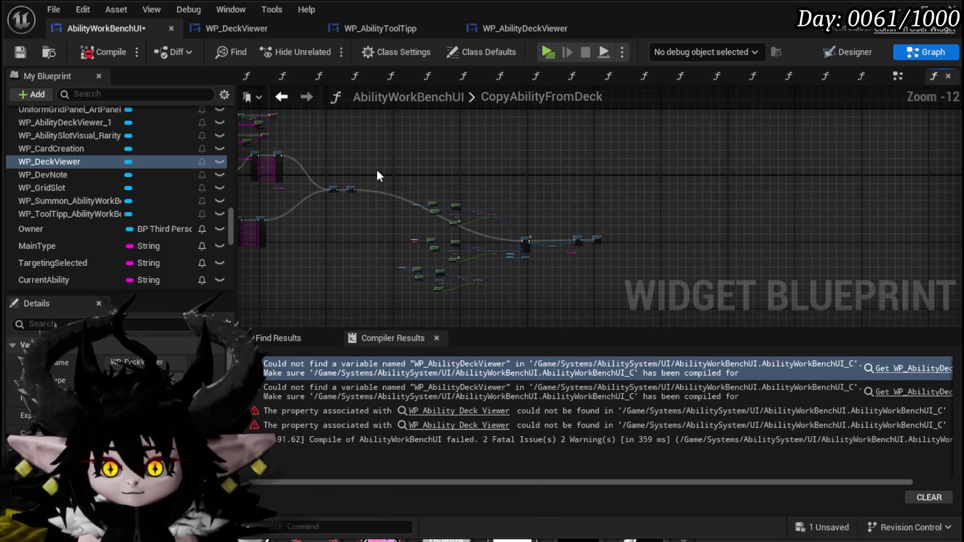
pyautogui.moveTo(681, 301); pyautogui.dragTo(685, 305)
pyautogui.moveTo(483, 233); pyautogui.dragTo(635, 265)
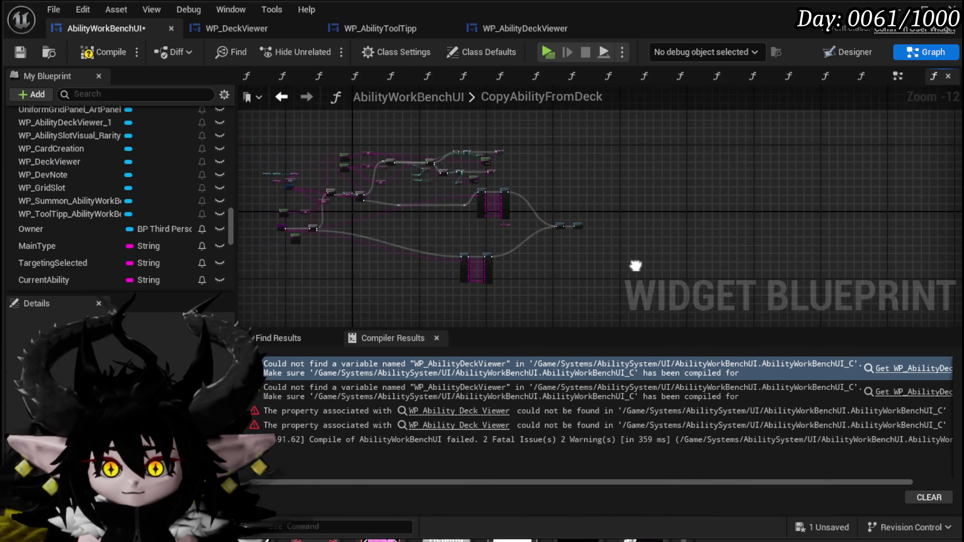
# Step: Delete the ERROR node and Set Widget Color in SetColorFromCoreID, then compile and save
pyautogui.click(108, 54)
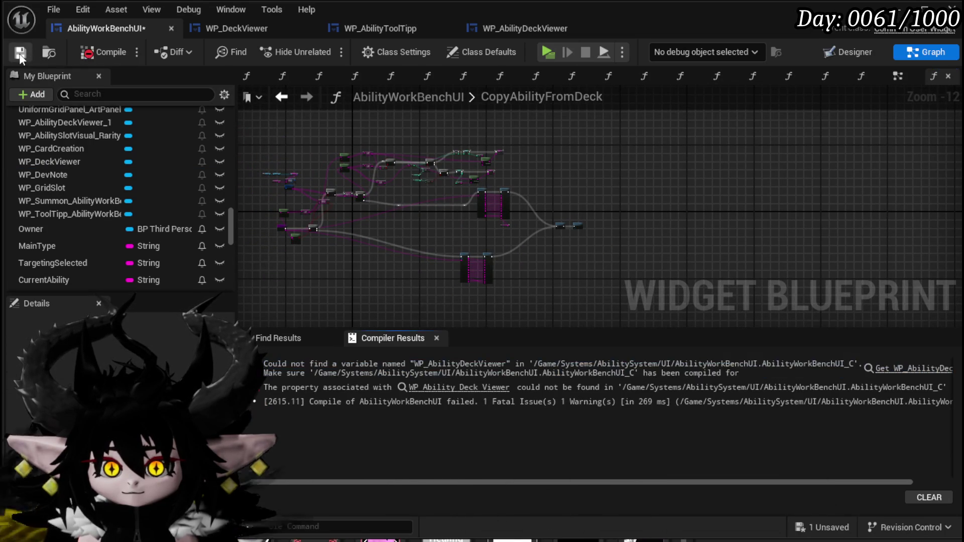
pyautogui.click(842, 367)
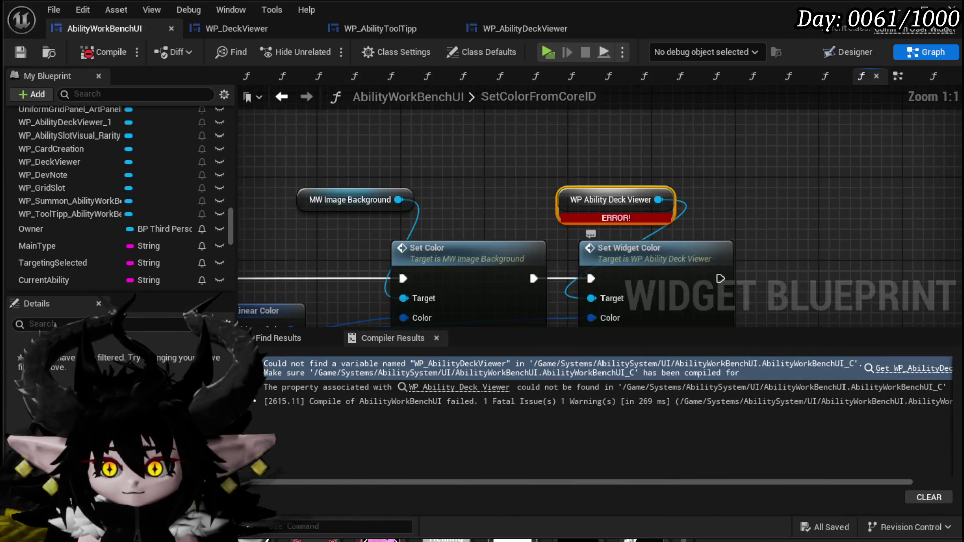
pyautogui.scroll(-2, 501, 251)
pyautogui.moveTo(512, 161); pyautogui.dragTo(622, 299)
pyautogui.press('Delete')
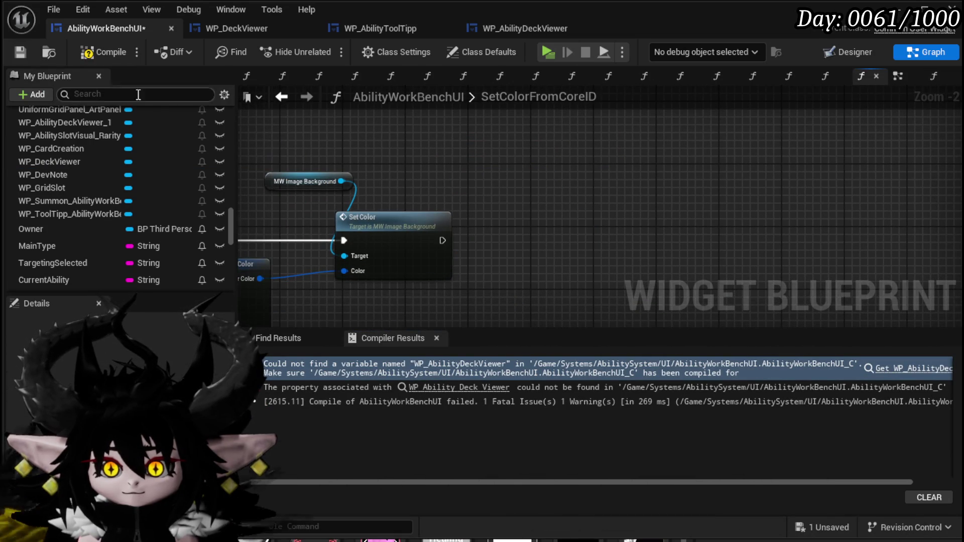
pyautogui.click(20, 52)
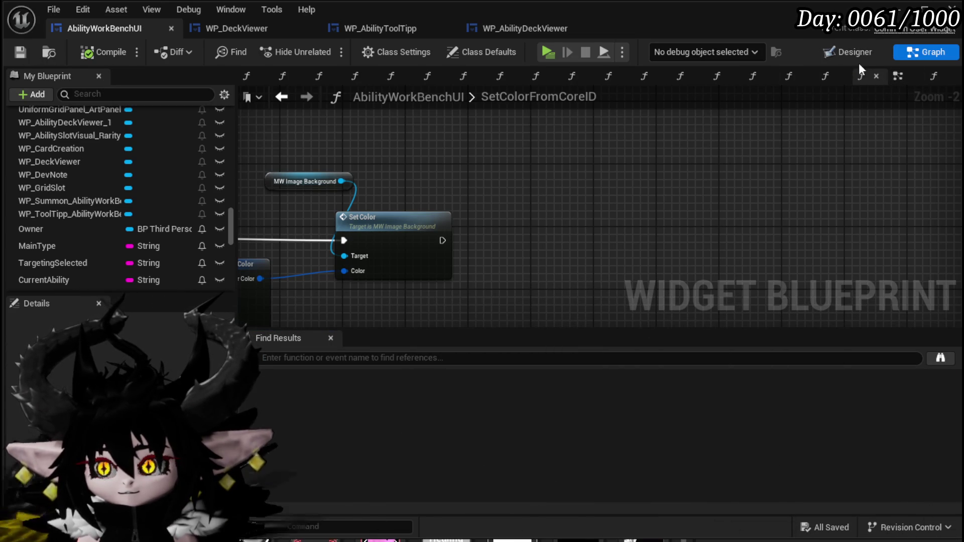
pyautogui.scroll(-5, 658, 165)
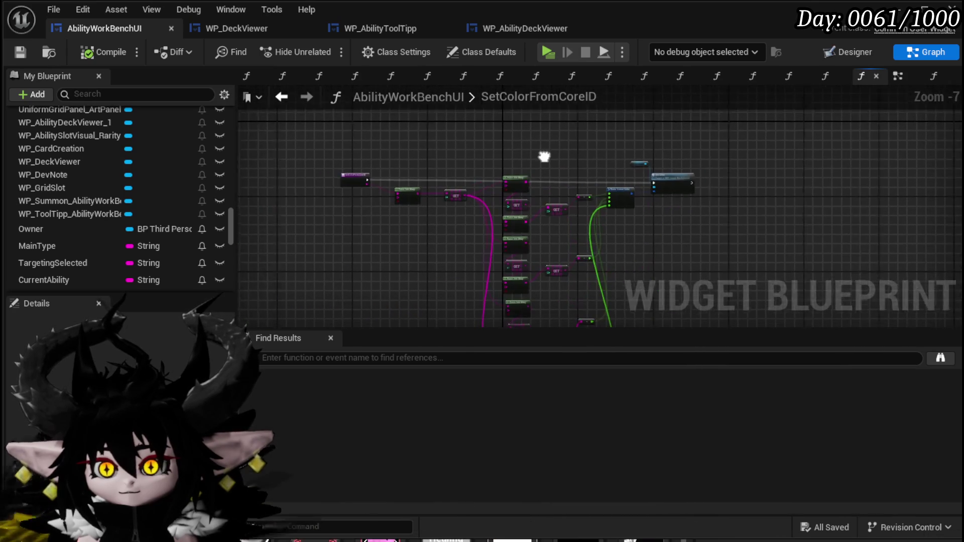
pyautogui.scroll(5, 99, 181)
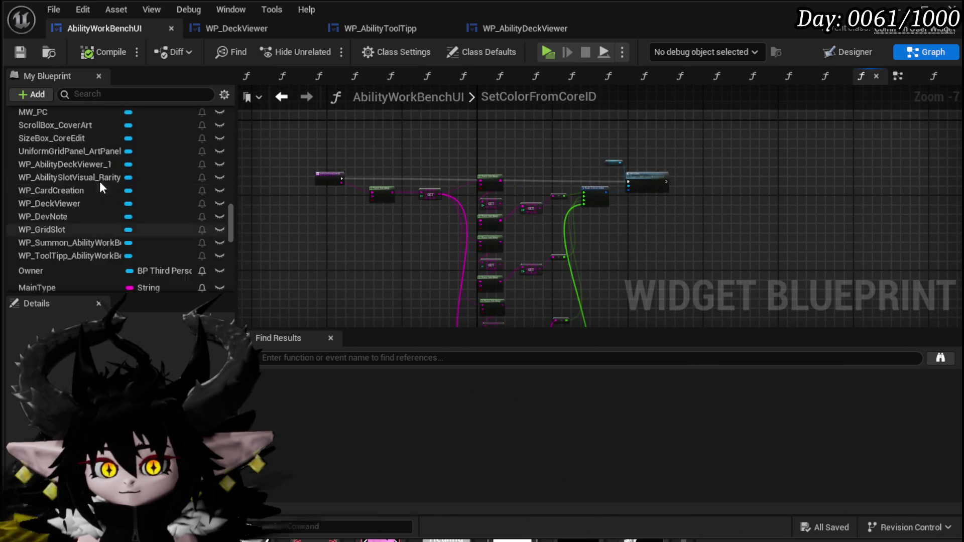
pyautogui.scroll(10, 107, 173)
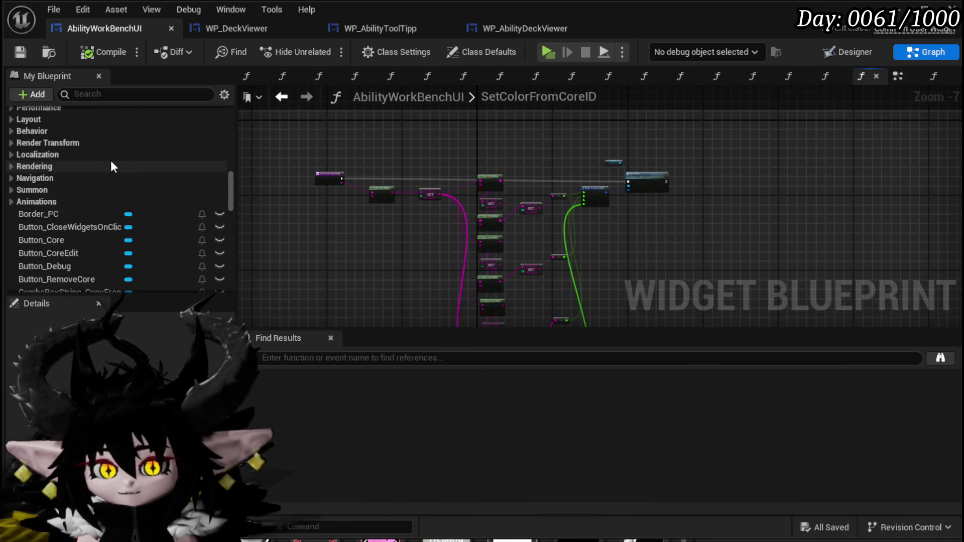
# Step: Open SetCardCoverArt, marquee-select all its nodes, and browse the Functions list
pyautogui.doubleClick(80, 206)
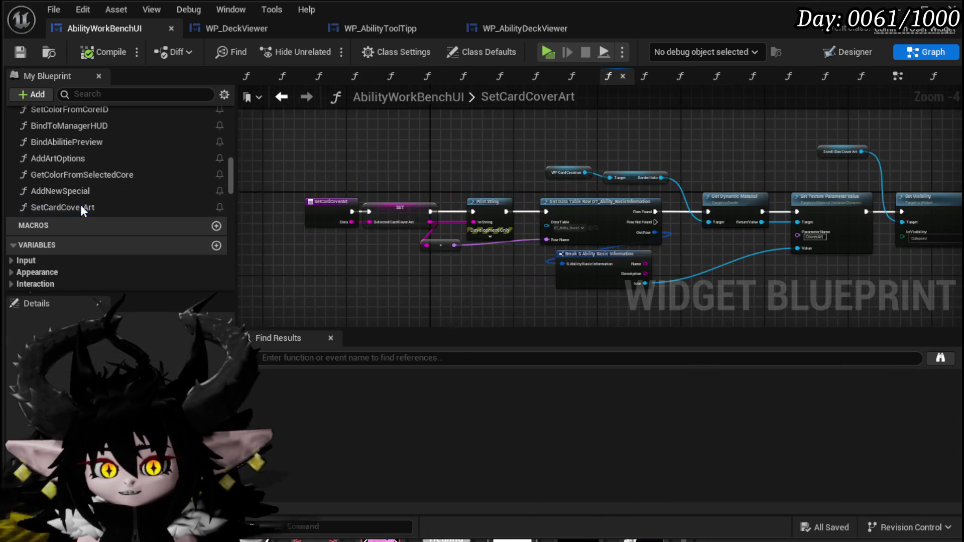
pyautogui.scroll(2, 578, 230)
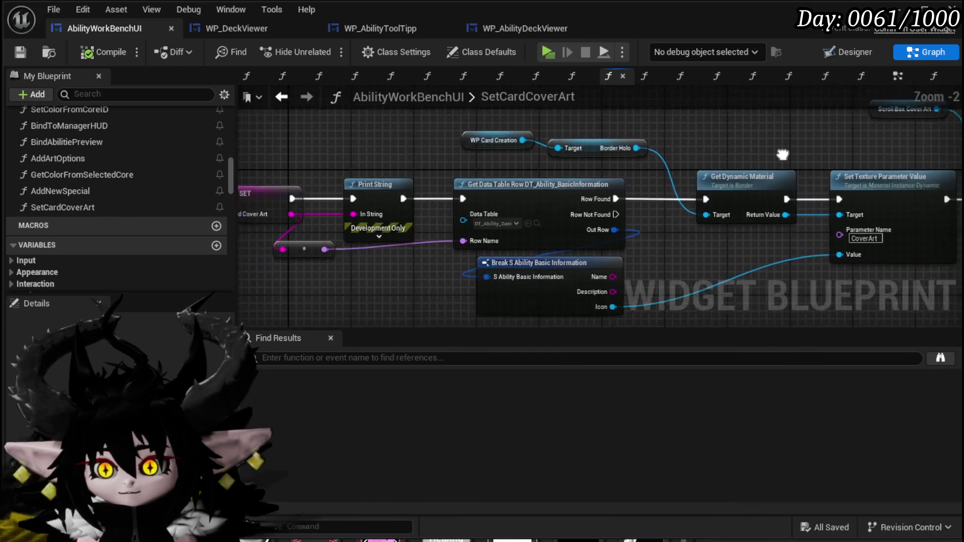
pyautogui.scroll(-4, 405, 167)
pyautogui.moveTo(331, 128); pyautogui.dragTo(731, 222)
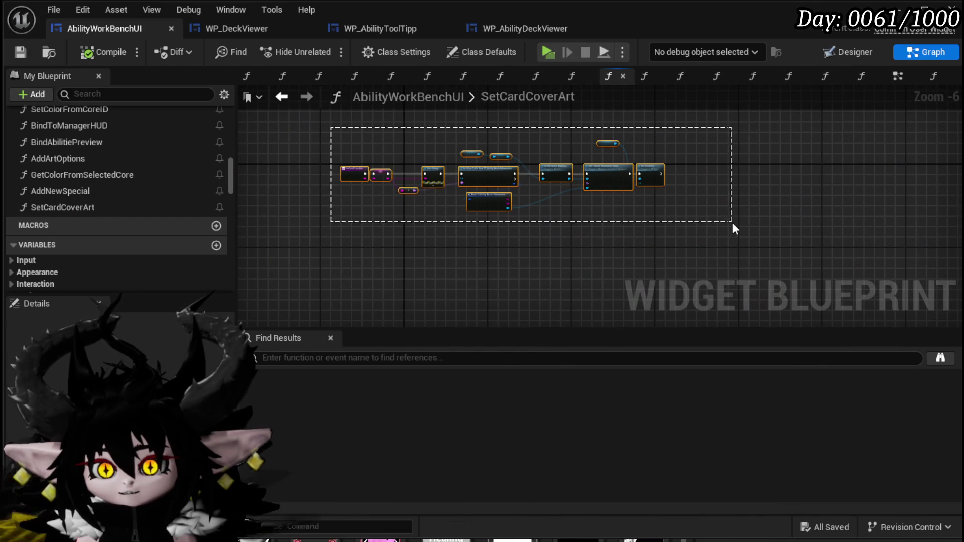
pyautogui.scroll(10, 93, 205)
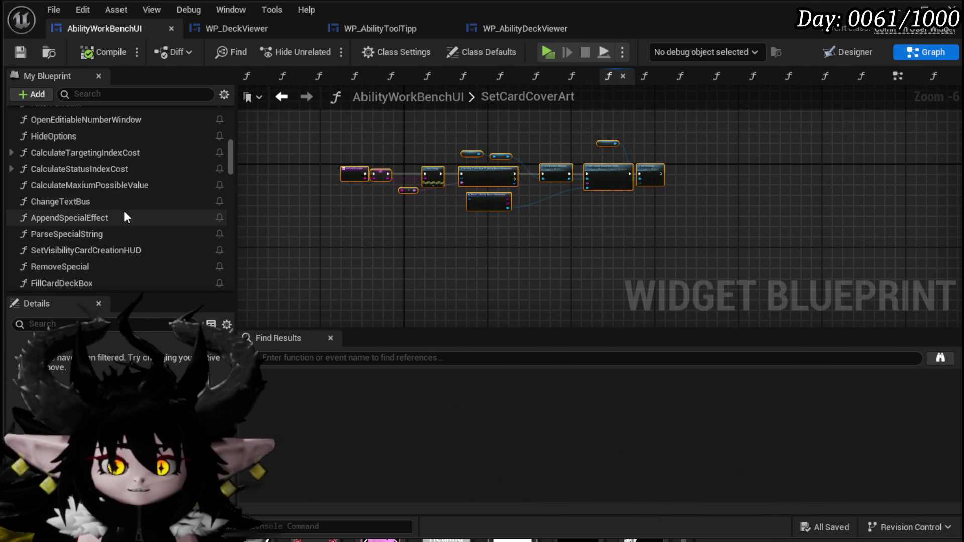
pyautogui.scroll(10, 122, 213)
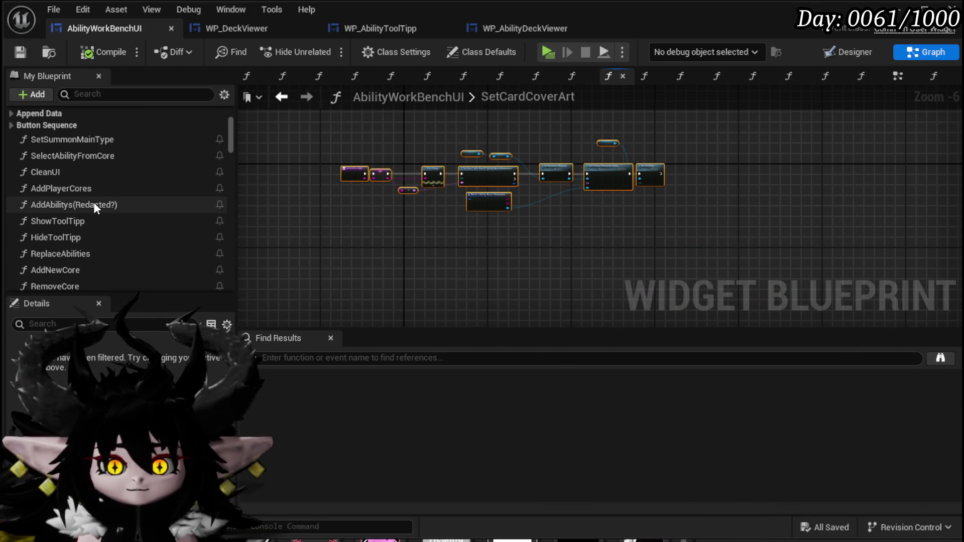
pyautogui.scroll(3, 93, 205)
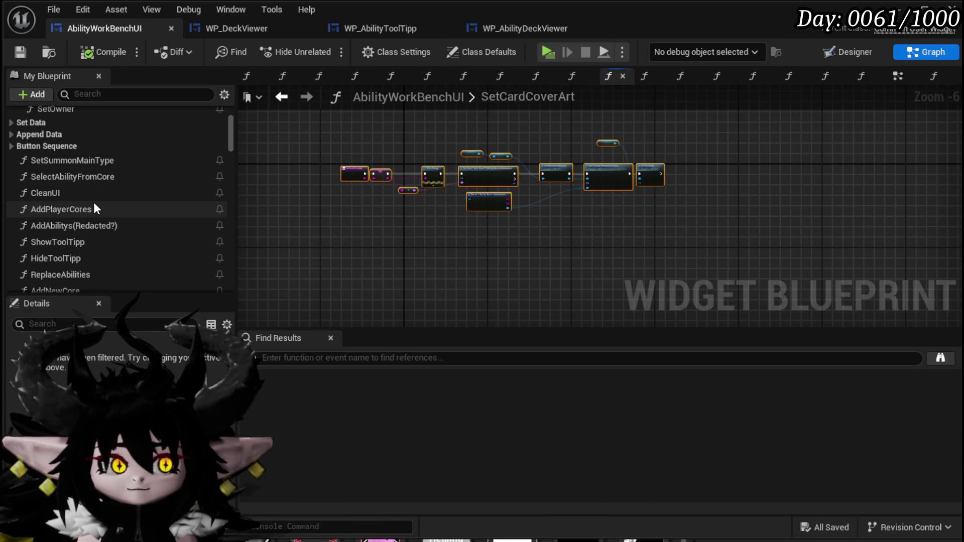
pyautogui.scroll(2, 93, 200)
pyautogui.scroll(-3, 122, 214)
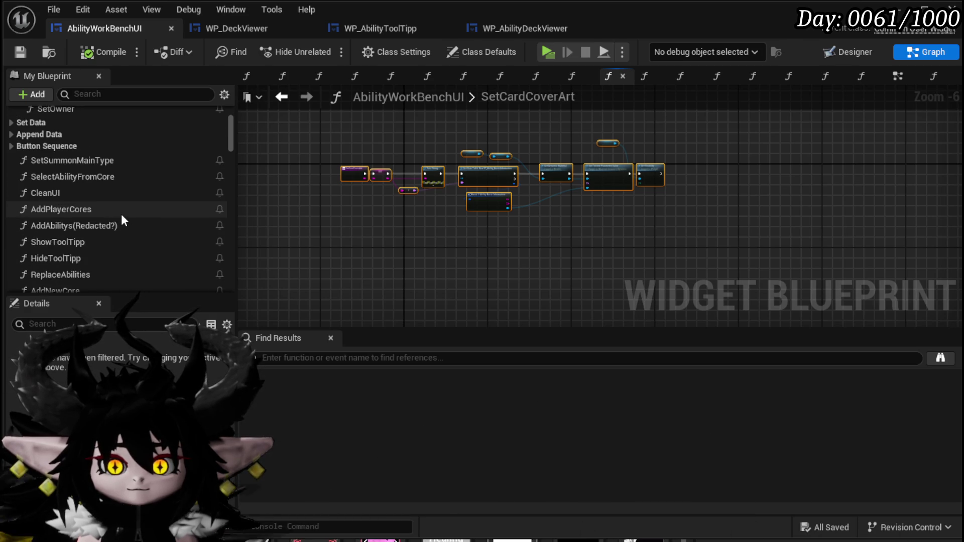
pyautogui.scroll(-3, 122, 214)
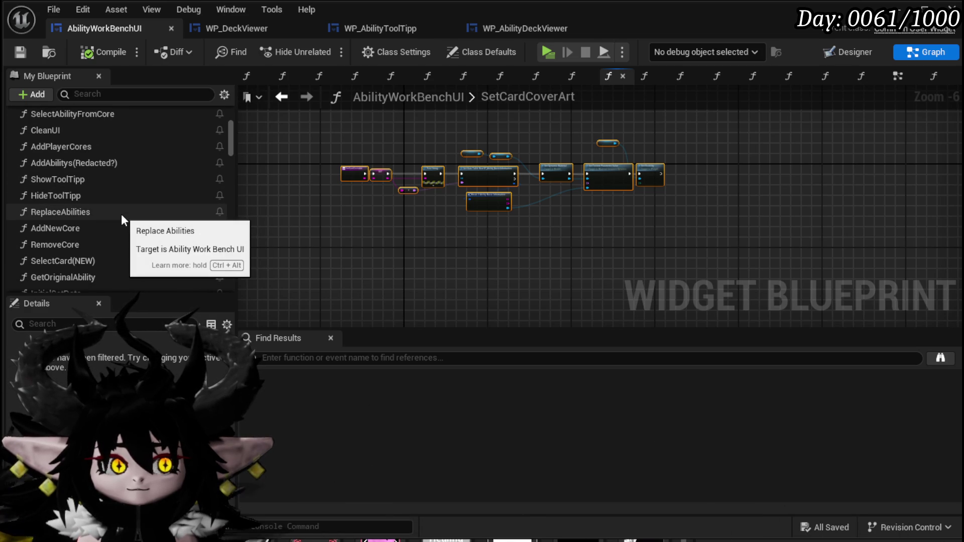
pyautogui.scroll(6, 122, 214)
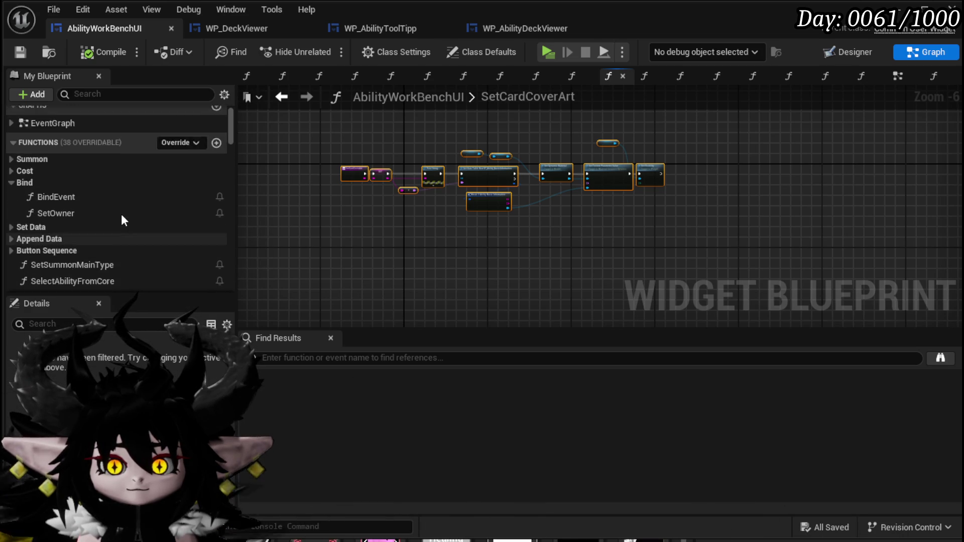
pyautogui.scroll(-2, 121, 214)
pyautogui.scroll(-6, 122, 214)
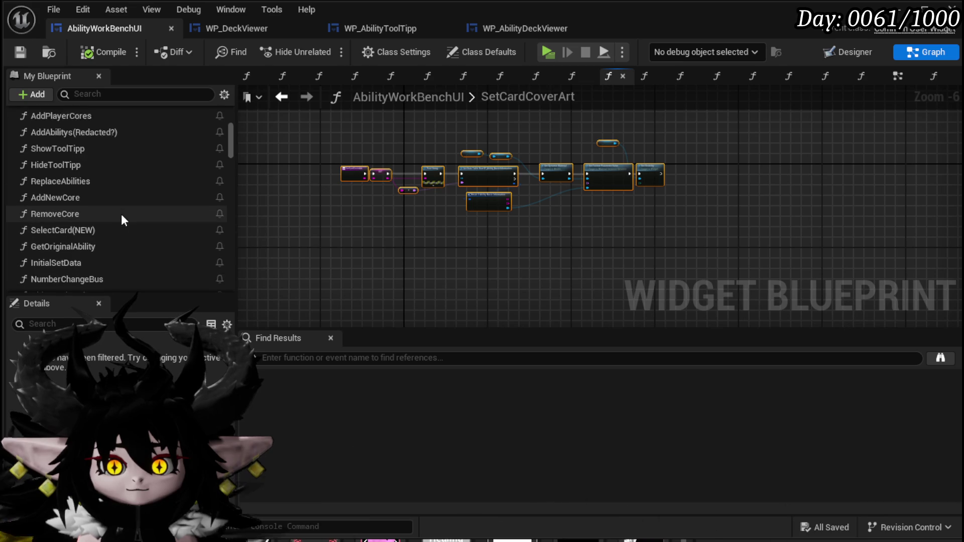
# Step: Open the InitialSetData function graph and select its entry node
pyautogui.click(121, 215)
pyautogui.doubleClick(122, 221)
pyautogui.scroll(3, 423, 172)
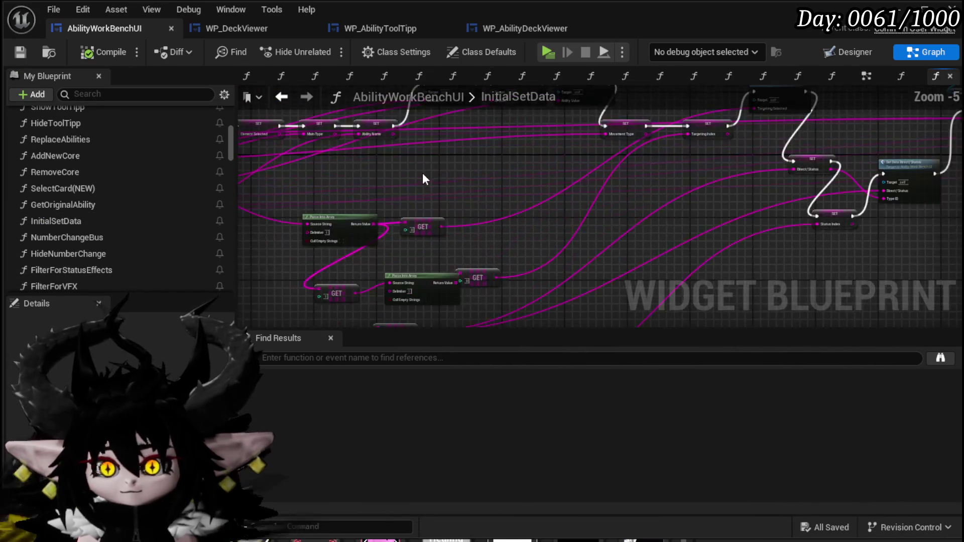
pyautogui.scroll(3, 516, 241)
pyautogui.moveTo(516, 242); pyautogui.dragTo(532, 154)
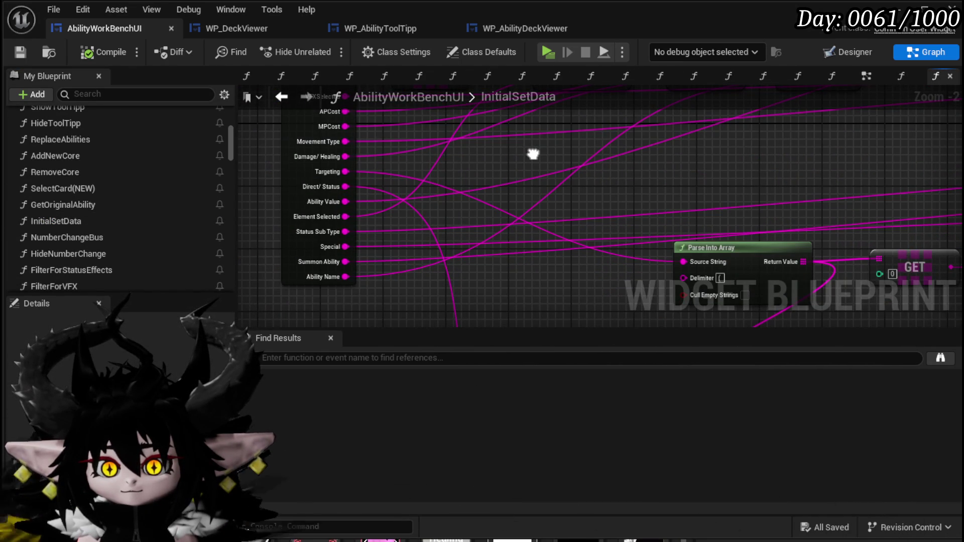
pyautogui.click(289, 245)
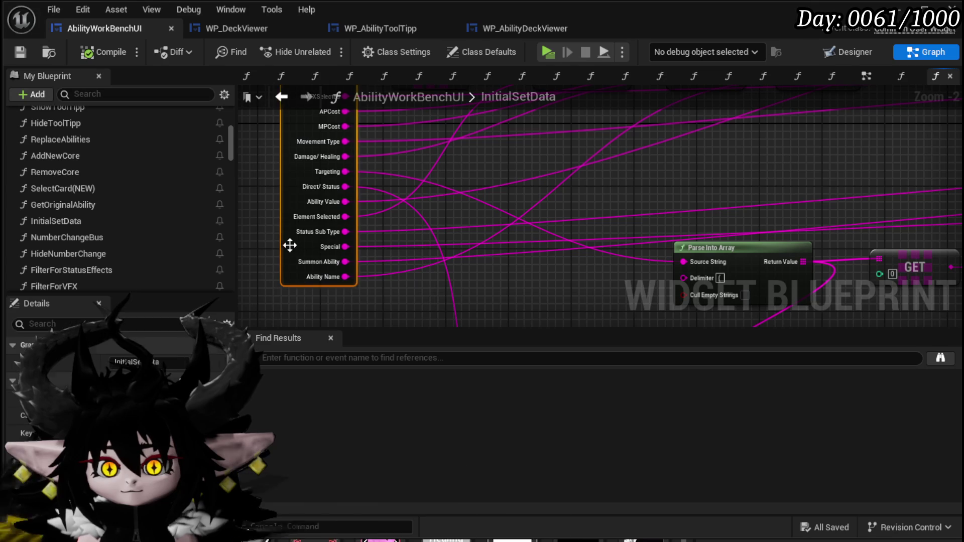
pyautogui.scroll(-2, 413, 290)
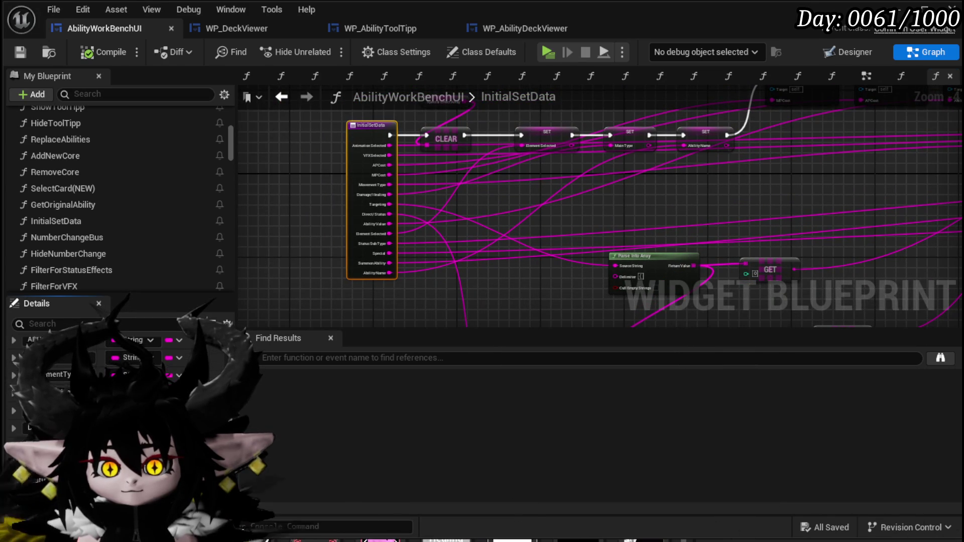
# Step: Add a new input named 'Cover Art' to InitialSetData and save
pyautogui.click(223, 402)
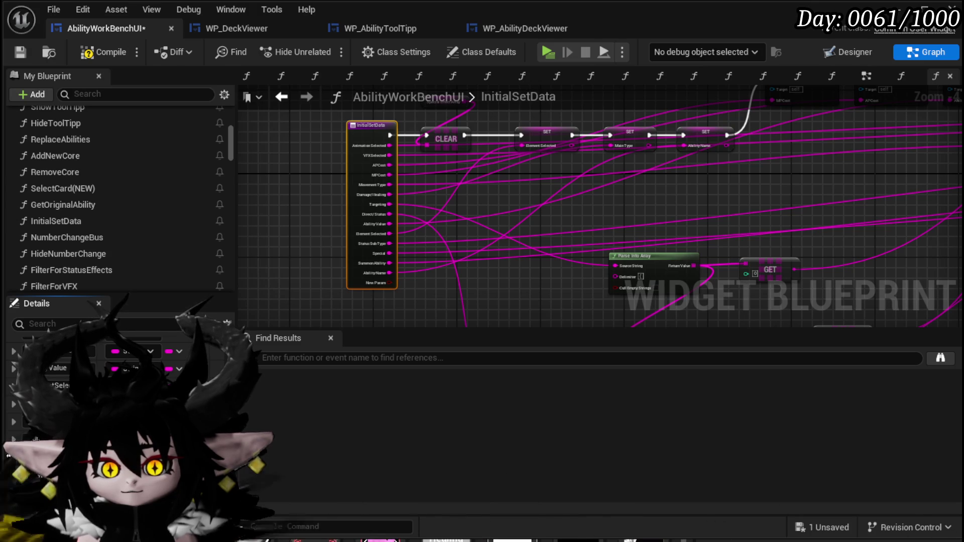
pyautogui.click(135, 421)
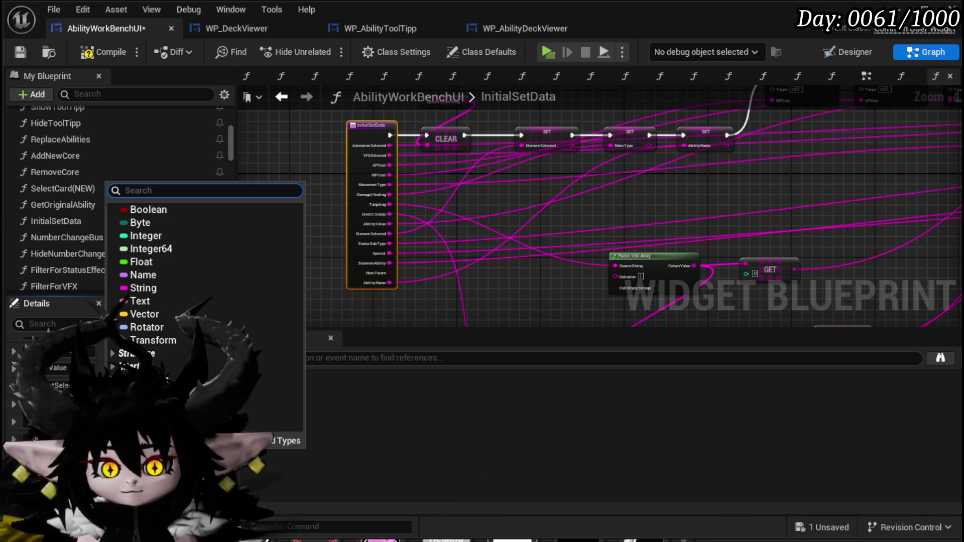
pyautogui.click(141, 316)
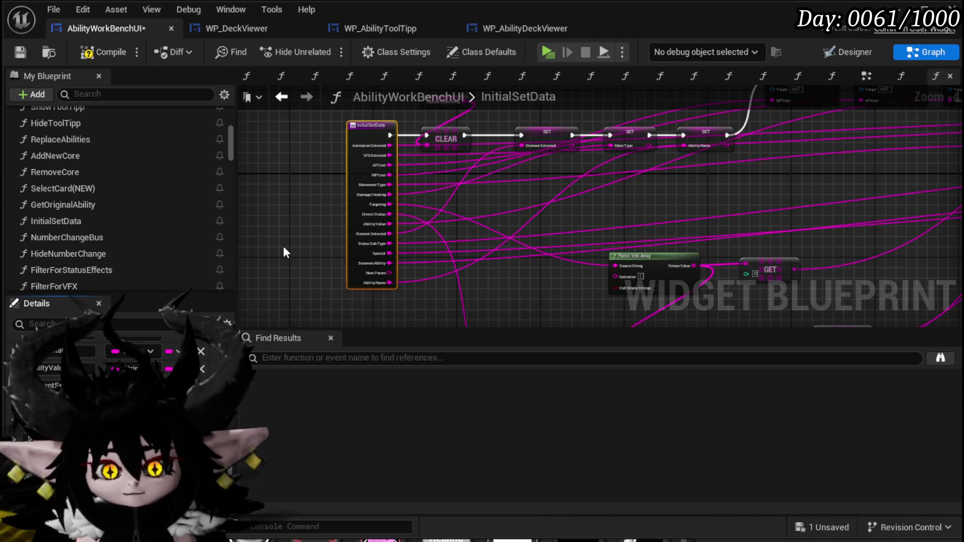
pyautogui.write('Cover Art')
pyautogui.press('Return')
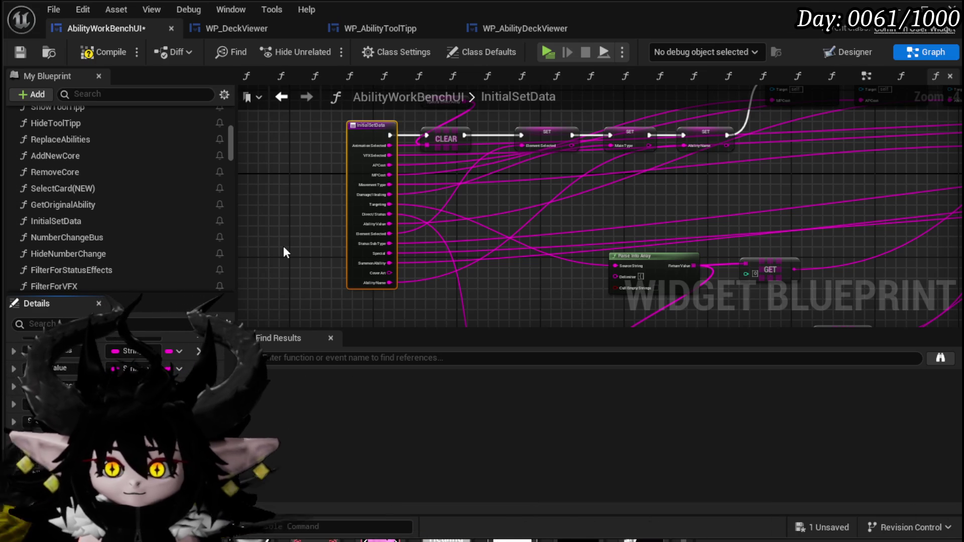
pyautogui.click(21, 51)
# Step: Place a Set Card Cover Art call and wire Cover Art into its Data pin
pyautogui.scroll(-7, 82, 244)
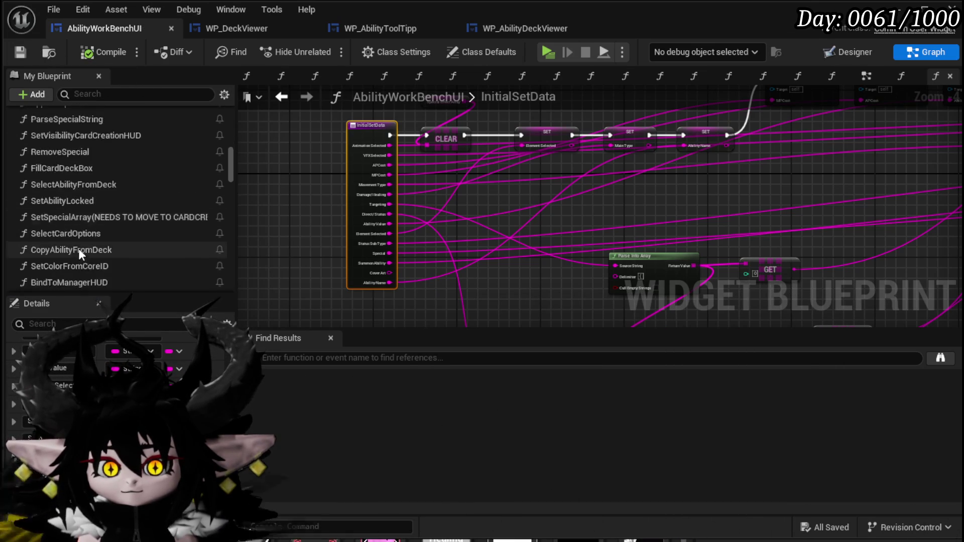
pyautogui.scroll(-2, 78, 249)
pyautogui.moveTo(37, 198)
pyautogui.mouseDown()
pyautogui.moveTo(504, 234)
pyautogui.moveTo(462, 243)
pyautogui.mouseUp()
pyautogui.moveTo(387, 272); pyautogui.dragTo(449, 269)
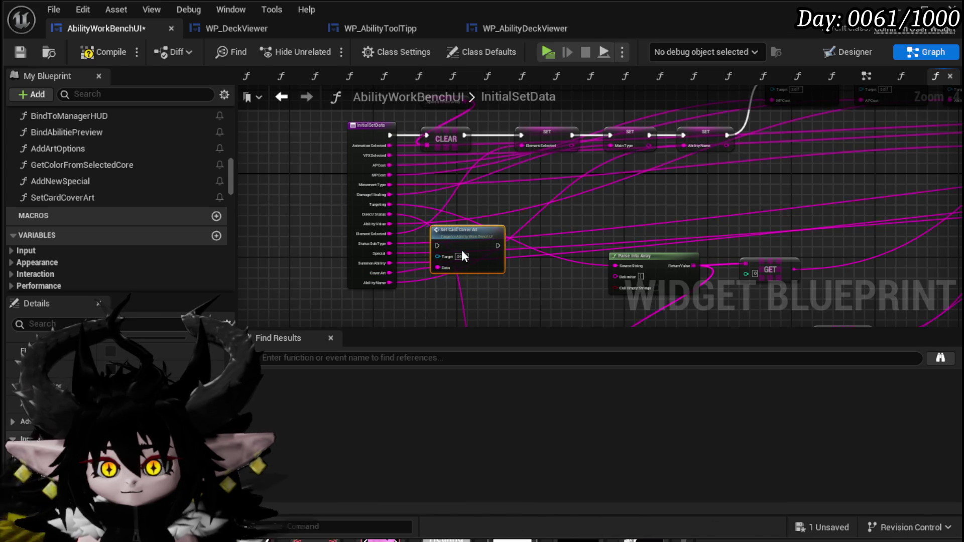
pyautogui.doubleClick(481, 255)
pyautogui.scroll(5, 415, 201)
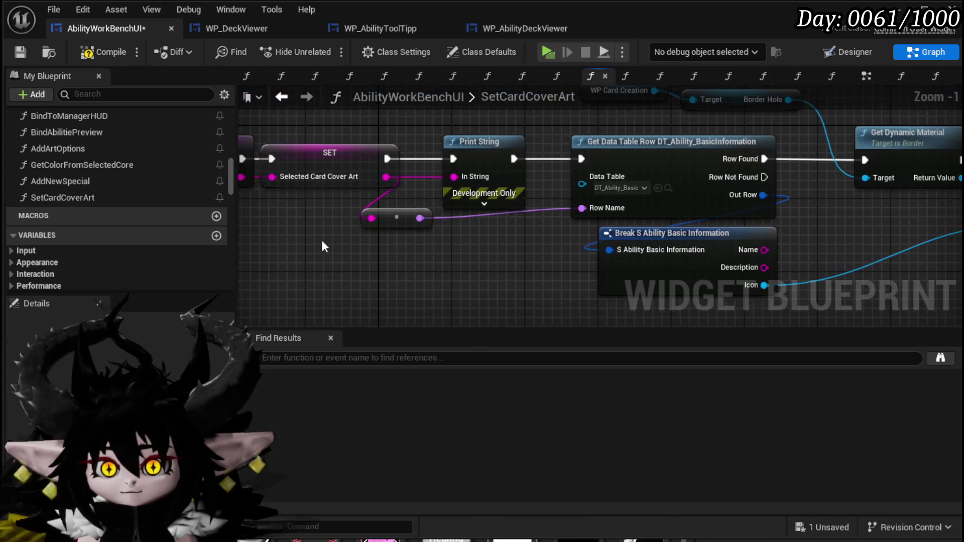
pyautogui.moveTo(327, 127); pyautogui.dragTo(361, 77)
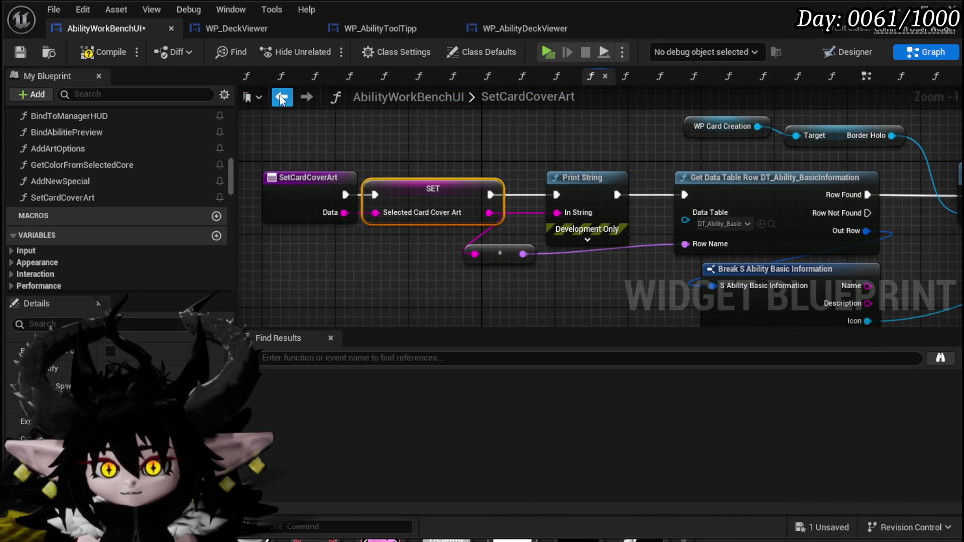
# Step: Run Set Card Cover Art after the SET node, then compile and save
pyautogui.click(281, 99)
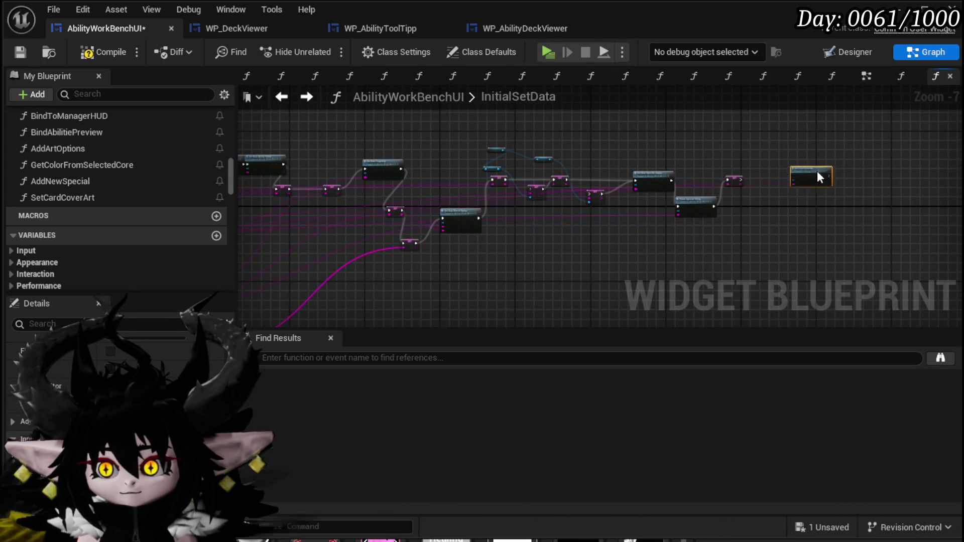
pyautogui.scroll(4, 817, 176)
pyautogui.moveTo(673, 182); pyautogui.dragTo(730, 176)
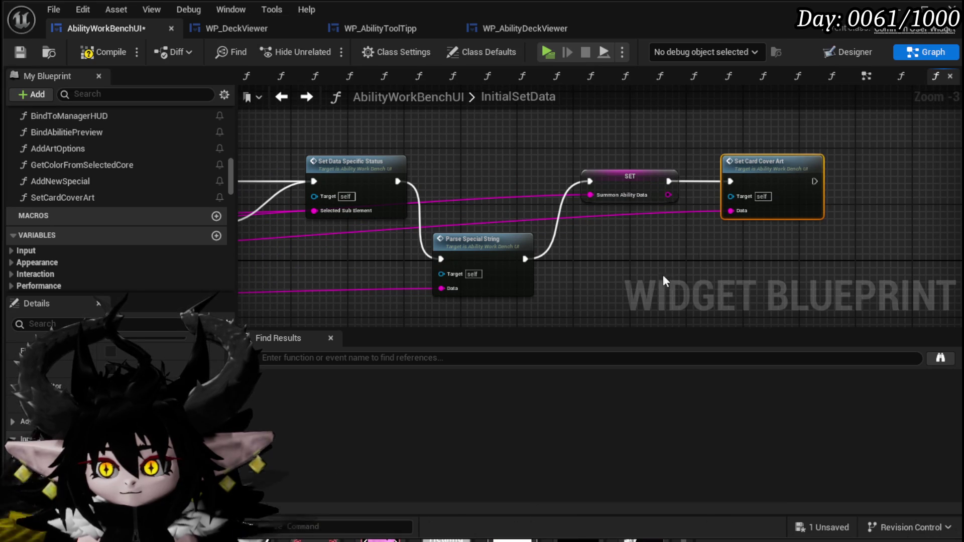
pyautogui.click(633, 271)
pyautogui.scroll(-3, 633, 270)
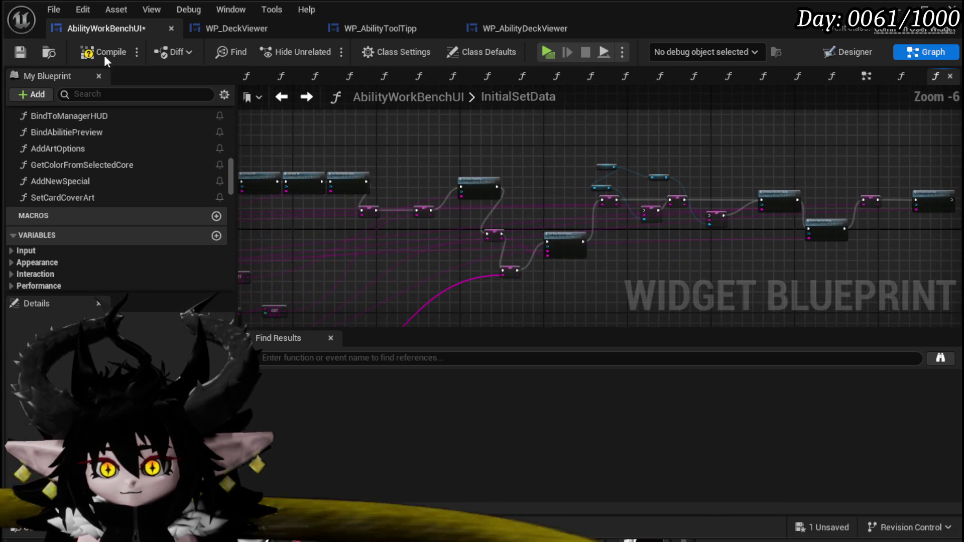
pyautogui.click(11, 52)
pyautogui.scroll(5, 486, 190)
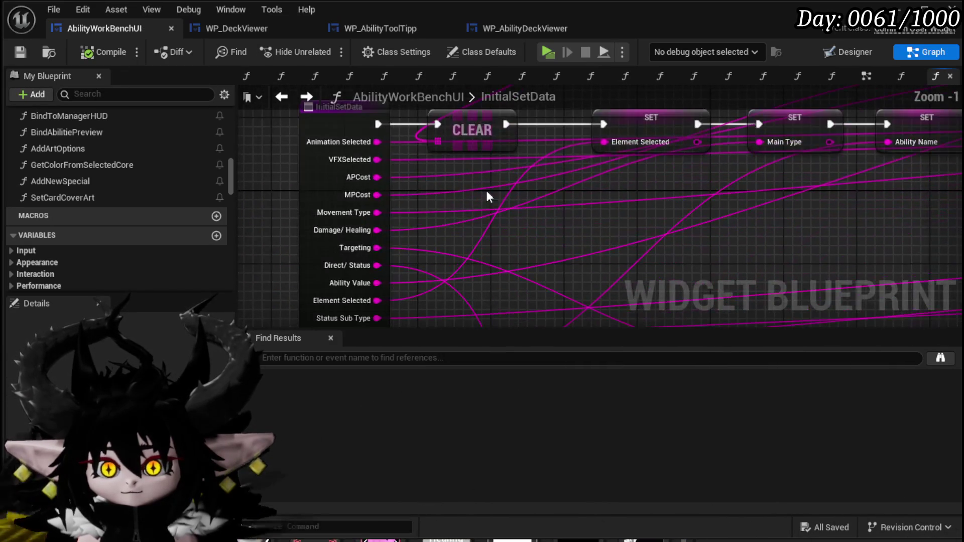
# Step: Open SelectCard(NEW), then GetOriginalAbility, and bring its GET [3]–[6] nodes into view
pyautogui.scroll(15, 157, 158)
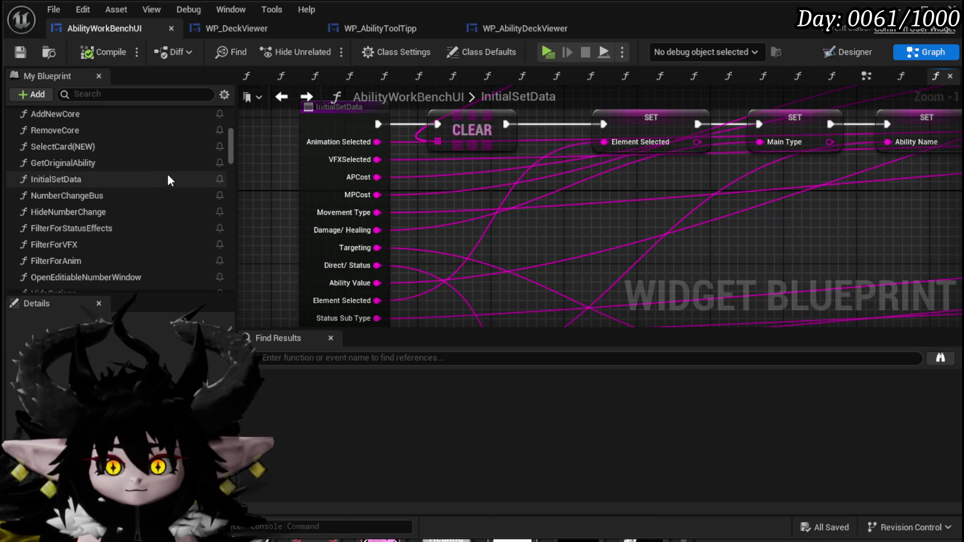
pyautogui.scroll(5, 169, 180)
pyautogui.doubleClick(74, 250)
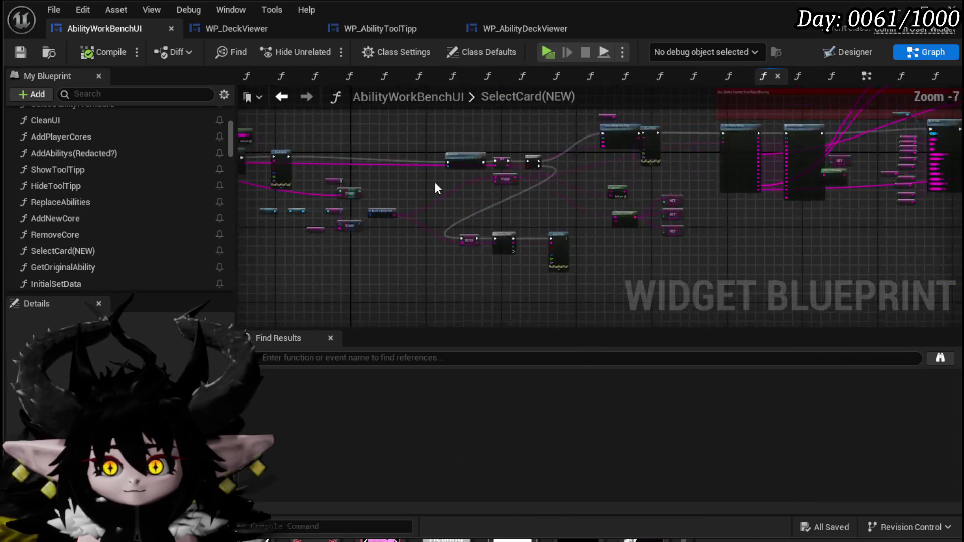
pyautogui.scroll(-1, 434, 187)
pyautogui.scroll(7, 562, 191)
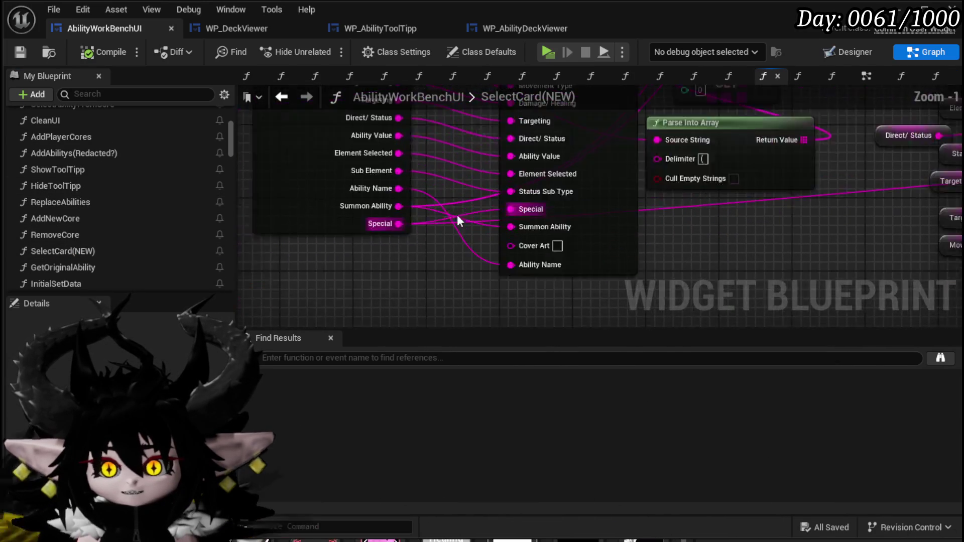
pyautogui.doubleClick(302, 211)
pyautogui.scroll(3, 505, 201)
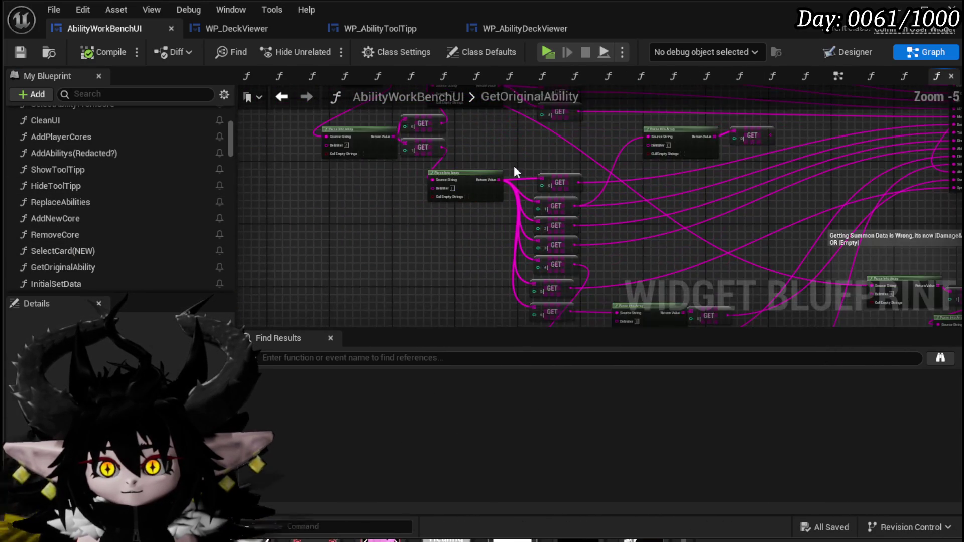
pyautogui.scroll(2, 468, 264)
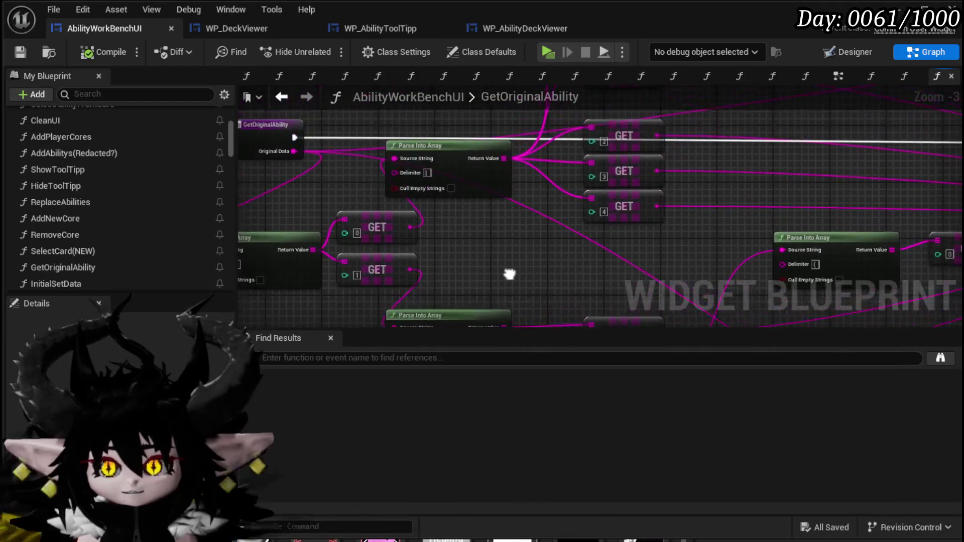
pyautogui.moveTo(510, 274); pyautogui.dragTo(439, 161)
pyautogui.moveTo(366, 263); pyautogui.dragTo(328, 175)
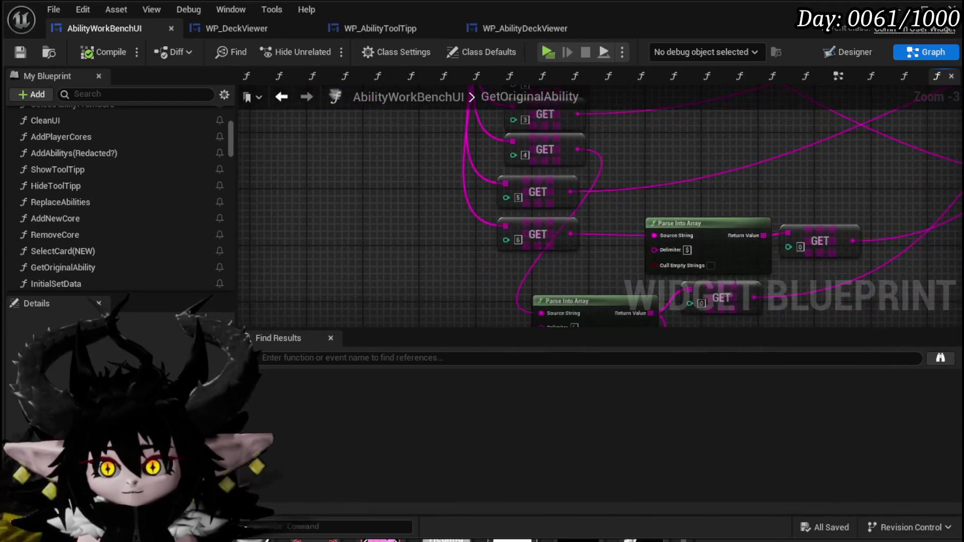
pyautogui.moveTo(452, 281)
pyautogui.mouseDown()
pyautogui.moveTo(351, 194)
pyautogui.moveTo(455, 260)
pyautogui.moveTo(469, 167)
pyautogui.moveTo(404, 241)
pyautogui.moveTo(299, 146)
pyautogui.mouseUp()
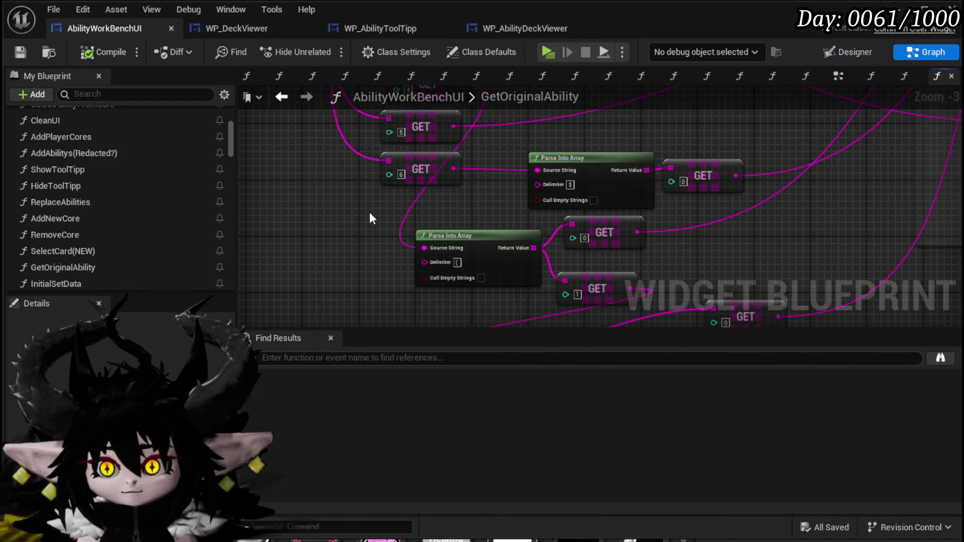
# Step: Duplicate GET [6] into a new index 7 GET and wire it toward the Return Node
pyautogui.moveTo(369, 212)
pyautogui.mouseDown()
pyautogui.moveTo(418, 212)
pyautogui.moveTo(309, 107)
pyautogui.mouseUp()
pyautogui.moveTo(361, 235)
pyautogui.mouseDown()
pyautogui.moveTo(403, 203)
pyautogui.moveTo(320, 238)
pyautogui.mouseUp()
pyautogui.hotkey('ctrl', 'd')
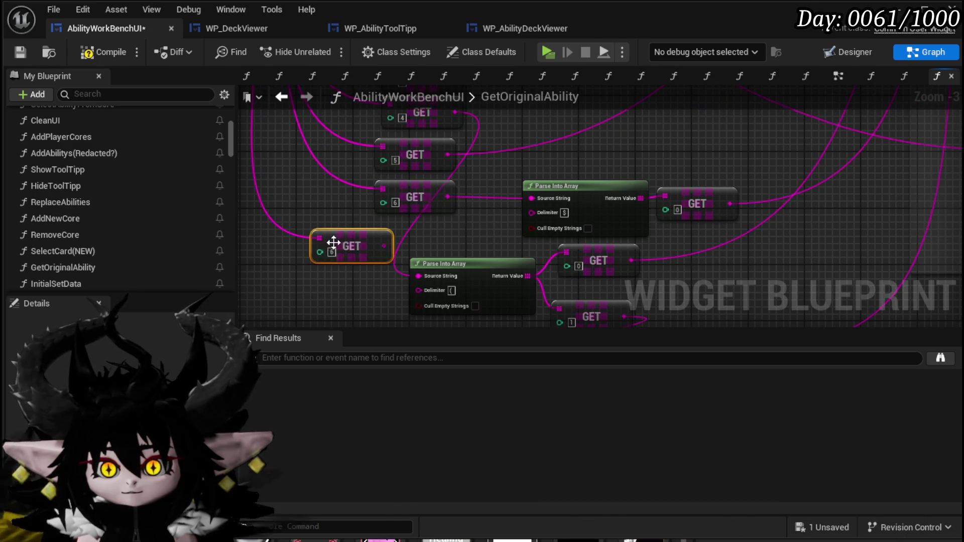
pyautogui.moveTo(384, 246)
pyautogui.mouseDown()
pyautogui.moveTo(417, 266)
pyautogui.moveTo(953, 181)
pyautogui.moveTo(954, 256)
pyautogui.moveTo(623, 40)
pyautogui.mouseUp()
pyautogui.moveTo(330, 311)
pyautogui.mouseDown()
pyautogui.moveTo(443, 160)
pyautogui.moveTo(444, 77)
pyautogui.moveTo(715, 263)
pyautogui.moveTo(611, 270)
pyautogui.mouseUp()
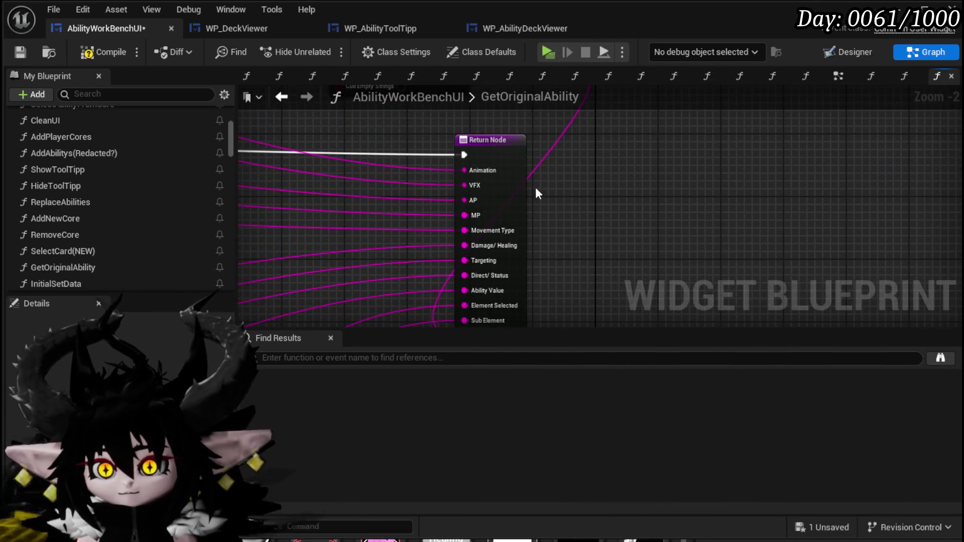
pyautogui.moveTo(598, 200); pyautogui.dragTo(580, 96)
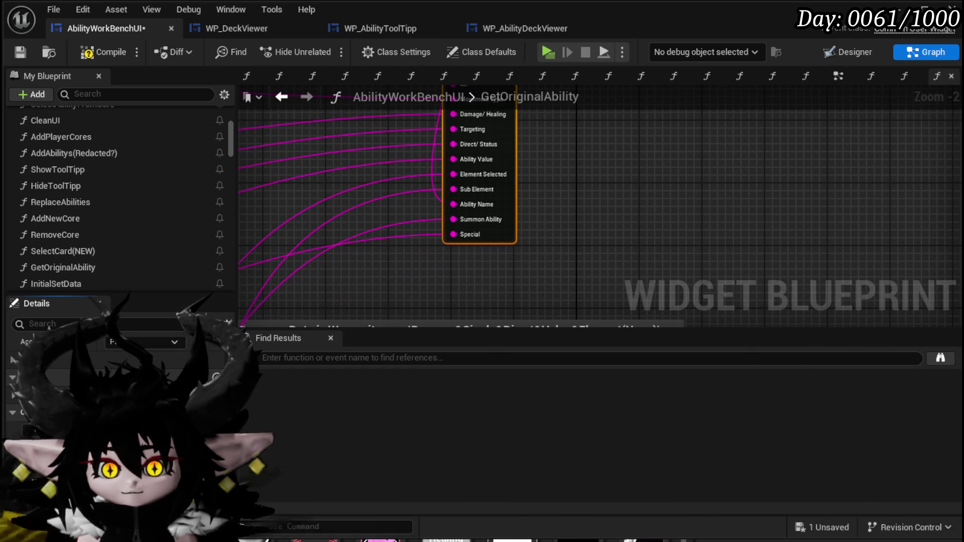
# Step: Add a Cover Art output to the Return Node, wire GET [7] into it, then compile and save
pyautogui.click(220, 412)
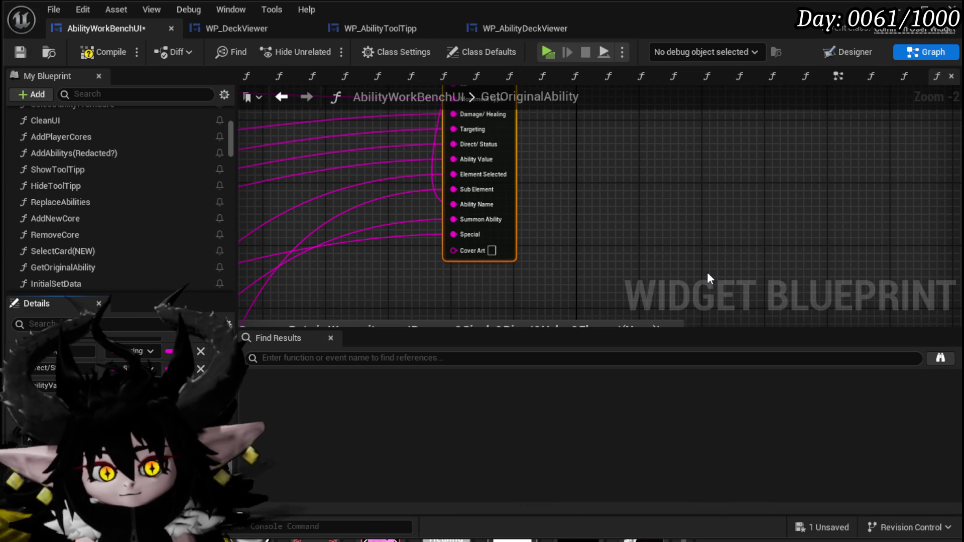
pyautogui.click(647, 283)
pyautogui.scroll(-2, 646, 283)
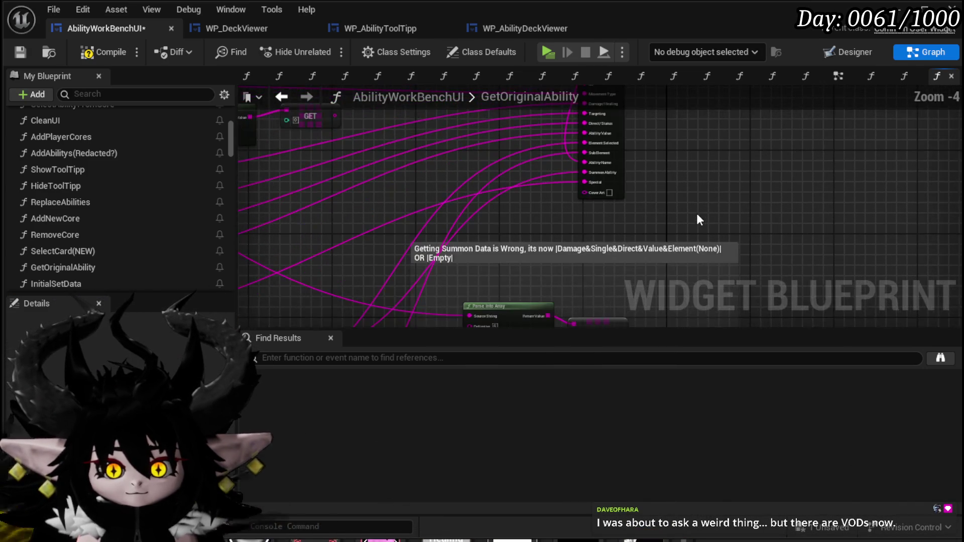
pyautogui.moveTo(698, 219)
pyautogui.mouseDown()
pyautogui.moveTo(716, 195)
pyautogui.moveTo(703, 196)
pyautogui.moveTo(909, 170)
pyautogui.mouseUp()
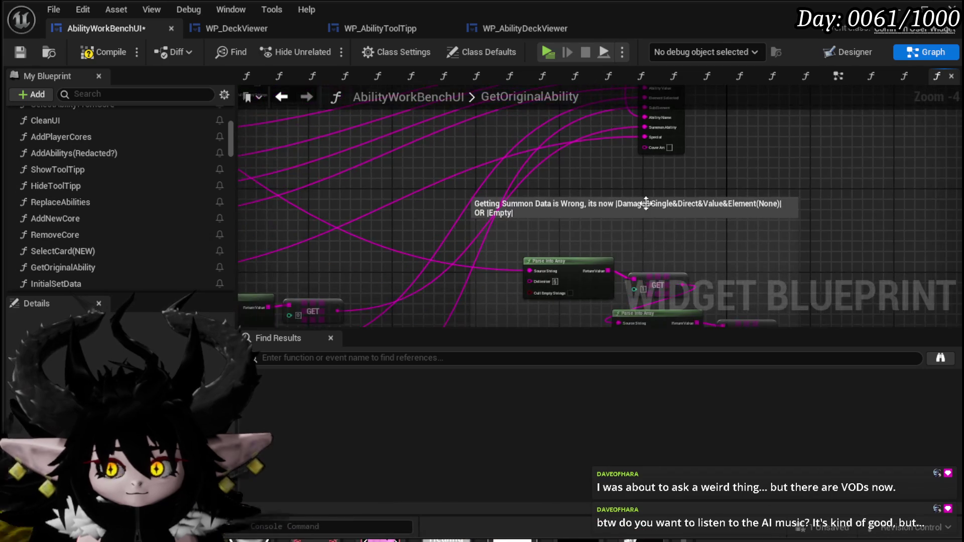
pyautogui.scroll(-2, 417, 233)
pyautogui.scroll(3, 360, 306)
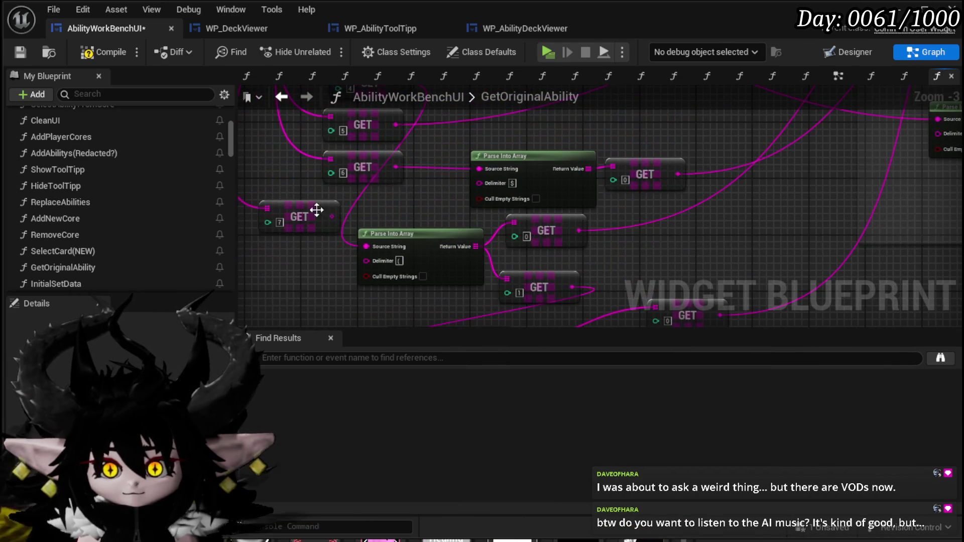
pyautogui.moveTo(370, 200)
pyautogui.mouseDown()
pyautogui.moveTo(296, 244)
pyautogui.moveTo(718, 195)
pyautogui.moveTo(276, 105)
pyautogui.moveTo(447, 89)
pyautogui.moveTo(496, 306)
pyautogui.moveTo(496, 202)
pyautogui.mouseUp()
pyautogui.scroll(-1, 316, 247)
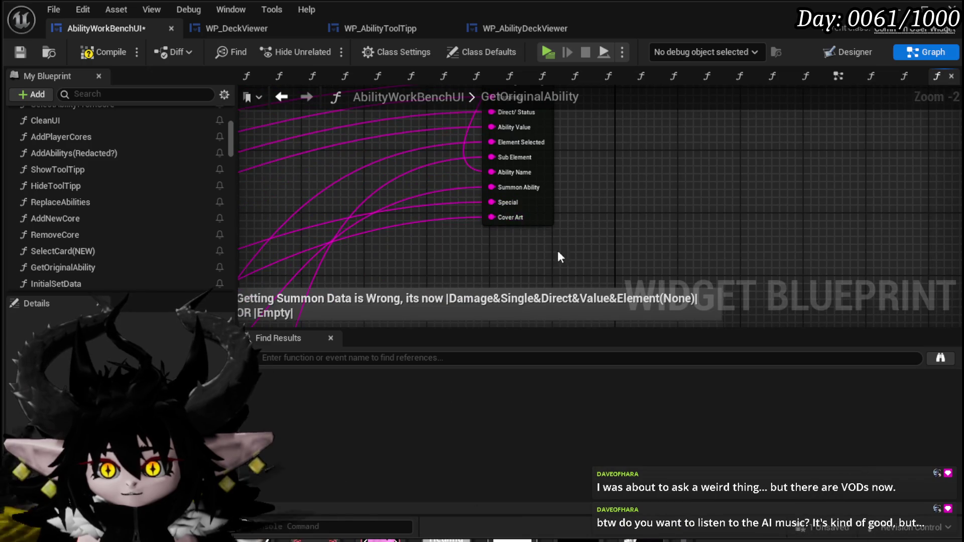
pyautogui.moveTo(569, 229); pyautogui.dragTo(649, 166)
pyautogui.scroll(-2, 649, 165)
pyautogui.scroll(2, 526, 222)
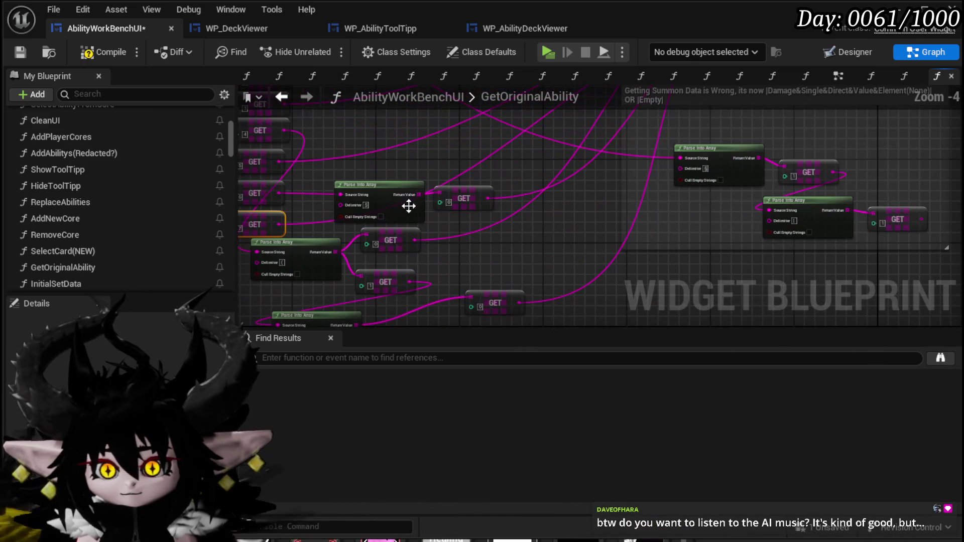
pyautogui.click(87, 55)
pyautogui.click(22, 51)
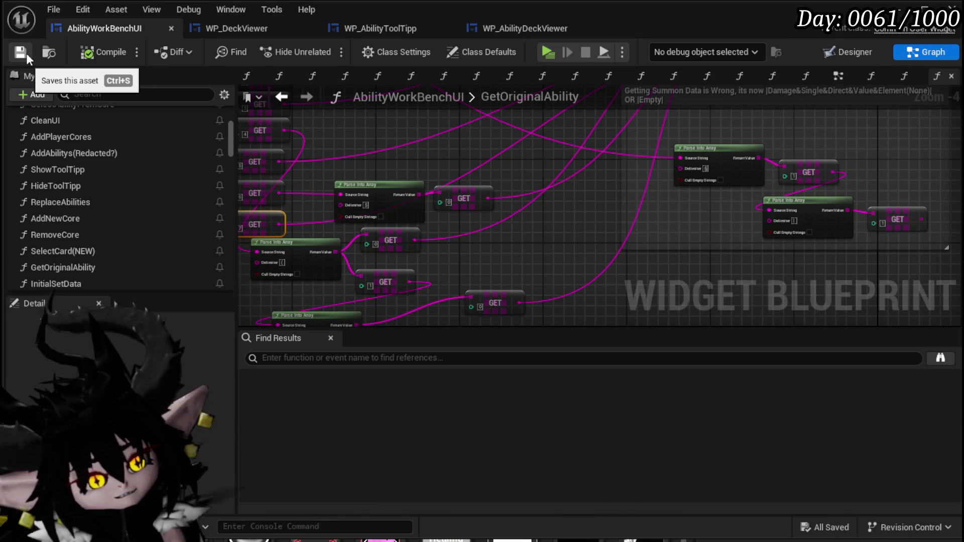
# Step: Wire the GET output into Summon Ability and delete the now-unneeded Parse Into Array and GET nodes
pyautogui.moveTo(331, 175); pyautogui.dragTo(403, 254)
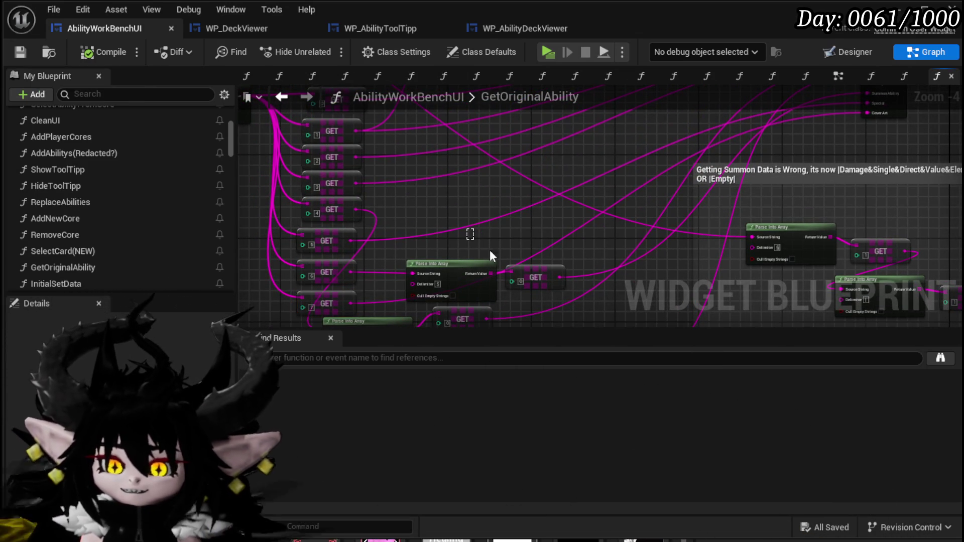
pyautogui.moveTo(489, 255); pyautogui.dragTo(548, 279)
pyautogui.moveTo(548, 279)
pyautogui.mouseDown()
pyautogui.moveTo(542, 258)
pyautogui.moveTo(579, 258)
pyautogui.mouseUp()
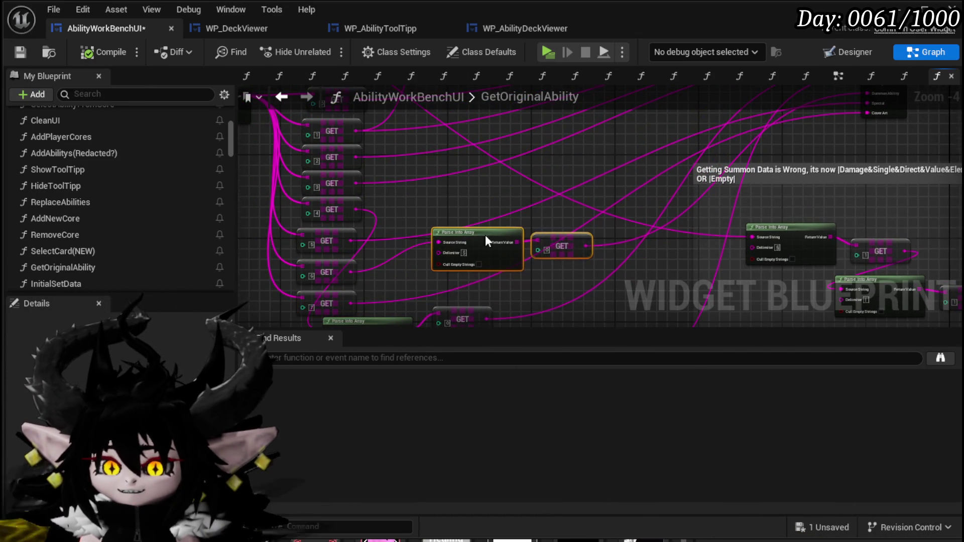
pyautogui.moveTo(485, 241); pyautogui.dragTo(393, 248)
pyautogui.moveTo(261, 279); pyautogui.dragTo(514, 250)
pyautogui.moveTo(484, 219); pyautogui.dragTo(480, 285)
pyautogui.moveTo(246, 294); pyautogui.dragTo(723, 164)
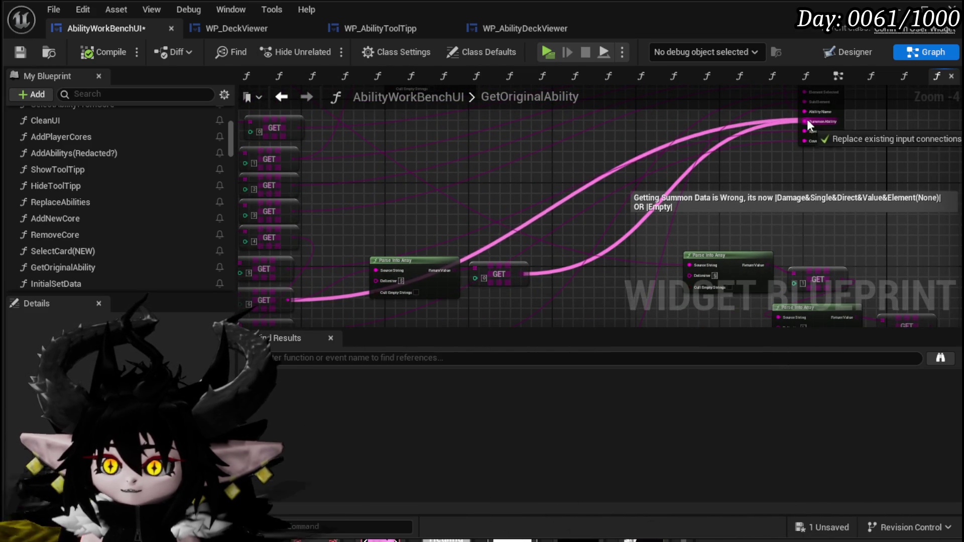
pyautogui.moveTo(807, 120); pyautogui.dragTo(809, 123)
pyautogui.press('Delete')
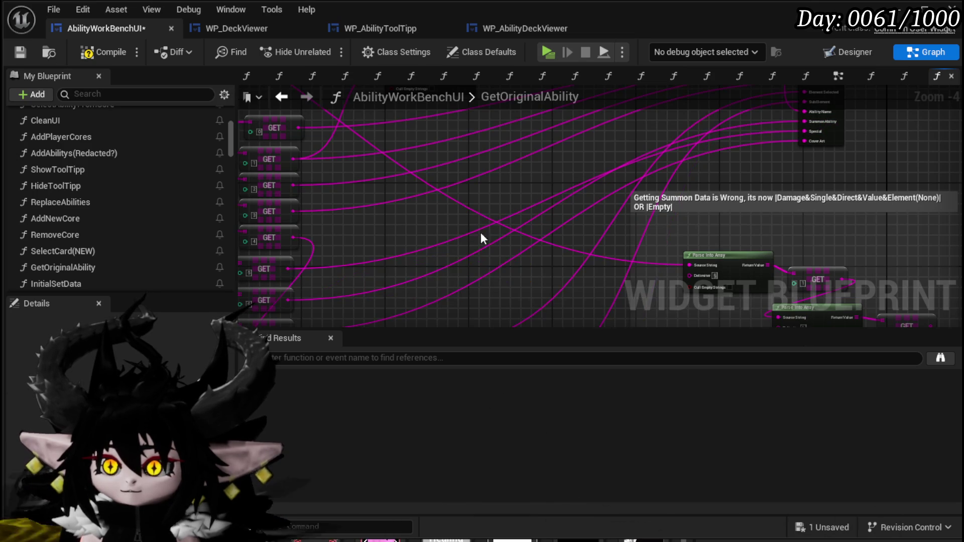
# Step: Delete the outdated summon comment and its parse nodes, tidy the remaining GETs, and save
pyautogui.moveTo(481, 231)
pyautogui.mouseDown()
pyautogui.moveTo(501, 239)
pyautogui.moveTo(415, 122)
pyautogui.moveTo(592, 180)
pyautogui.mouseUp()
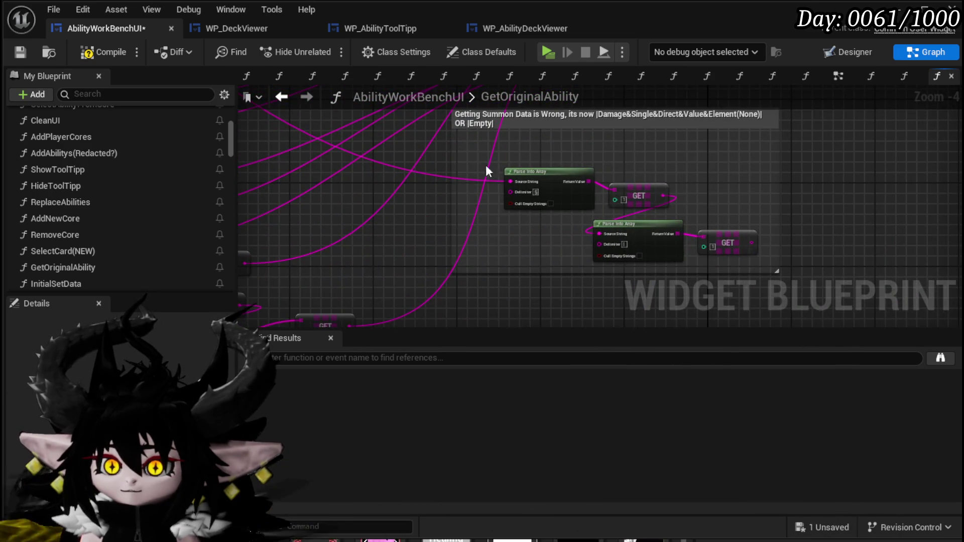
pyautogui.moveTo(486, 171)
pyautogui.mouseDown()
pyautogui.moveTo(571, 155)
pyautogui.moveTo(378, 221)
pyautogui.mouseUp()
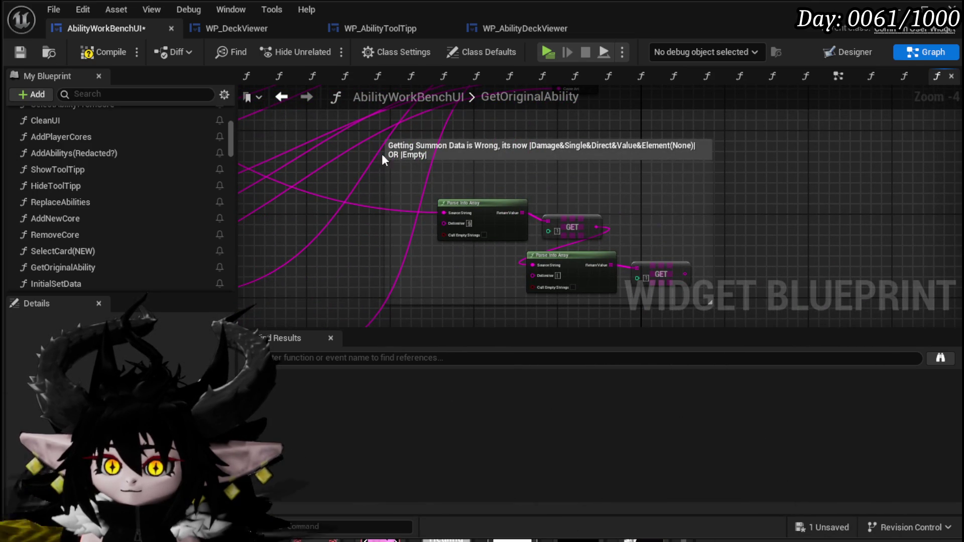
pyautogui.moveTo(371, 127); pyautogui.dragTo(727, 294)
pyautogui.press('Delete')
pyautogui.moveTo(471, 270)
pyautogui.mouseDown()
pyautogui.moveTo(671, 146)
pyautogui.moveTo(702, 160)
pyautogui.mouseUp()
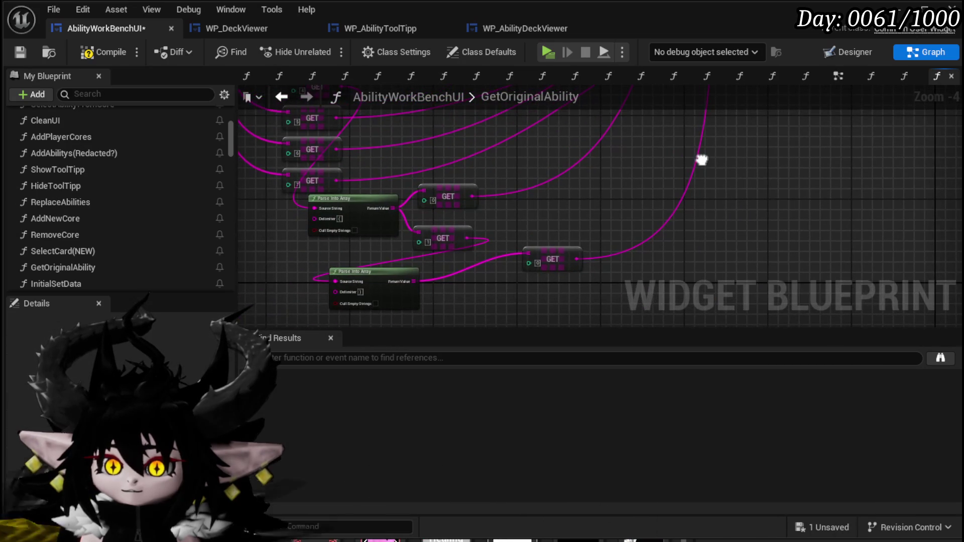
pyautogui.moveTo(394, 166)
pyautogui.mouseDown()
pyautogui.moveTo(563, 295)
pyautogui.moveTo(747, 194)
pyautogui.moveTo(625, 245)
pyautogui.moveTo(567, 307)
pyautogui.moveTo(578, 207)
pyautogui.mouseUp()
pyautogui.scroll(2, 625, 245)
pyautogui.scroll(-1, 577, 207)
pyautogui.scroll(-1, 578, 207)
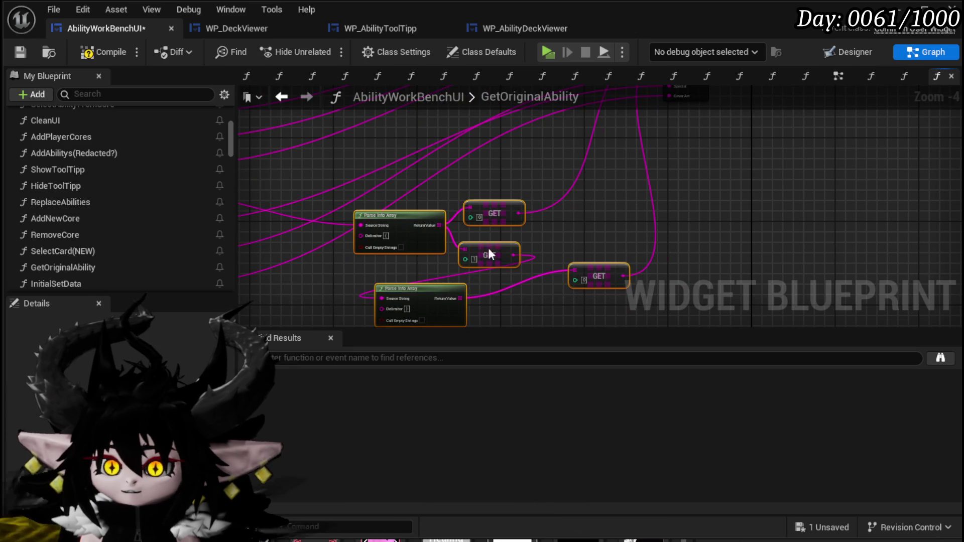
pyautogui.moveTo(489, 254)
pyautogui.mouseDown()
pyautogui.moveTo(586, 218)
pyautogui.moveTo(713, 146)
pyautogui.moveTo(634, 258)
pyautogui.moveTo(439, 214)
pyautogui.mouseUp()
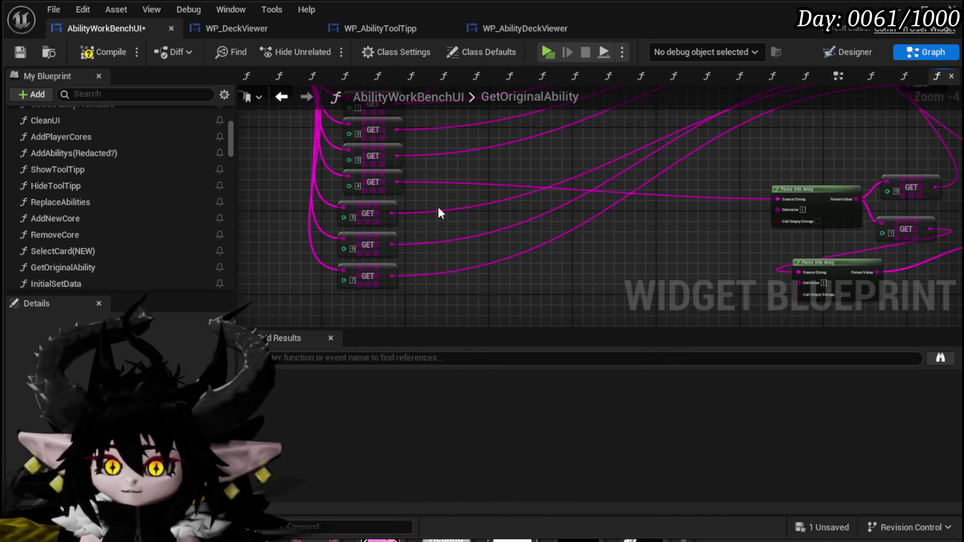
pyautogui.click(20, 49)
# Step: Compile SelectCard(NEW), save everything, and launch a standalone game preview
pyautogui.moveTo(531, 150); pyautogui.dragTo(299, 275)
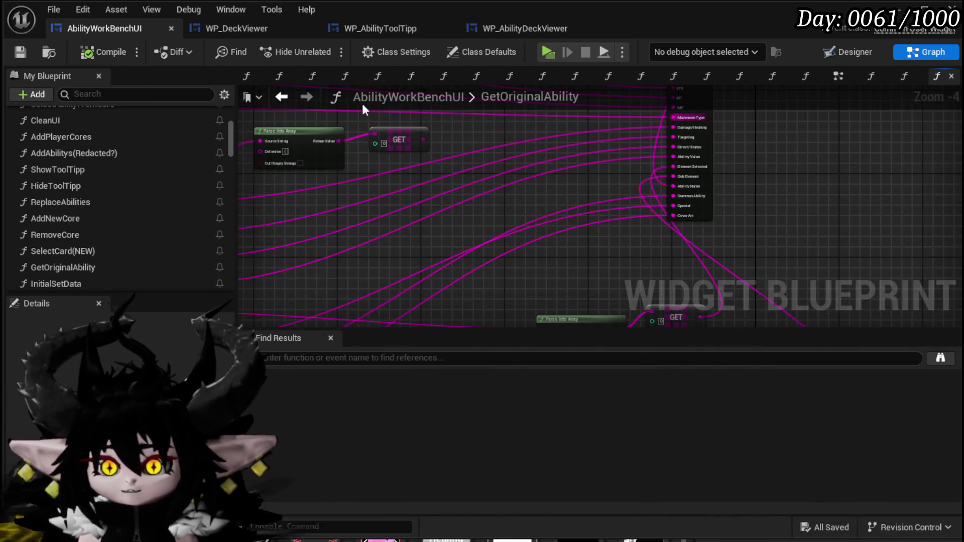
pyautogui.click(289, 103)
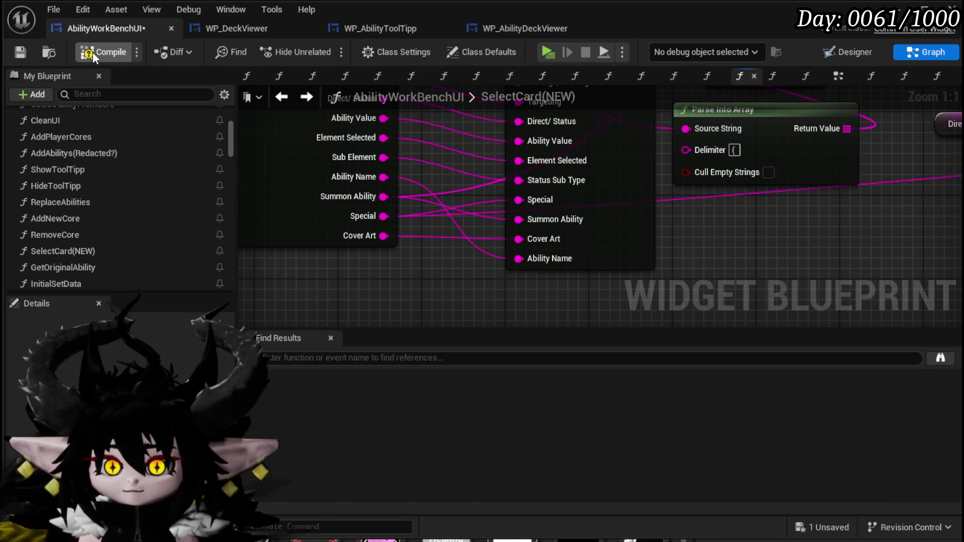
pyautogui.click(20, 52)
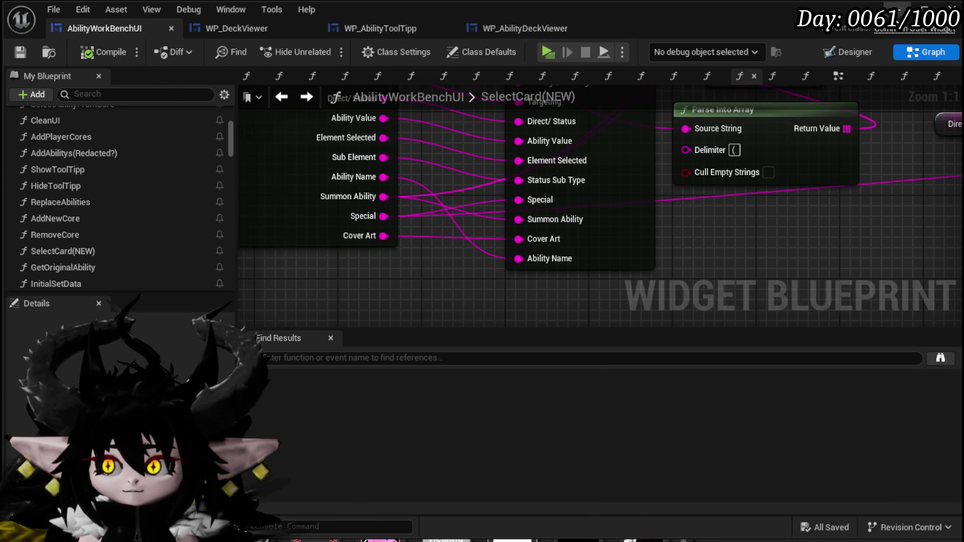
pyautogui.hotkey('alt', 'Tab')
pyautogui.click(317, 47)
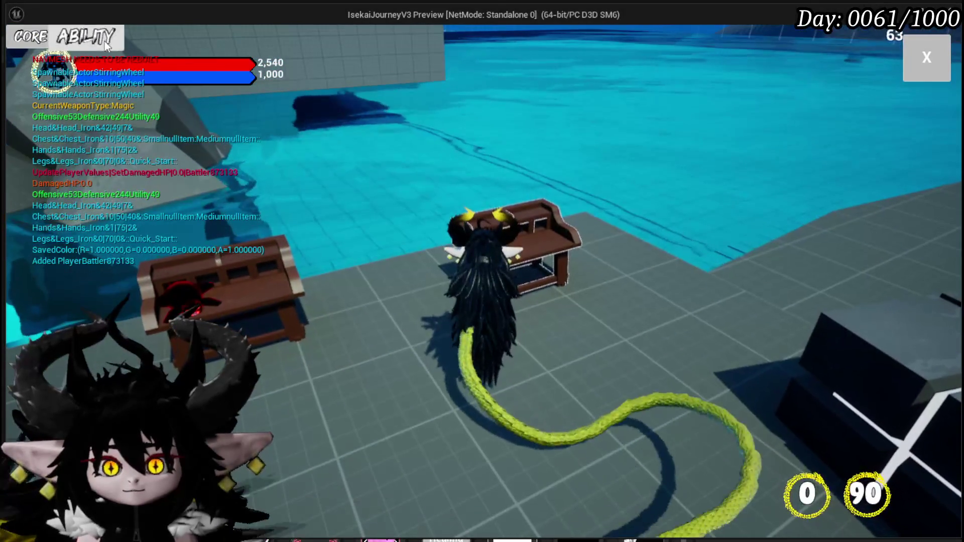
# Step: Choose the Just Booom deck from the Core menu and open Nothing Else to Do
pyautogui.click(104, 42)
pyautogui.click(135, 98)
pyautogui.click(117, 150)
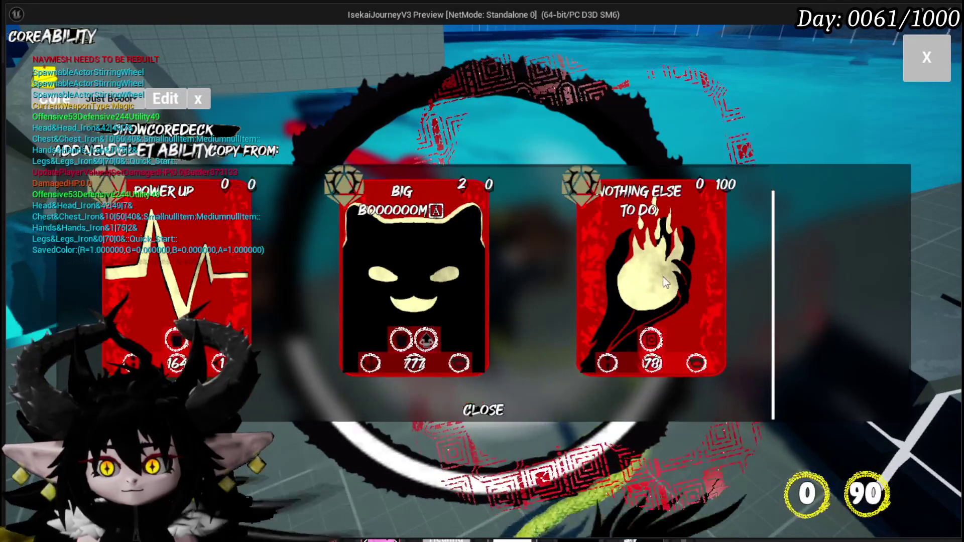
pyautogui.click(663, 277)
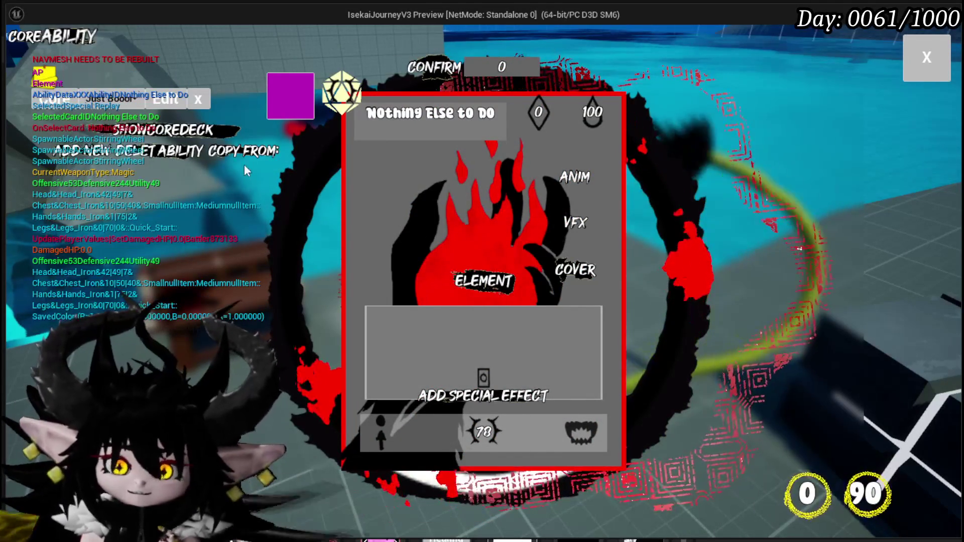
# Step: Switch to Power Up and back to Nothing Else to Do, then start a new ability card
pyautogui.click(161, 138)
pyautogui.click(176, 282)
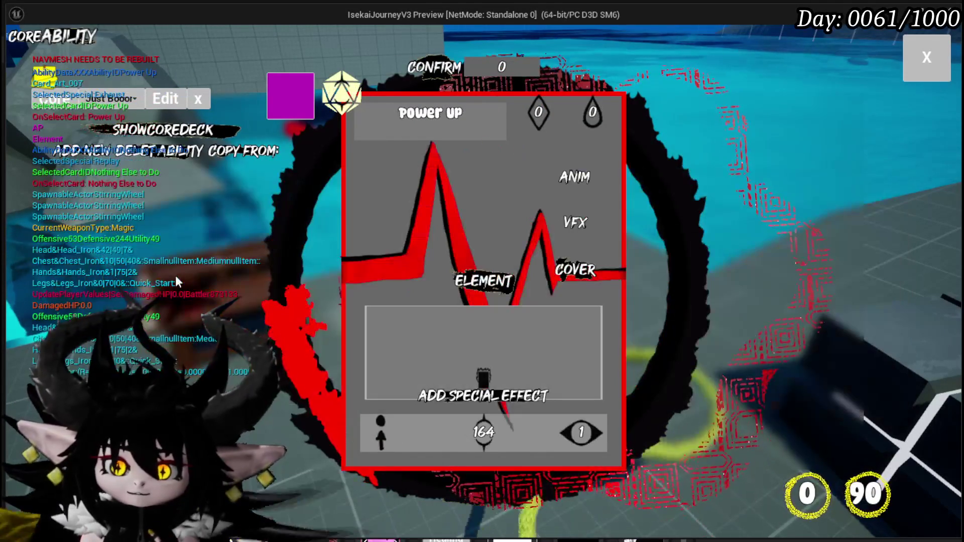
pyautogui.click(160, 131)
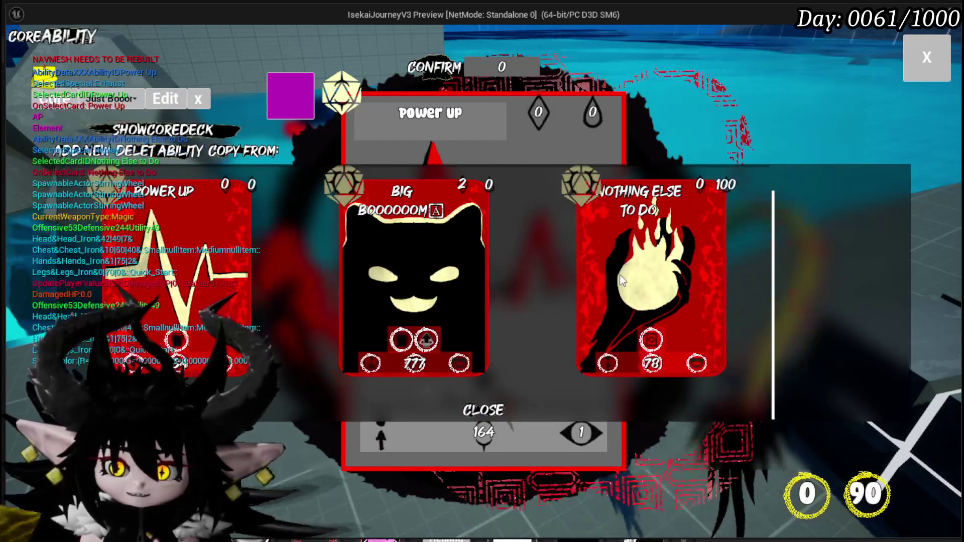
pyautogui.click(128, 352)
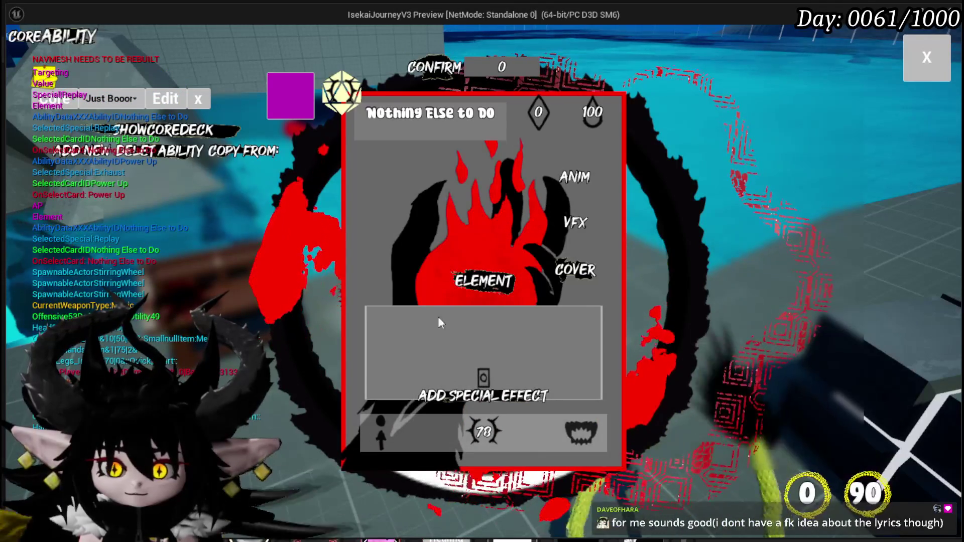
pyautogui.moveTo(405, 425)
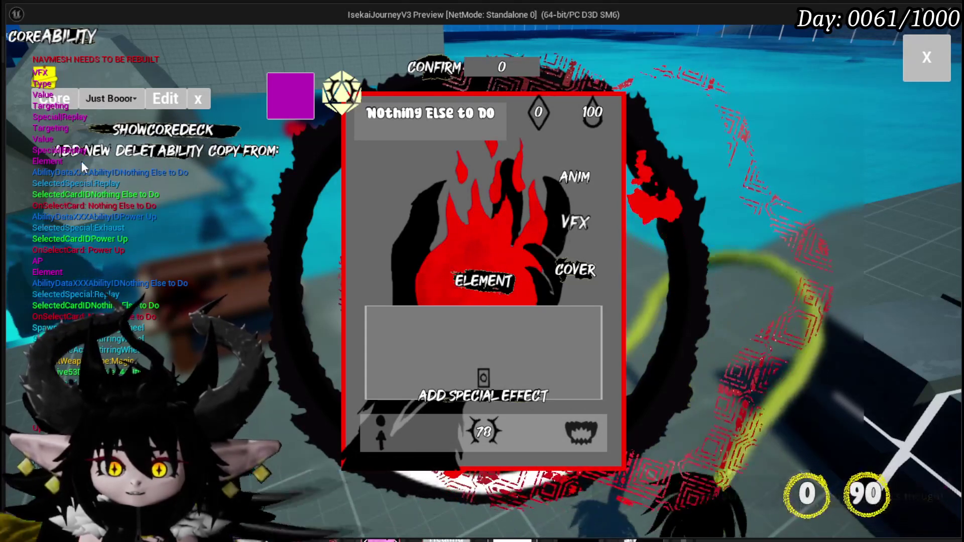
pyautogui.click(254, 155)
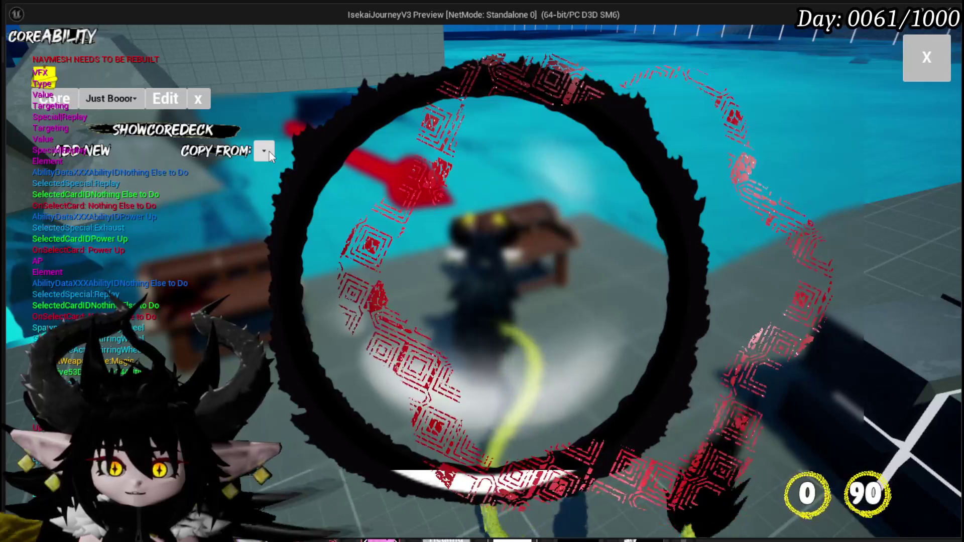
# Step: Copy the new card from Magic Summon and set its summon type to Summon Attack
pyautogui.click(269, 151)
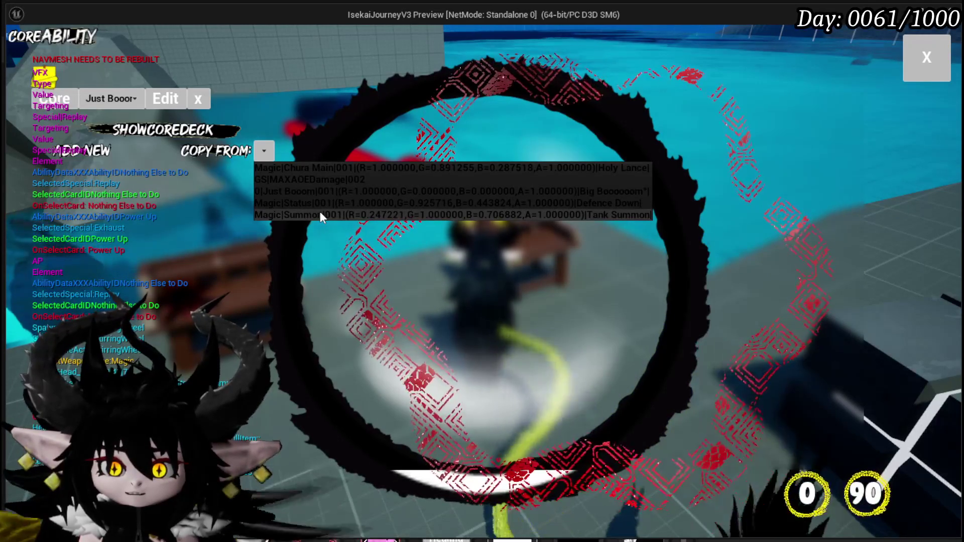
pyautogui.click(321, 216)
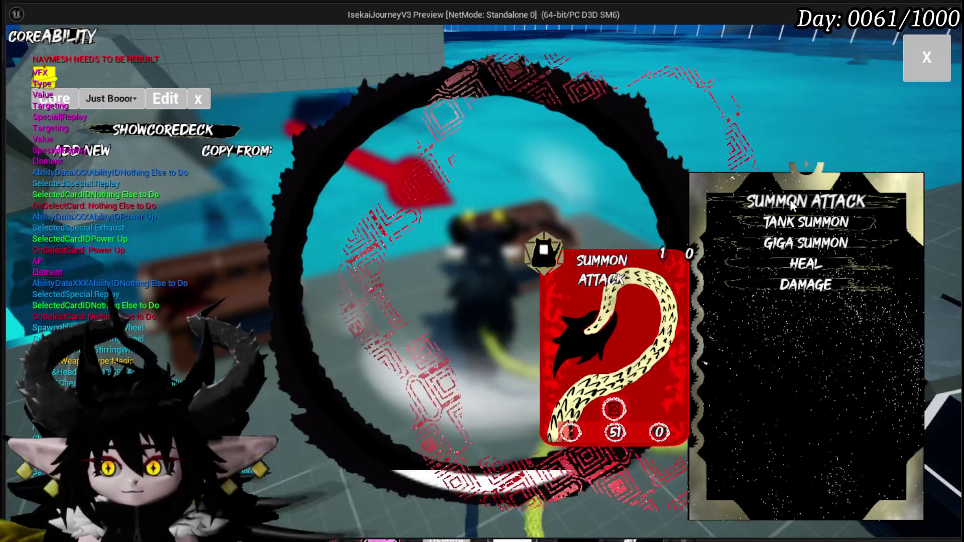
pyautogui.click(791, 204)
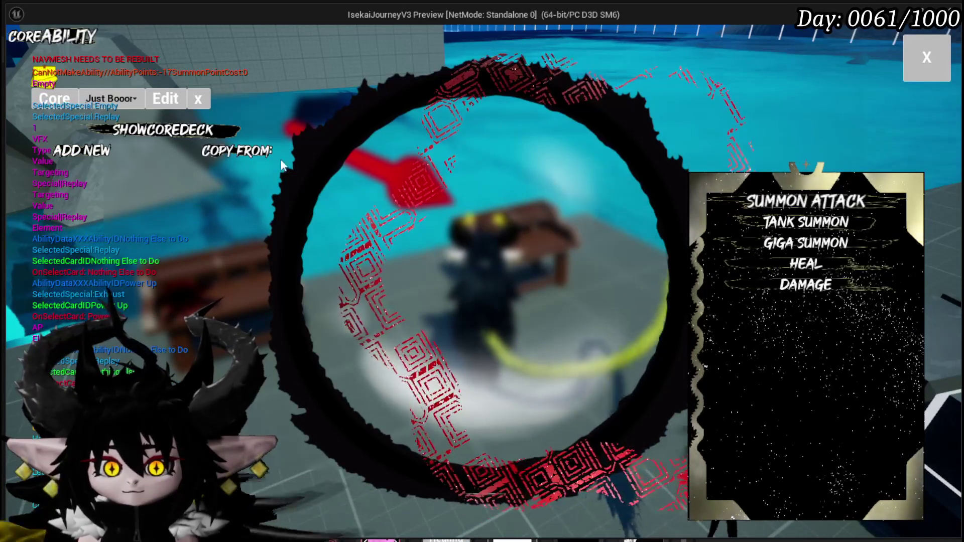
# Step: Reopen the Just Booom deck's cards, then close the card deck panel to resume gameplay
pyautogui.click(180, 132)
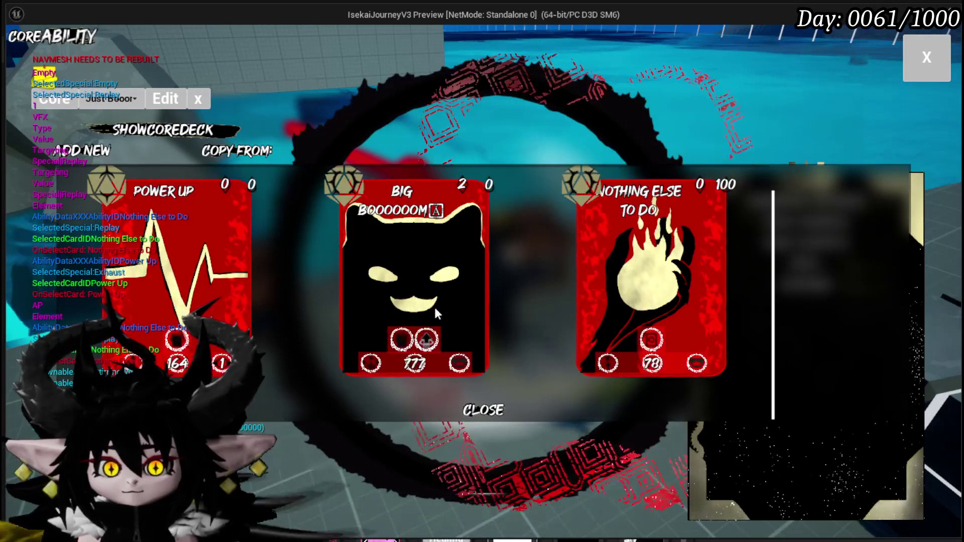
pyautogui.scroll(1, 434, 305)
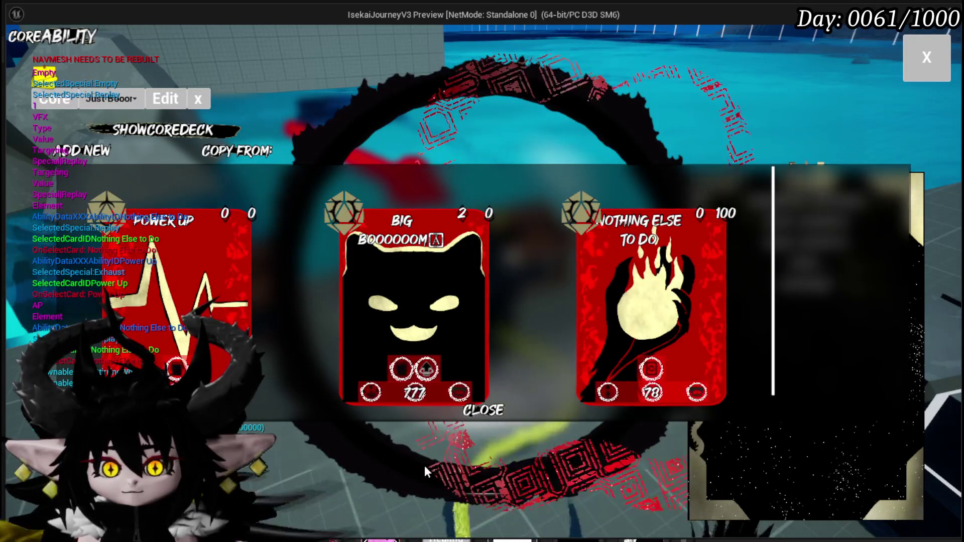
pyautogui.click(472, 413)
pyautogui.click(110, 102)
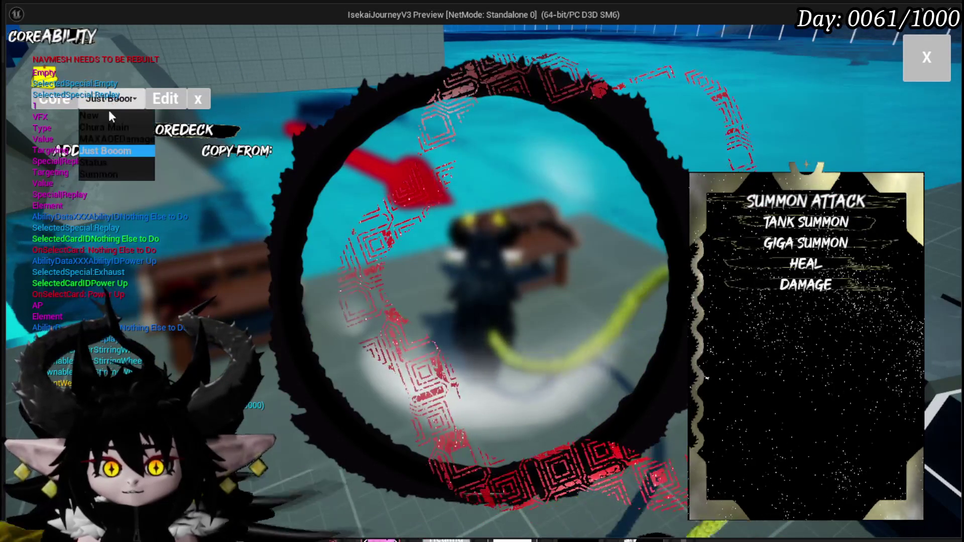
pyautogui.click(107, 150)
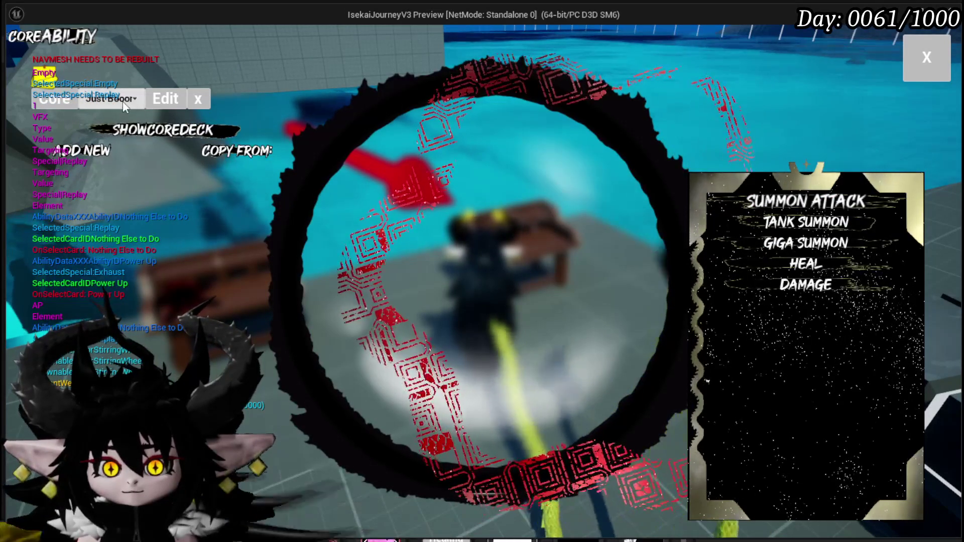
pyautogui.click(143, 131)
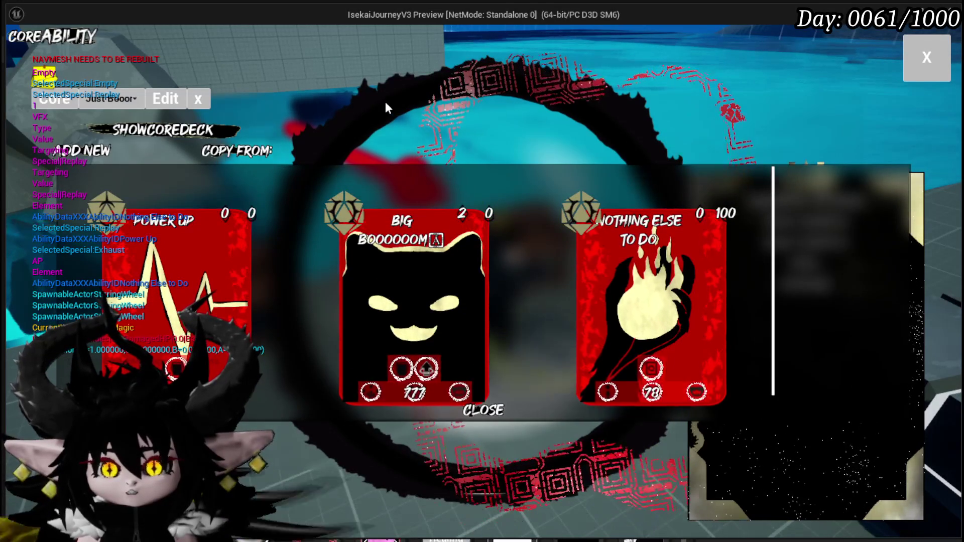
pyautogui.click(922, 64)
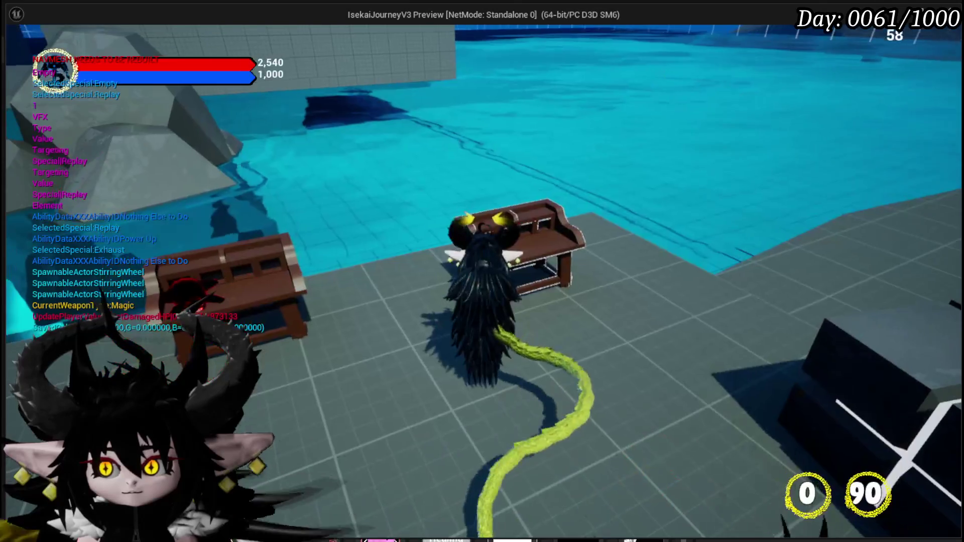
# Step: Stop the standalone play test and return to the AbilityWorkBenchUI blueprint
pyautogui.press('Escape')
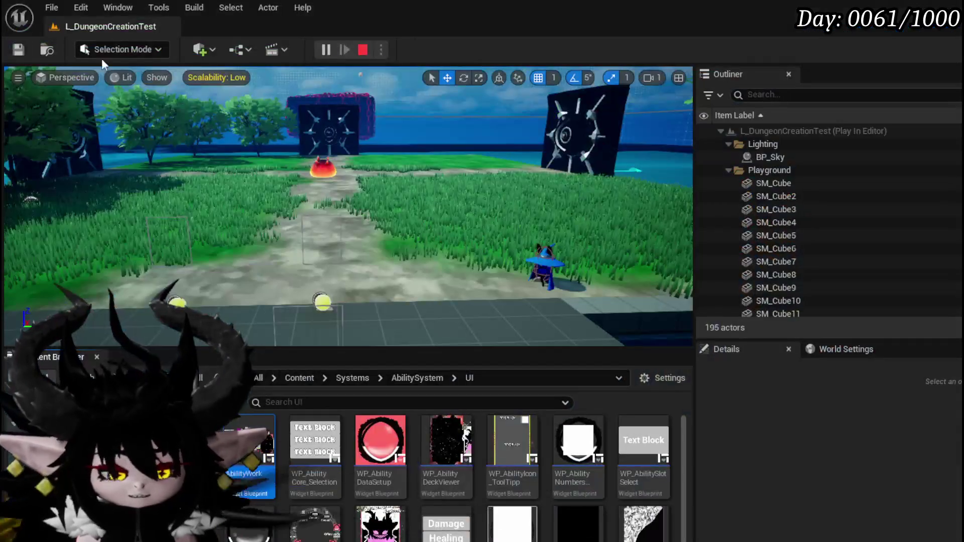
pyautogui.hotkey('ctrl', 's')
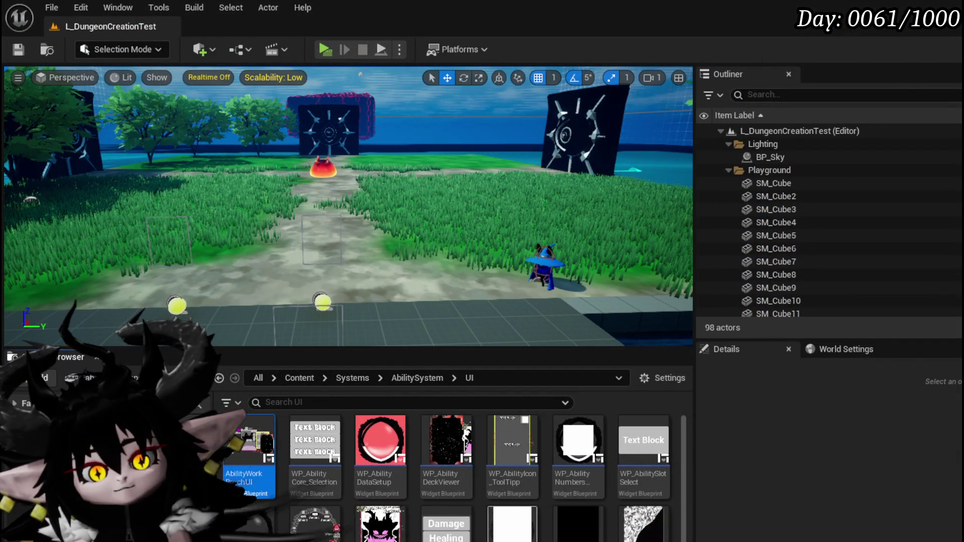
pyautogui.hotkey('alt', 'Tab')
# Step: Delete SelectCard(NEW)'s Parse Into Array node and both GET nodes, then save AbilityWorkBenchUI
pyautogui.scroll(-2, 583, 276)
pyautogui.moveTo(619, 272); pyautogui.dragTo(352, 274)
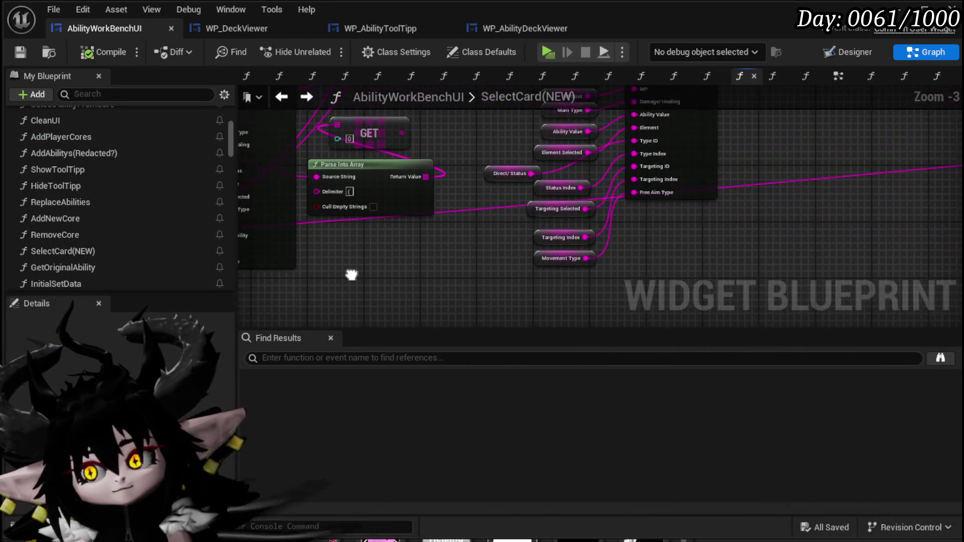
pyautogui.scroll(-4, 356, 273)
pyautogui.scroll(4, 431, 274)
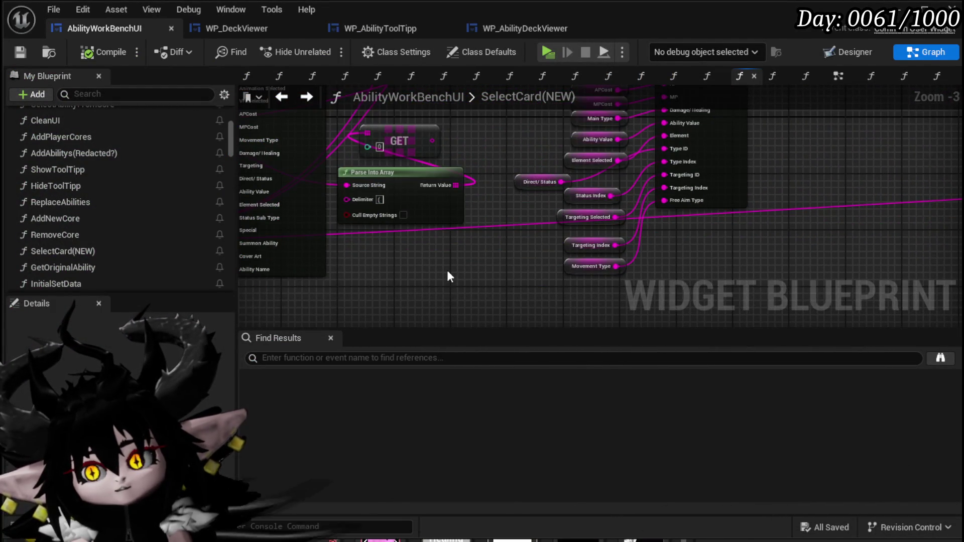
pyautogui.scroll(-2, 447, 274)
pyautogui.moveTo(445, 269)
pyautogui.mouseDown()
pyautogui.moveTo(626, 217)
pyautogui.moveTo(720, 236)
pyautogui.mouseUp()
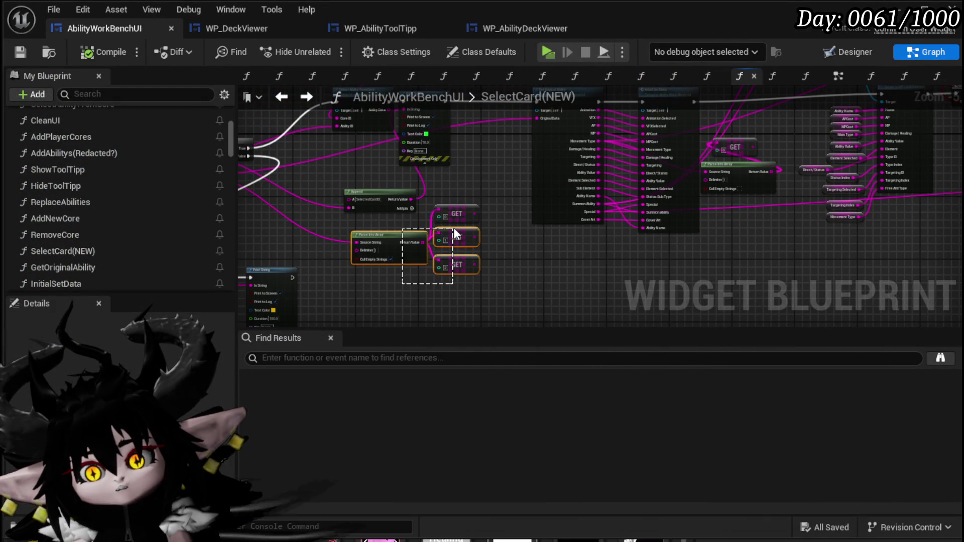
pyautogui.moveTo(454, 229); pyautogui.dragTo(454, 227)
pyautogui.press('Delete')
pyautogui.moveTo(487, 257); pyautogui.dragTo(527, 266)
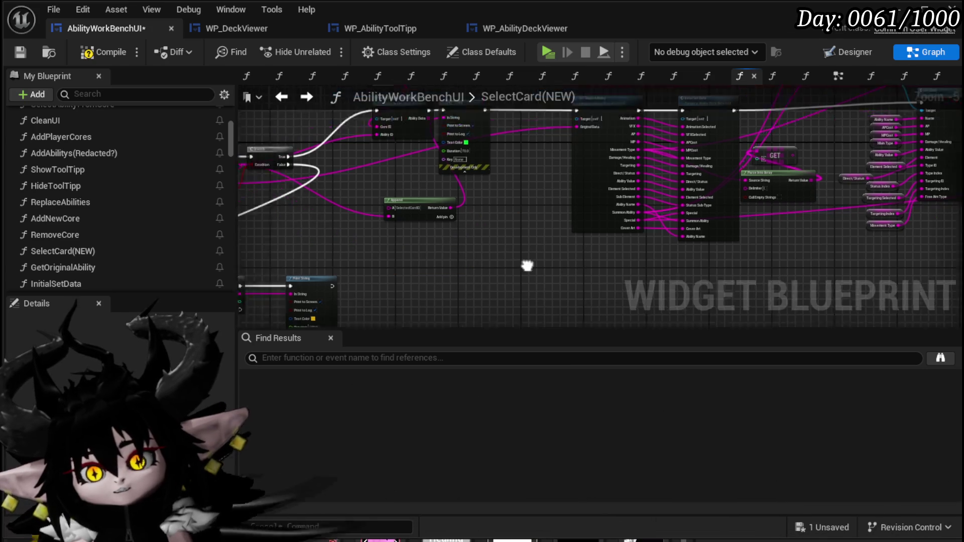
pyautogui.scroll(3, 577, 281)
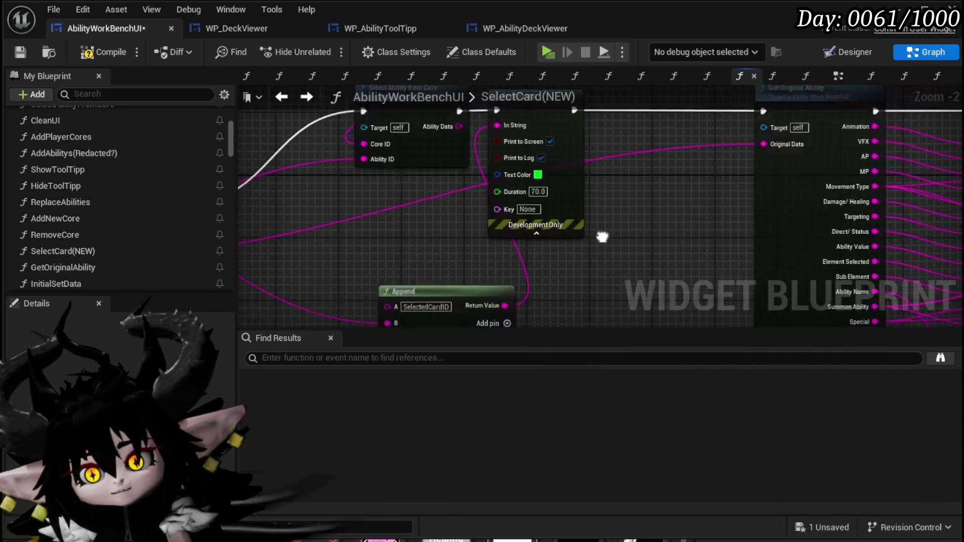
pyautogui.moveTo(602, 237); pyautogui.dragTo(645, 177)
pyautogui.scroll(-3, 648, 190)
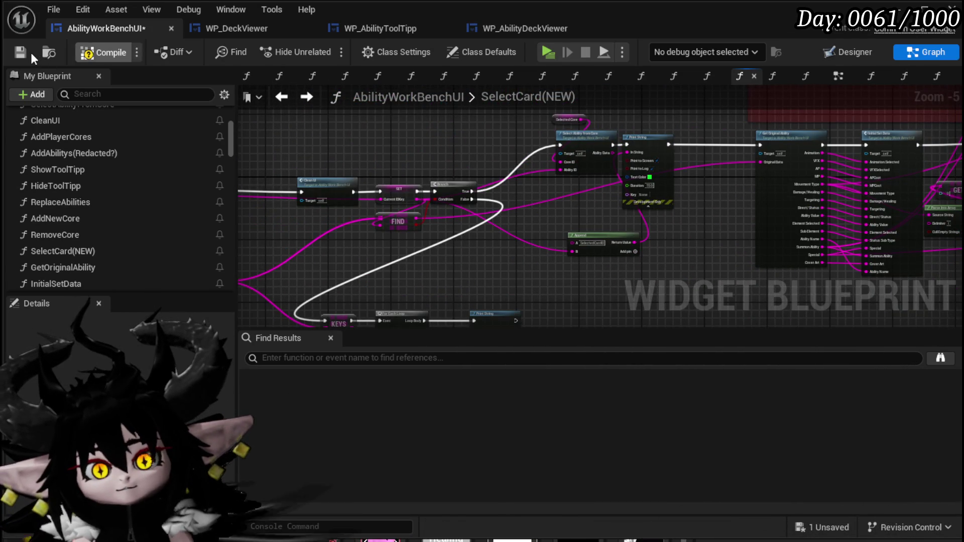
pyautogui.click(29, 52)
# Step: Select ComboBoxString_CopyFrom in the Designer and jump to its On Selection Changed event
pyautogui.click(854, 52)
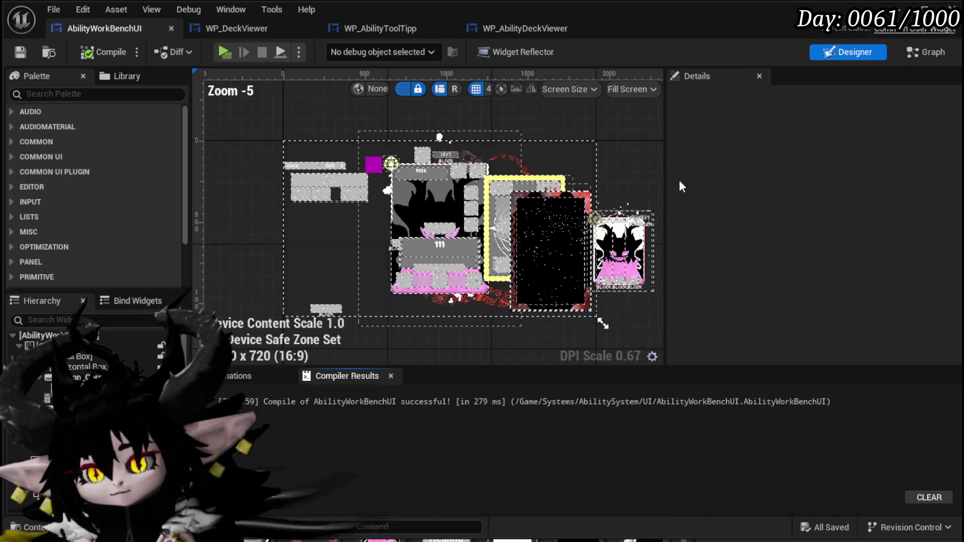
pyautogui.scroll(4, 354, 194)
pyautogui.click(362, 178)
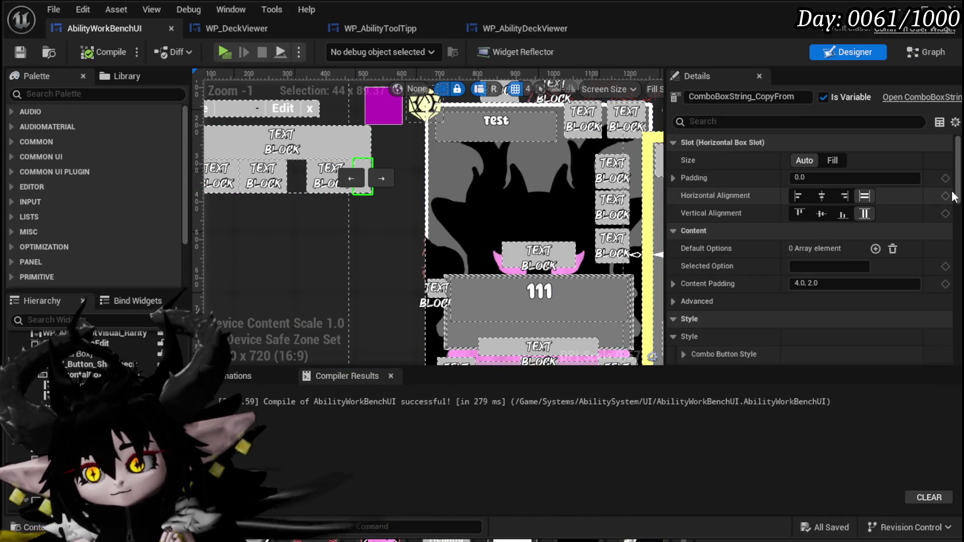
pyautogui.moveTo(959, 192); pyautogui.dragTo(943, 347)
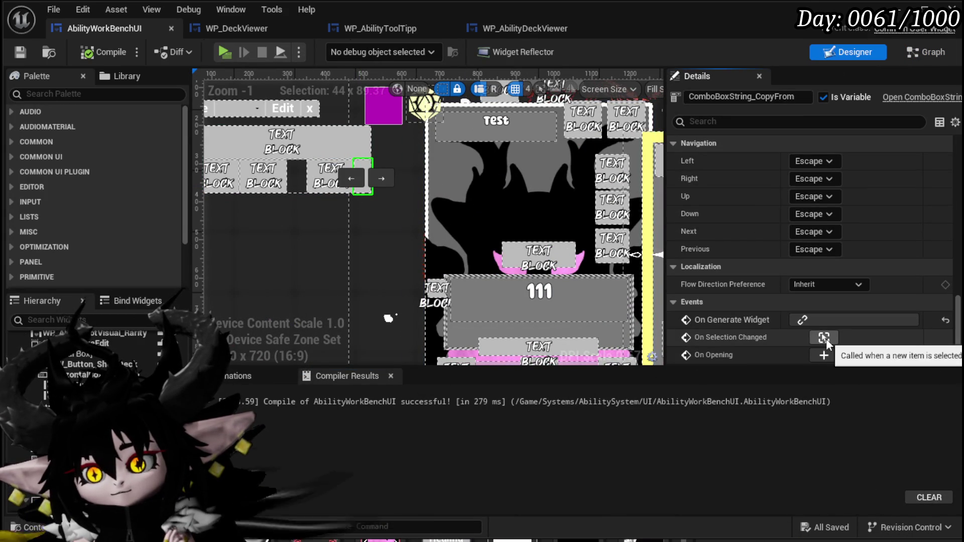
pyautogui.click(824, 338)
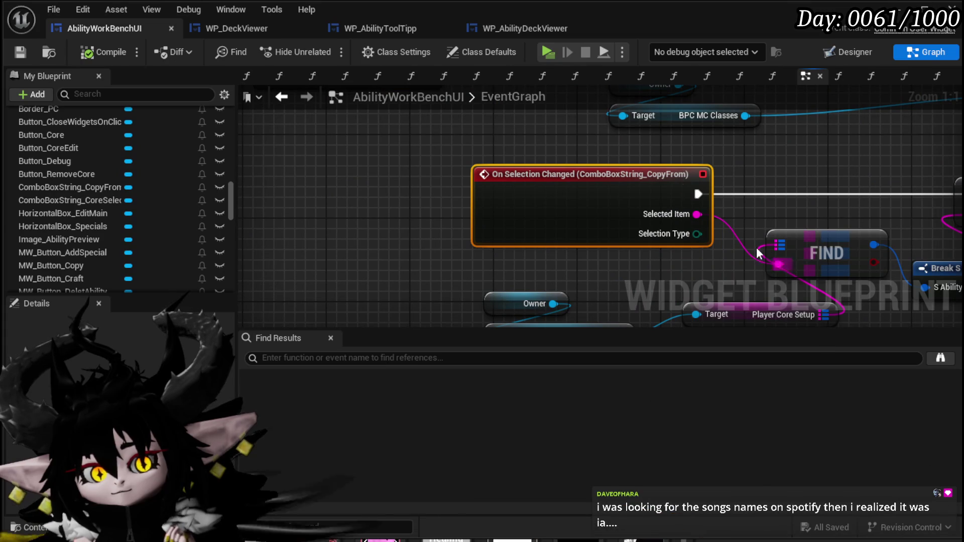
# Step: Reconnect the MW_Button_Copy On Pressed execution wire to the Set Visibility node
pyautogui.scroll(-2, 612, 185)
pyautogui.moveTo(612, 186)
pyautogui.mouseDown()
pyautogui.moveTo(445, 157)
pyautogui.moveTo(471, 149)
pyautogui.moveTo(226, 153)
pyautogui.mouseUp()
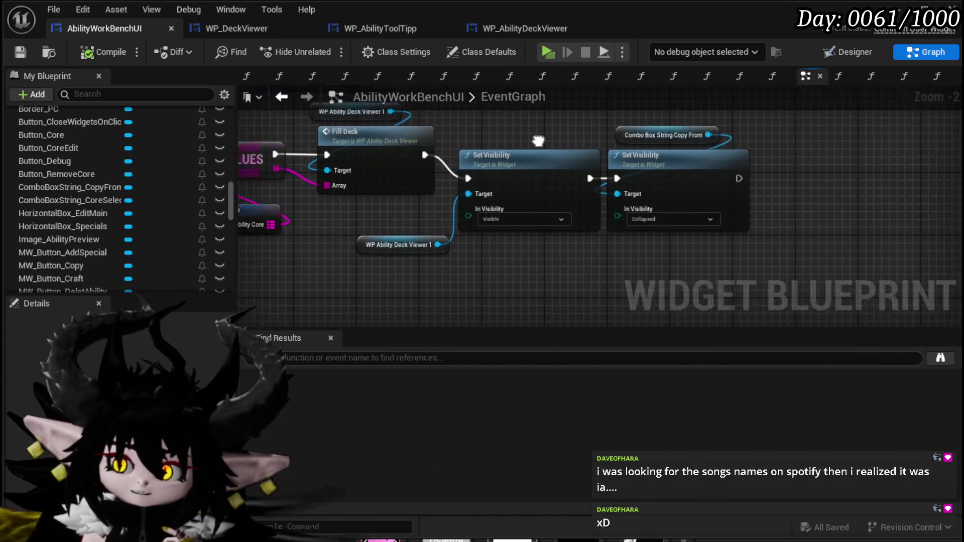
pyautogui.scroll(2, 474, 140)
pyautogui.moveTo(475, 140)
pyautogui.mouseDown()
pyautogui.moveTo(546, 144)
pyautogui.moveTo(636, 186)
pyautogui.moveTo(551, 135)
pyautogui.moveTo(684, 190)
pyautogui.moveTo(599, 163)
pyautogui.moveTo(522, 166)
pyautogui.moveTo(805, 177)
pyautogui.moveTo(828, 165)
pyautogui.moveTo(726, 95)
pyautogui.moveTo(703, 141)
pyautogui.mouseUp()
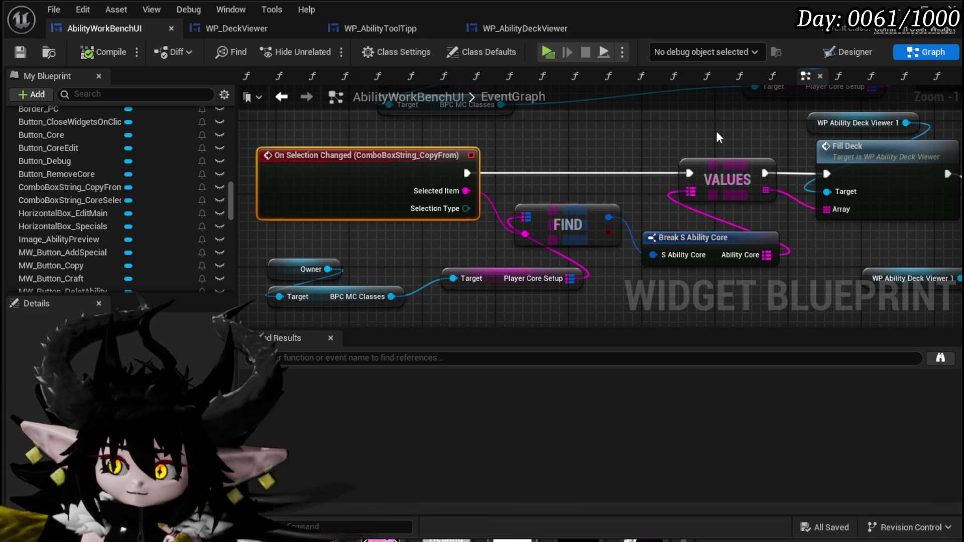
pyautogui.moveTo(725, 125)
pyautogui.mouseDown()
pyautogui.moveTo(532, 249)
pyautogui.moveTo(502, 203)
pyautogui.mouseUp()
pyautogui.scroll(-2, 532, 249)
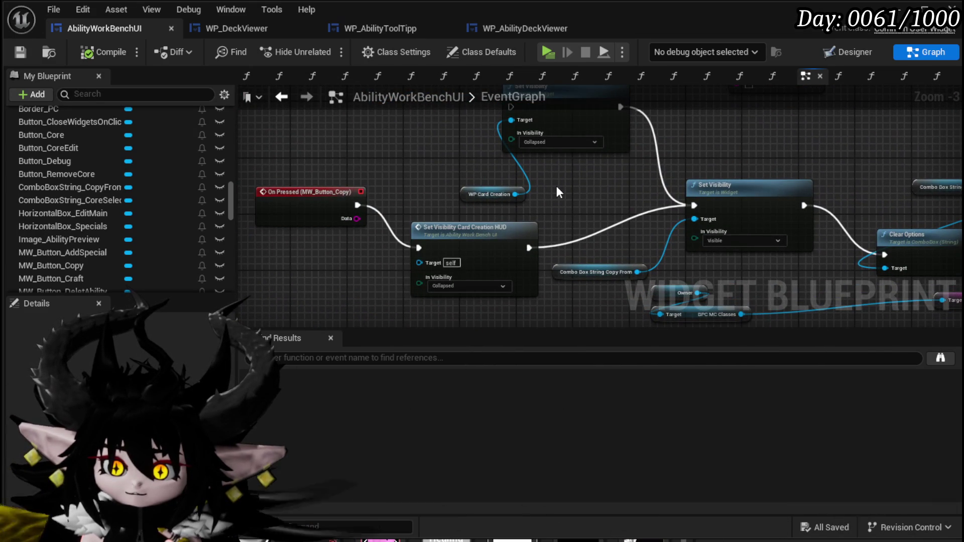
pyautogui.moveTo(477, 243); pyautogui.dragTo(468, 243)
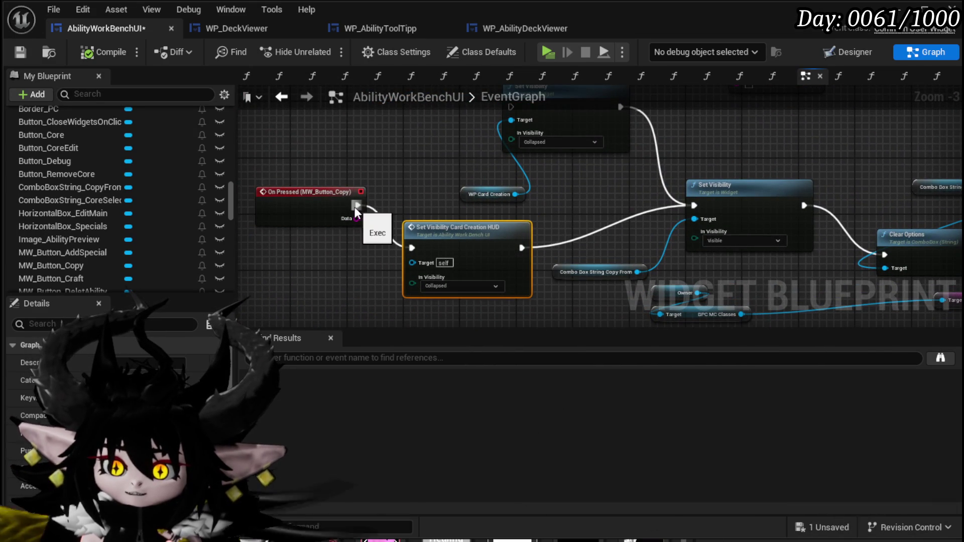
pyautogui.moveTo(356, 206); pyautogui.dragTo(694, 205)
pyautogui.moveTo(694, 162)
pyautogui.mouseDown()
pyautogui.moveTo(390, 150)
pyautogui.moveTo(420, 151)
pyautogui.mouseUp()
# Step: Rearrange the Owner/Target nodes and the Fill Deck and Set Visibility group
pyautogui.moveTo(559, 165)
pyautogui.mouseDown()
pyautogui.moveTo(359, 138)
pyautogui.moveTo(433, 101)
pyautogui.mouseUp()
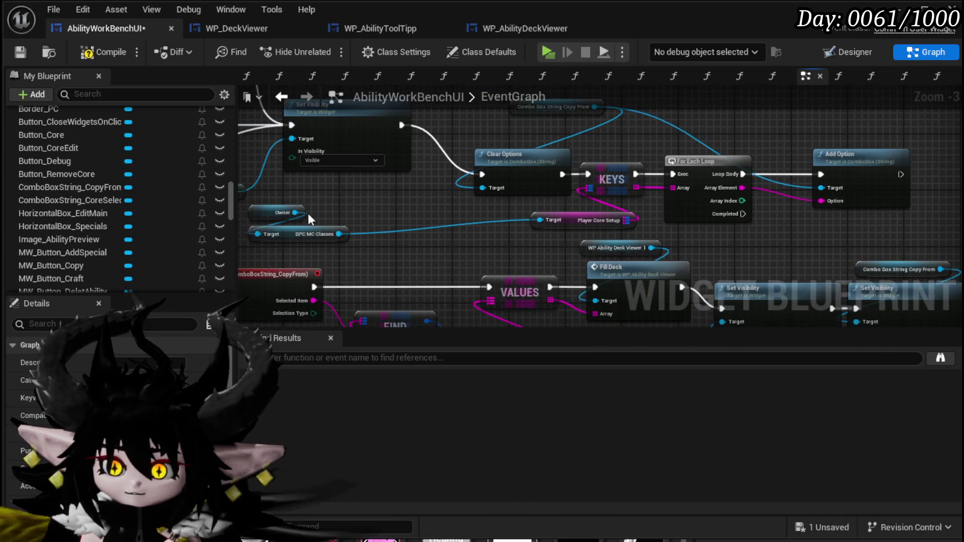
pyautogui.moveTo(294, 236)
pyautogui.mouseDown()
pyautogui.moveTo(428, 239)
pyautogui.moveTo(410, 183)
pyautogui.mouseUp()
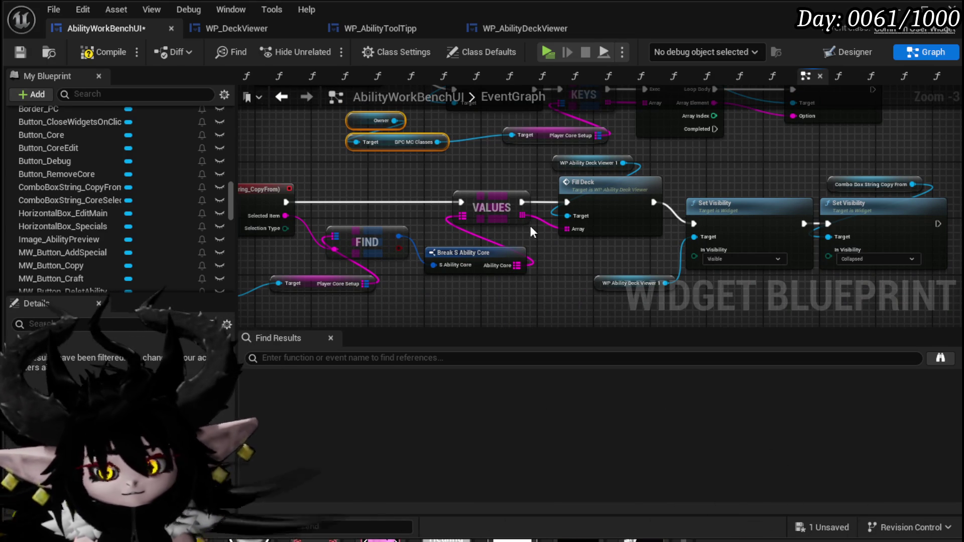
pyautogui.moveTo(546, 244)
pyautogui.mouseDown()
pyautogui.moveTo(481, 213)
pyautogui.moveTo(659, 212)
pyautogui.moveTo(441, 233)
pyautogui.mouseUp()
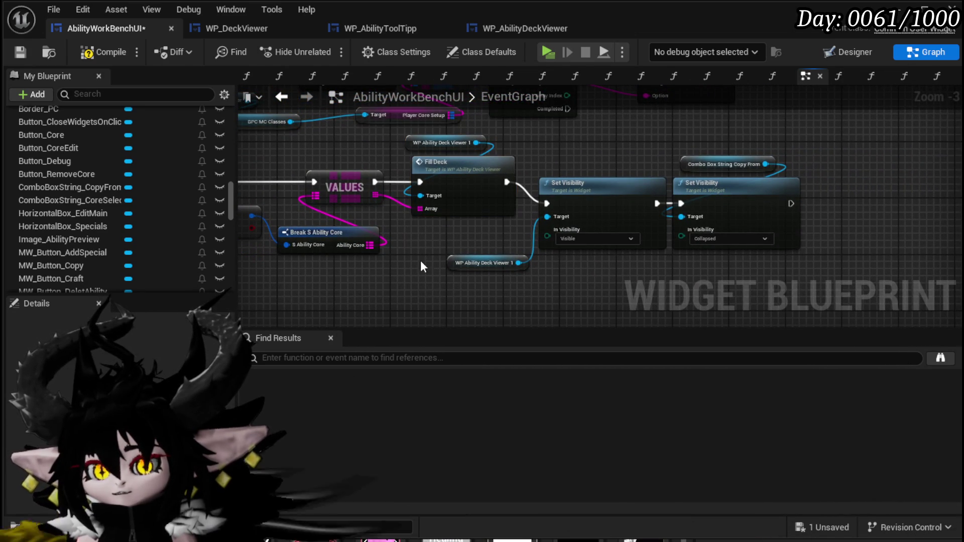
pyautogui.moveTo(648, 185); pyautogui.dragTo(767, 149)
pyautogui.moveTo(473, 174); pyautogui.dragTo(509, 181)
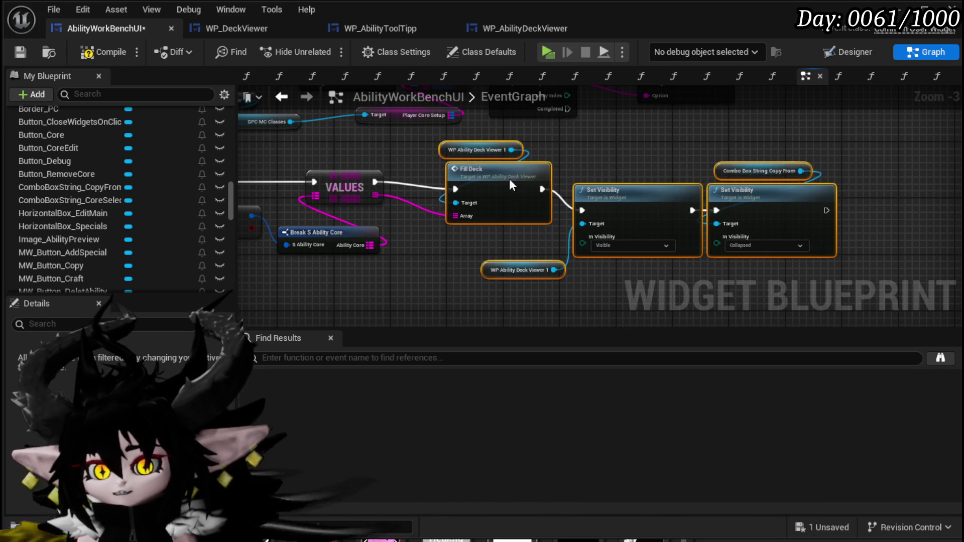
pyautogui.click(692, 161)
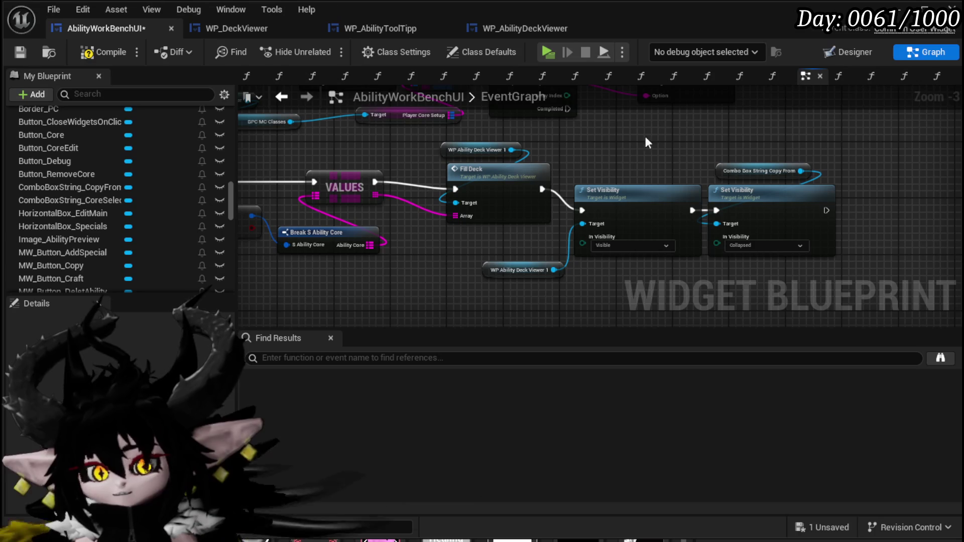
# Step: Compile AbilityWorkBenchUI and go back to the widget layout
pyautogui.click(81, 54)
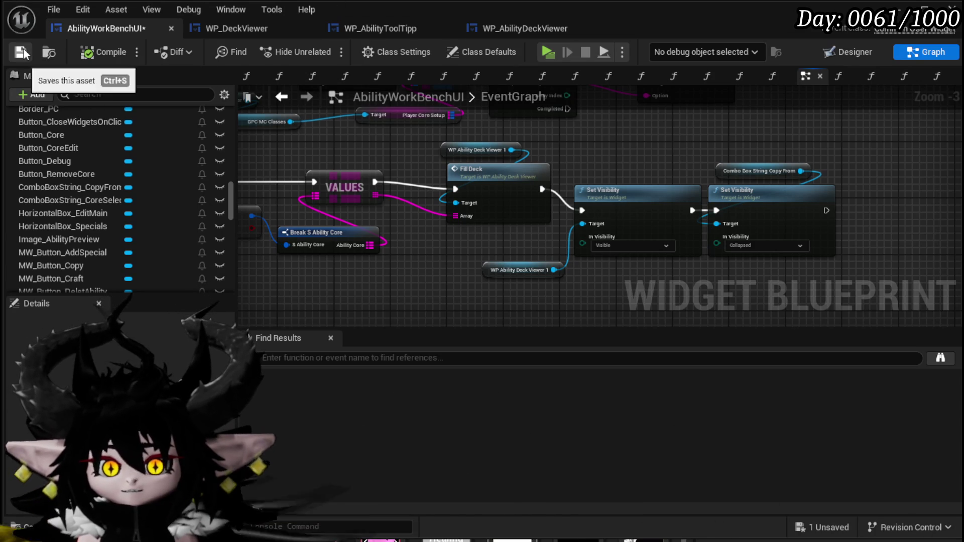
pyautogui.click(842, 54)
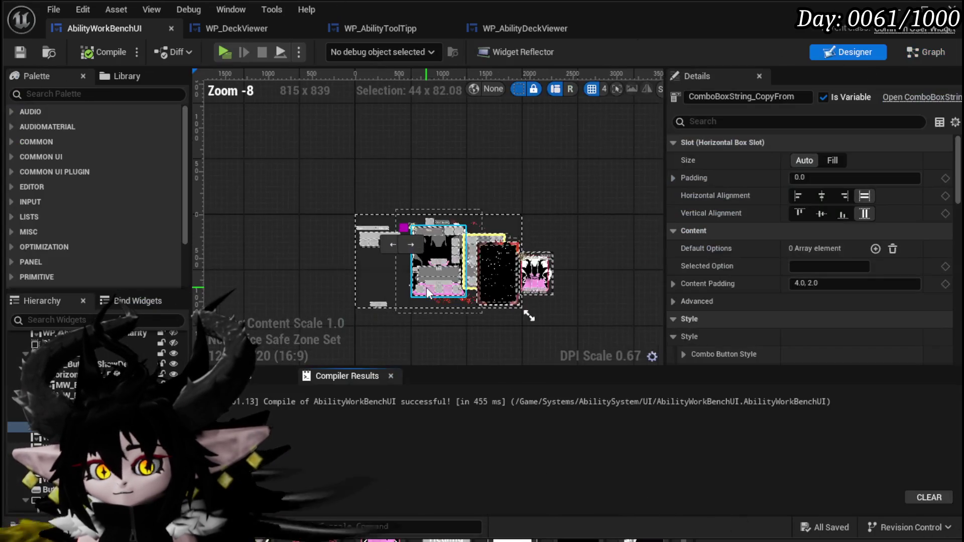
pyautogui.scroll(4, 426, 287)
pyautogui.scroll(-2, 427, 287)
pyautogui.scroll(1, 418, 272)
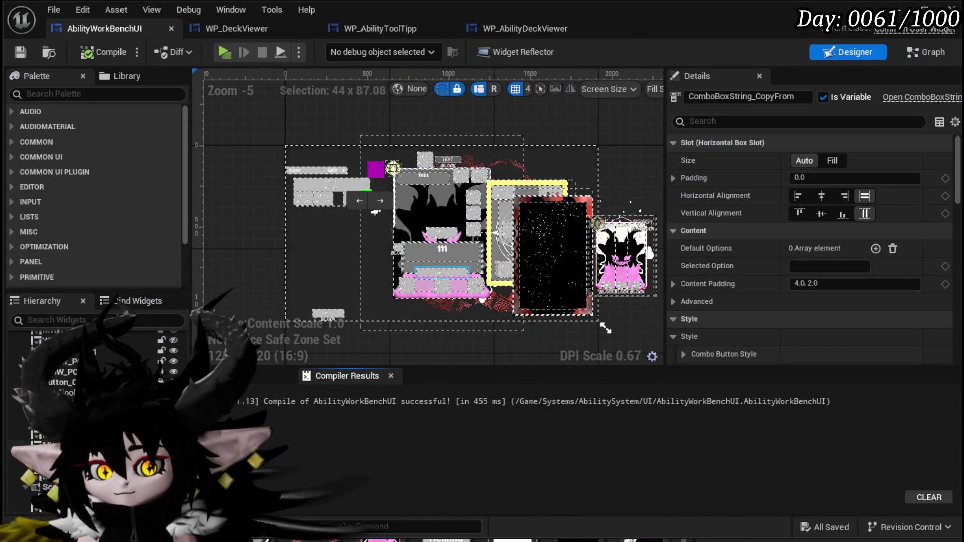
# Step: Wrap WP_DeckViewer inside a new Horizontal Box, HorizontalBox_0
pyautogui.click(441, 272)
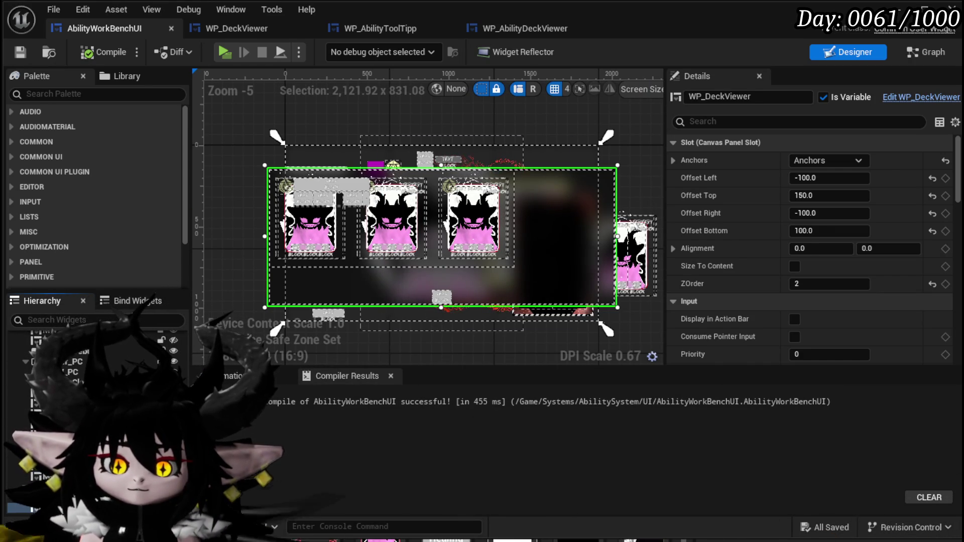
pyautogui.rightClick(61, 508)
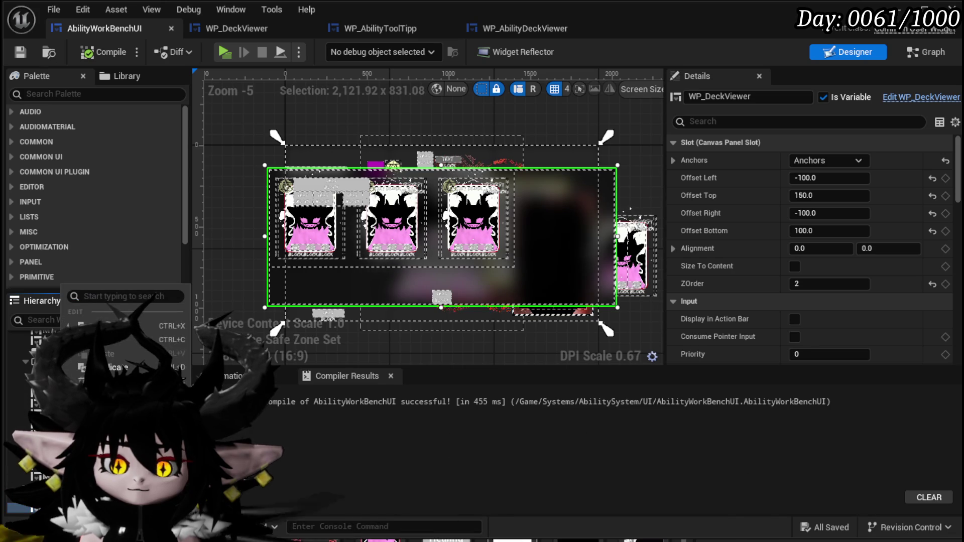
pyautogui.moveTo(126, 422)
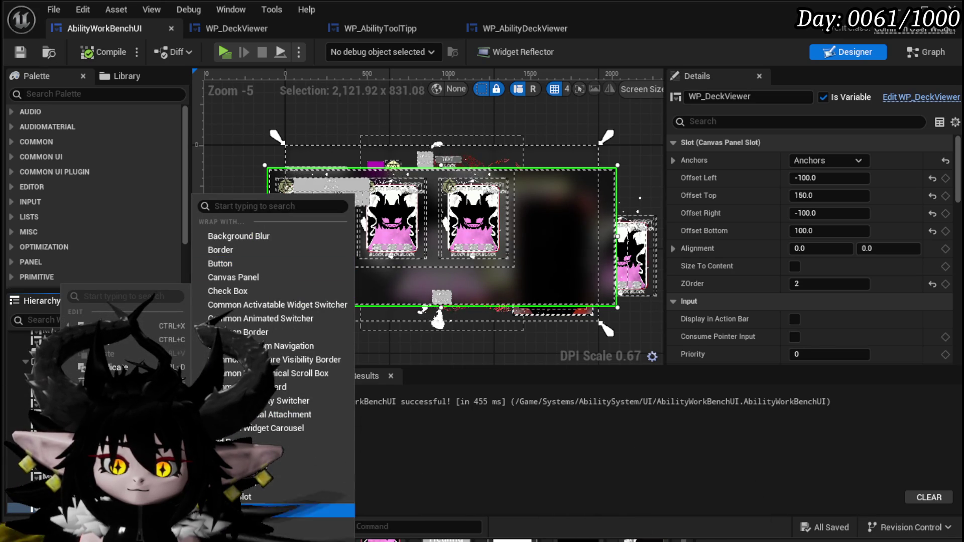
pyautogui.click(241, 497)
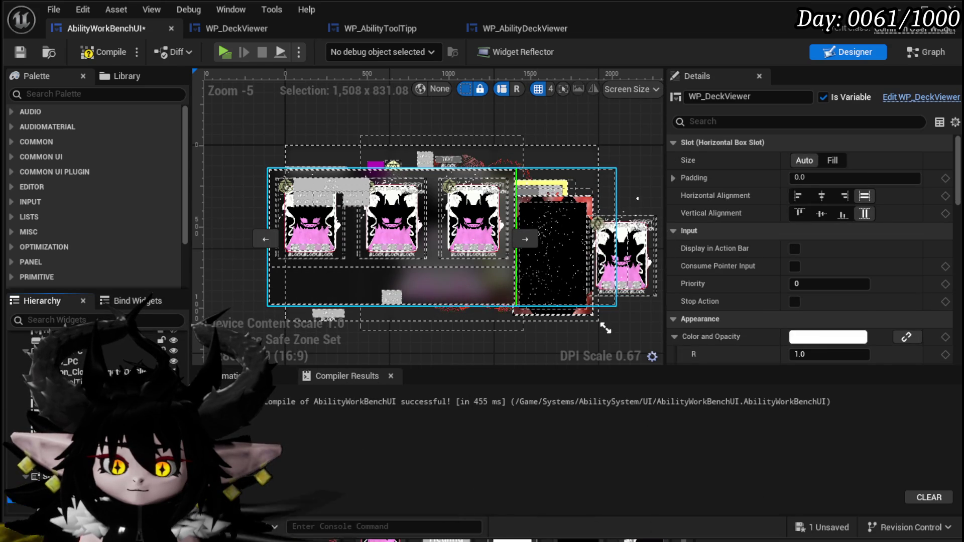
pyautogui.click(622, 210)
pyautogui.click(621, 210)
pyautogui.click(622, 209)
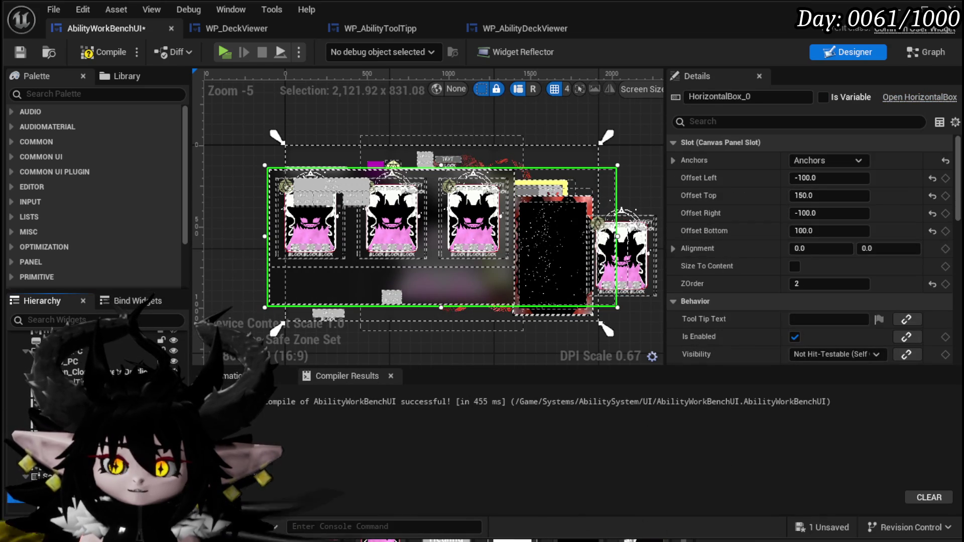
pyautogui.click(622, 210)
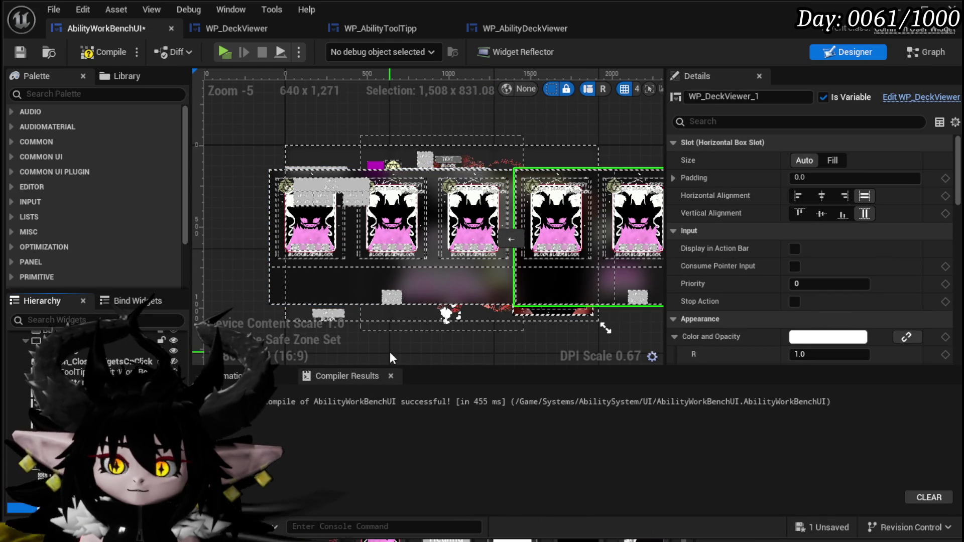
# Step: Compile and save the widget, then select HorizontalBox_0 holding the deck viewers
pyautogui.moveTo(390, 351)
pyautogui.mouseDown()
pyautogui.moveTo(335, 301)
pyautogui.moveTo(275, 327)
pyautogui.moveTo(341, 325)
pyautogui.mouseUp()
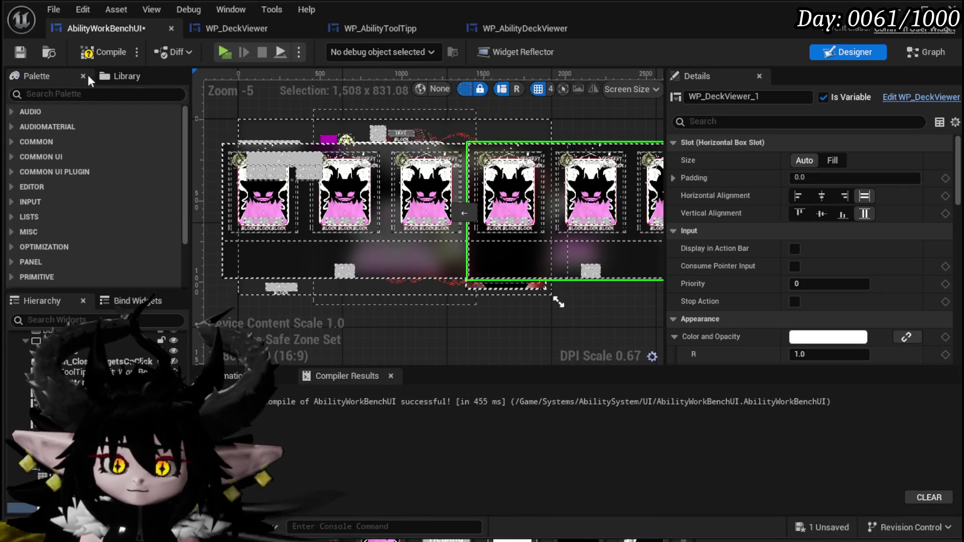
pyautogui.click(99, 54)
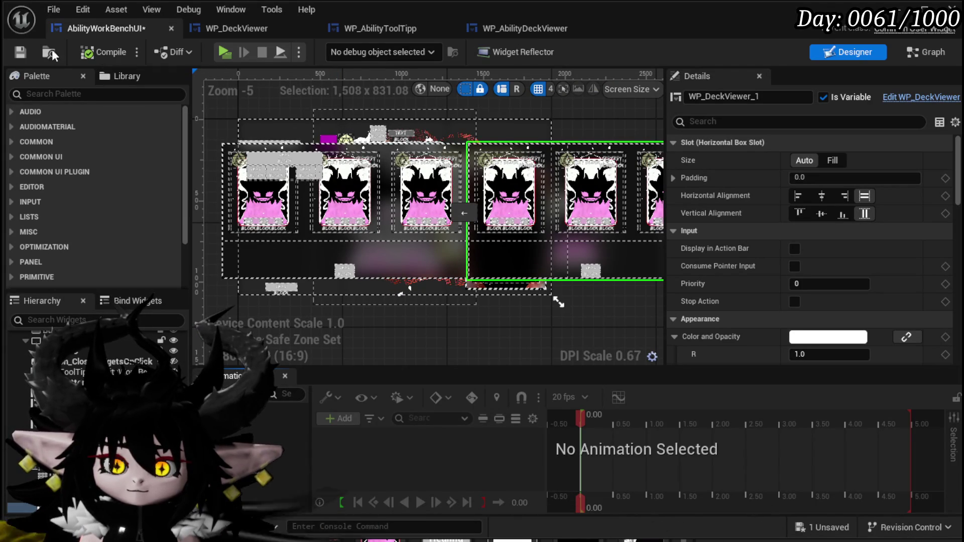
pyautogui.click(20, 52)
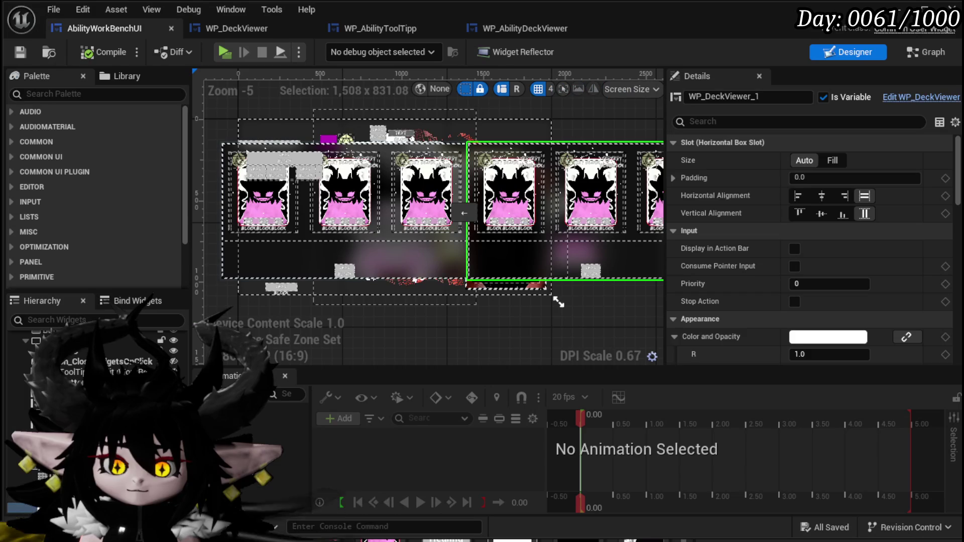
pyautogui.click(527, 274)
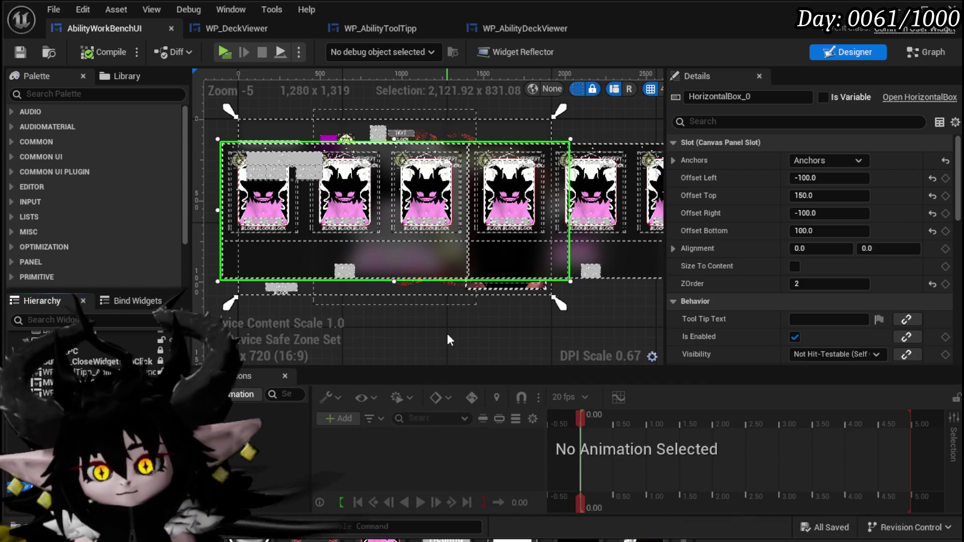
# Step: Save AbilityWorkBenchUI and all modified packages, then switch to the L_DungeonCreationTest level editor
pyautogui.click(19, 55)
pyautogui.click(19, 60)
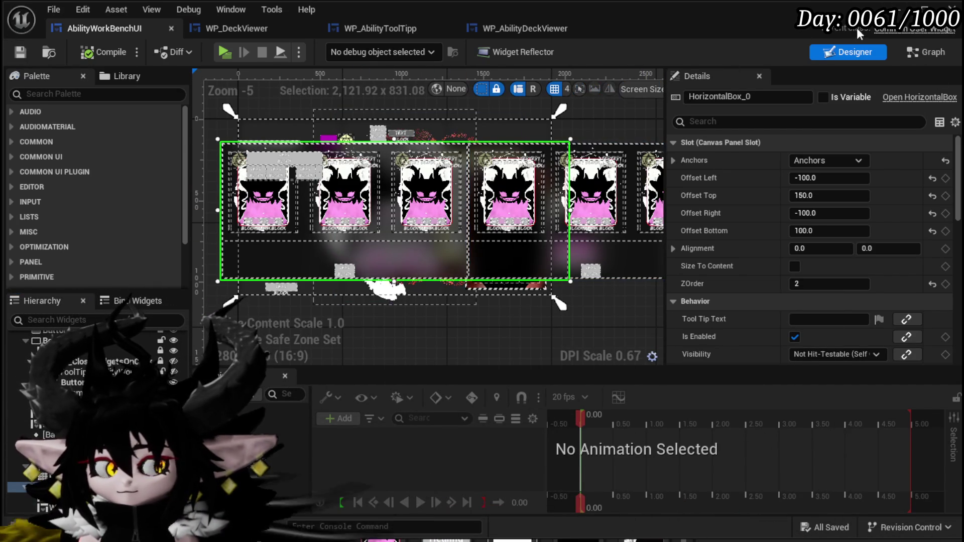
pyautogui.click(898, 14)
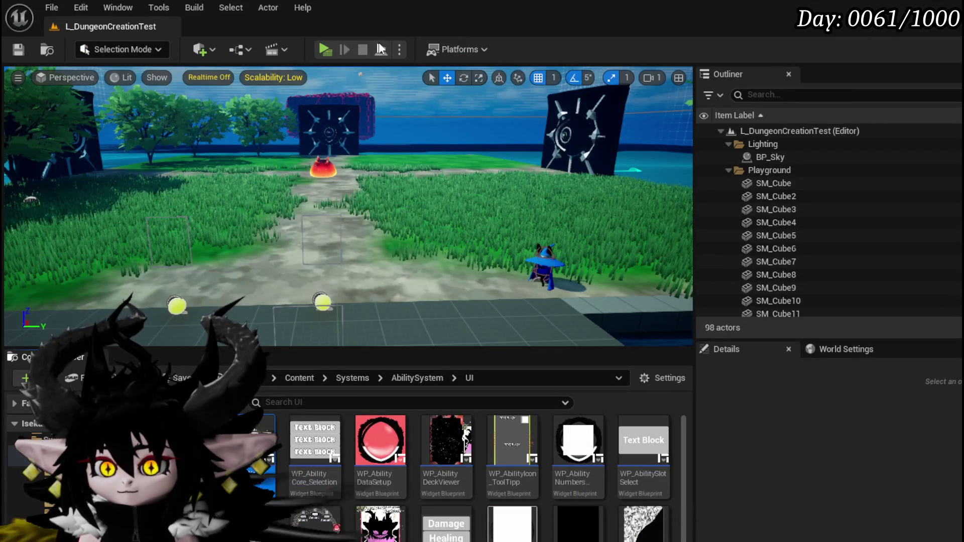
# Step: Play in editor, walk to the workbench, show a core deck's cards via Core Ability, then stop
pyautogui.click(327, 48)
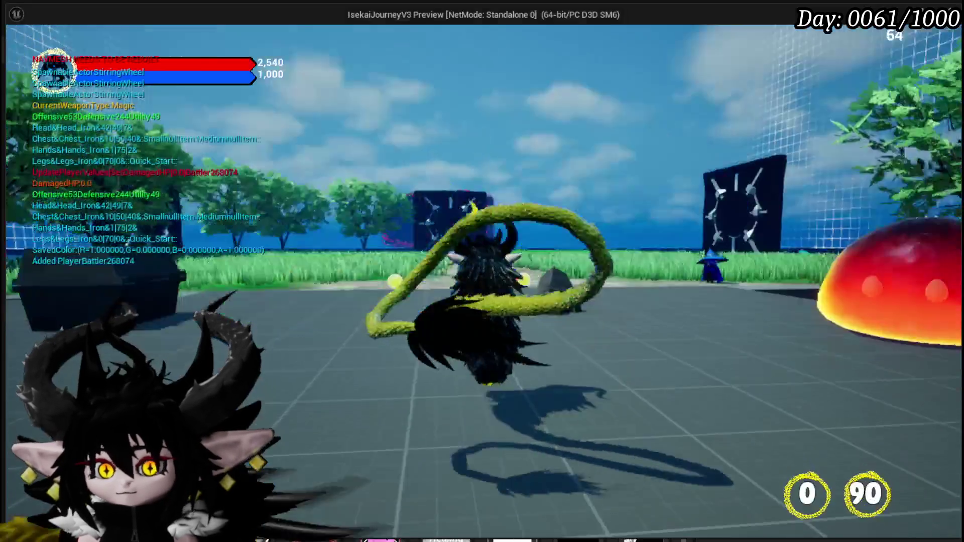
pyautogui.press('w')
pyautogui.press('e')
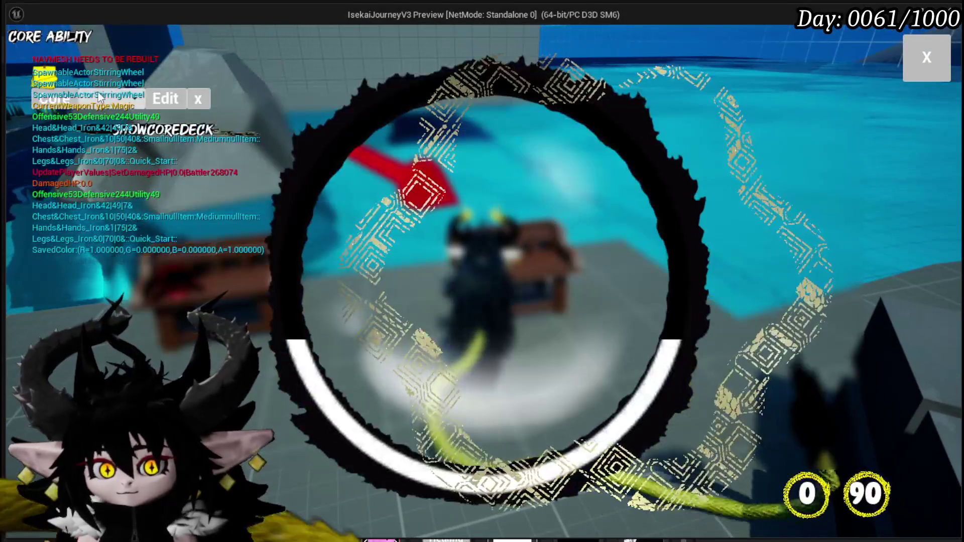
pyautogui.click(98, 97)
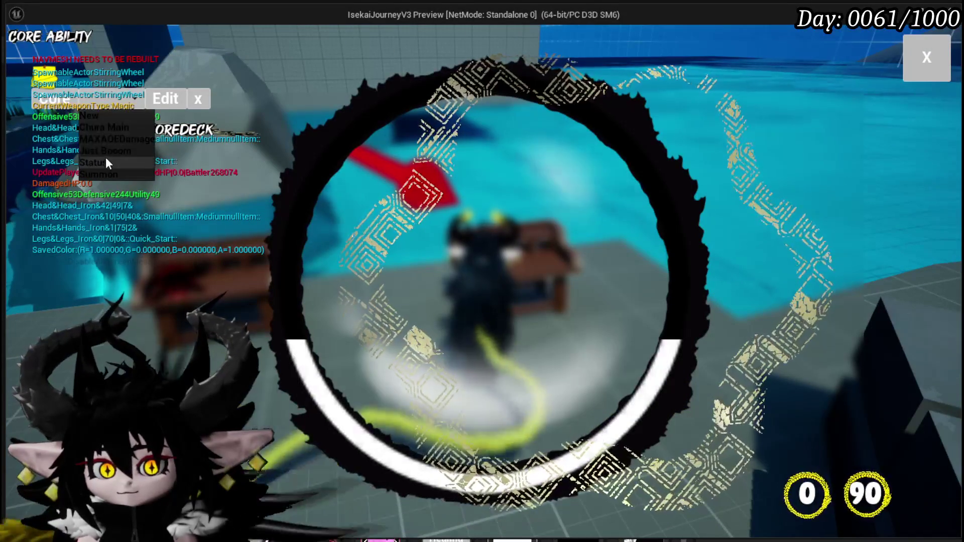
pyautogui.click(103, 160)
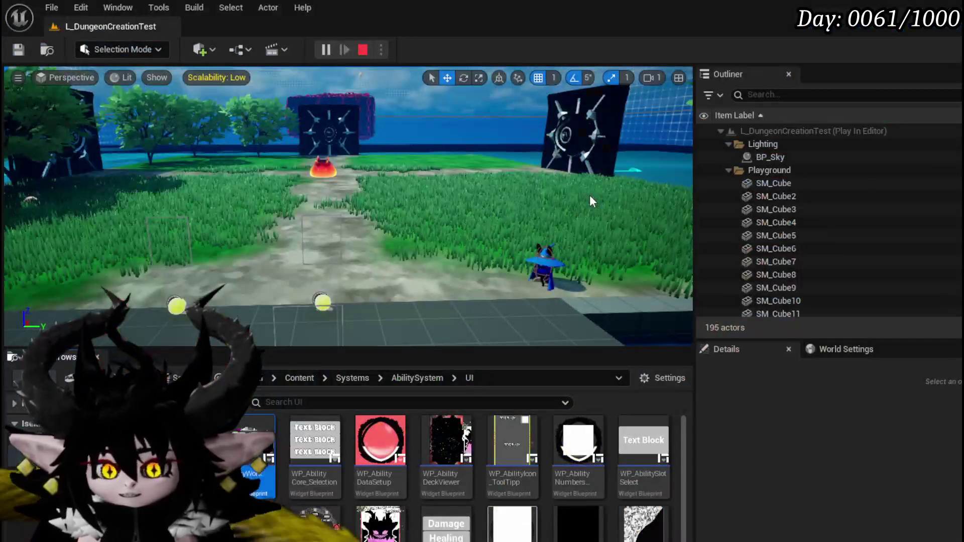
pyautogui.press('Escape')
pyautogui.hotkey('ctrl', 's')
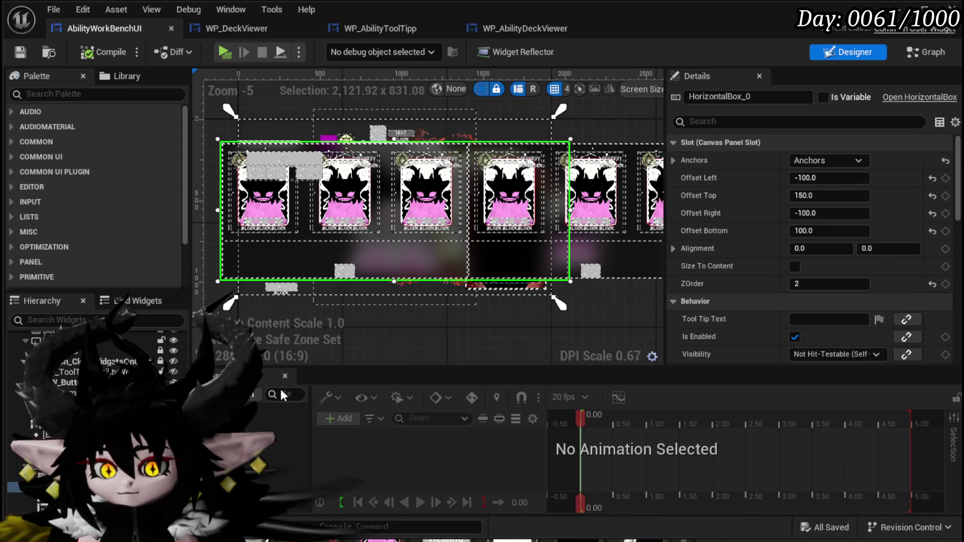
# Step: Set WP_DeckViewer's Horizontal Alignment to Left and save the project
pyautogui.click(588, 252)
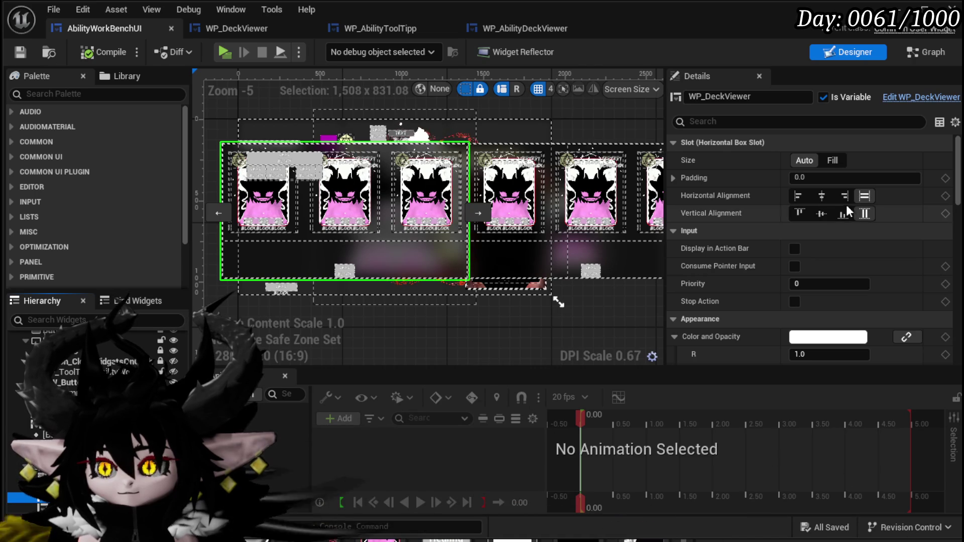
pyautogui.click(798, 195)
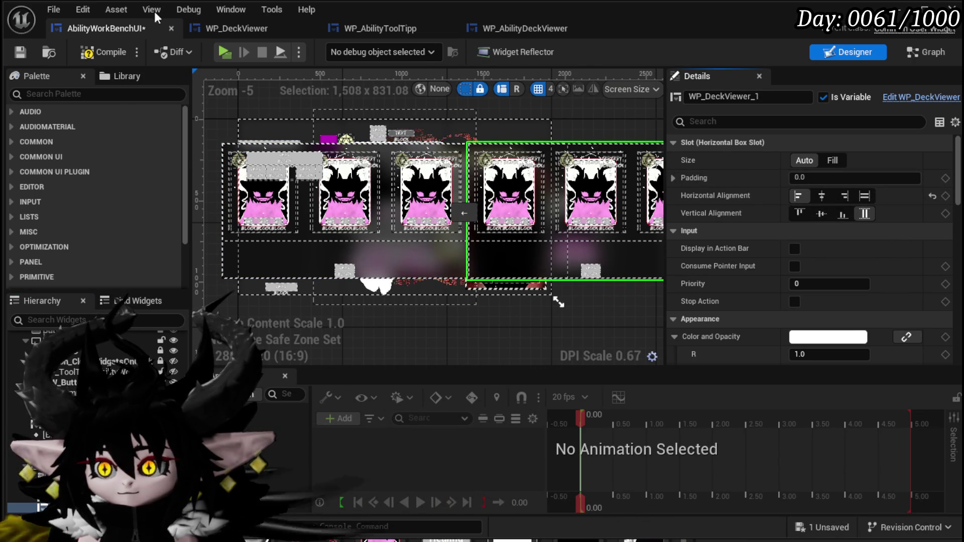
pyautogui.click(19, 54)
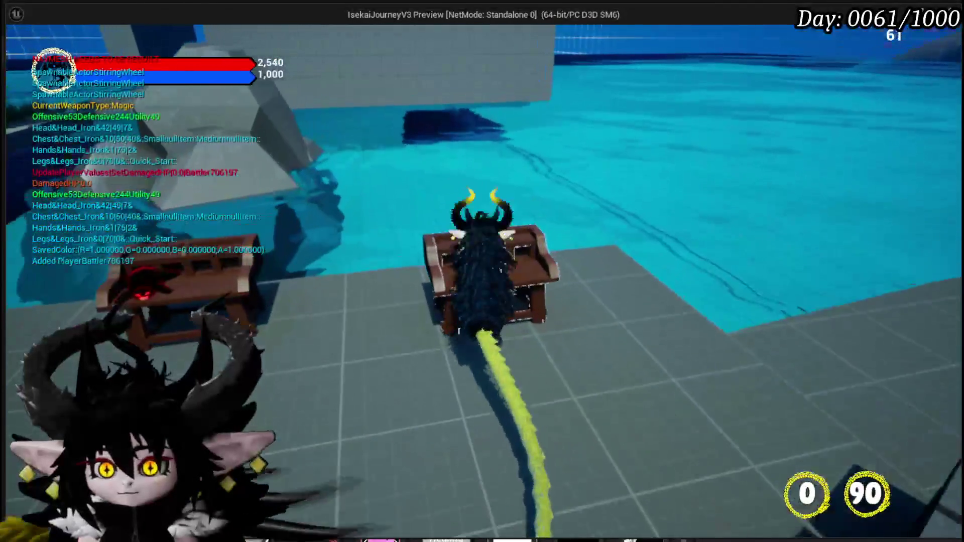
# Step: View the Summon core deck's cards in the preview, then exit and reopen AbilityWorkBenchUI
pyautogui.click(30, 36)
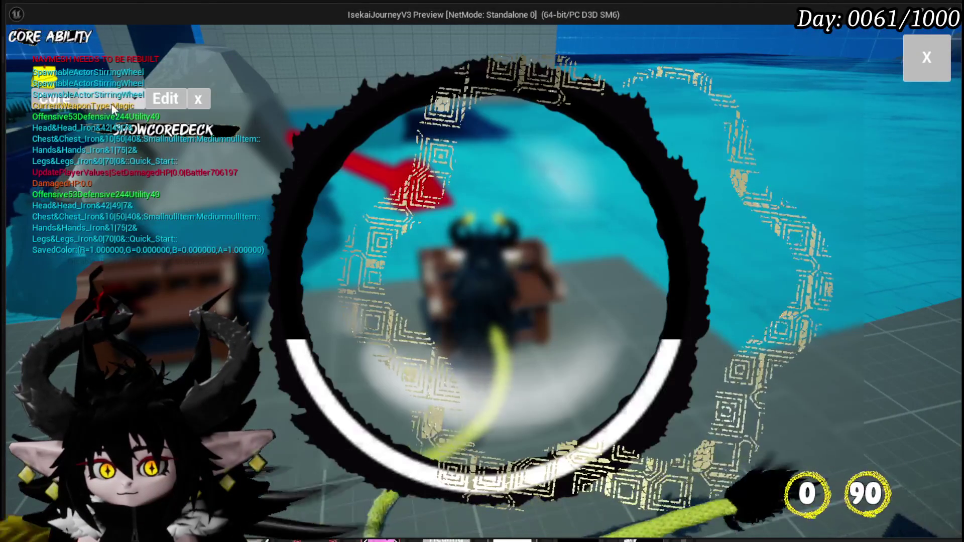
pyautogui.click(90, 99)
pyautogui.click(115, 174)
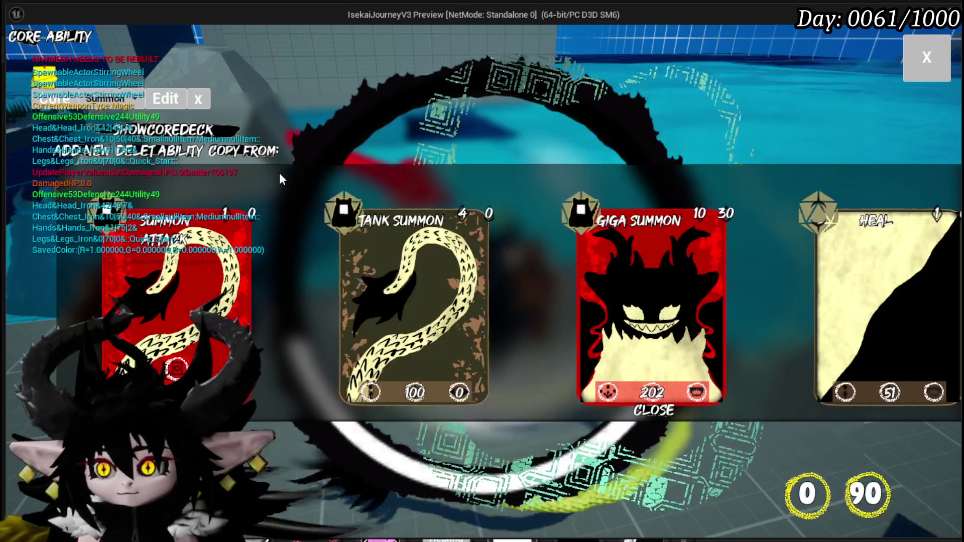
pyautogui.press('Escape')
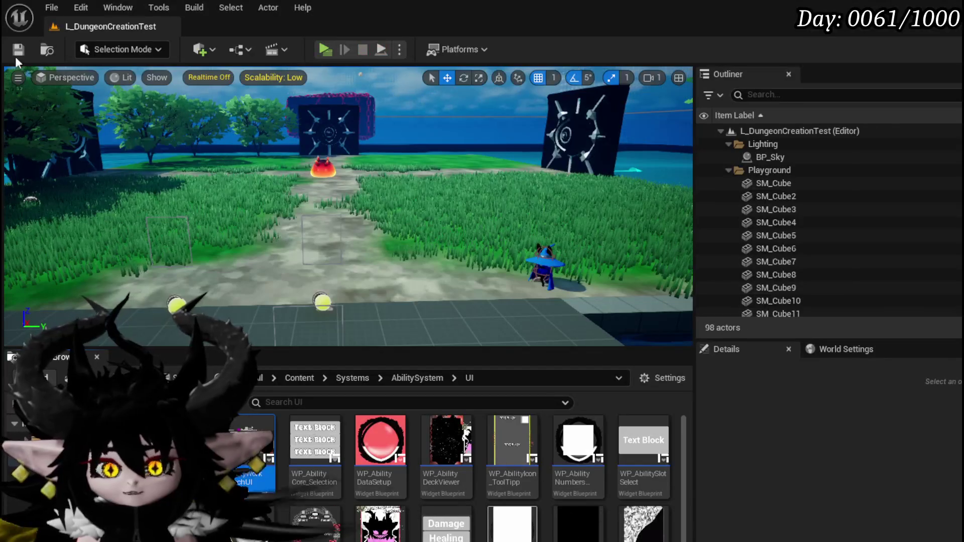
pyautogui.doubleClick(273, 438)
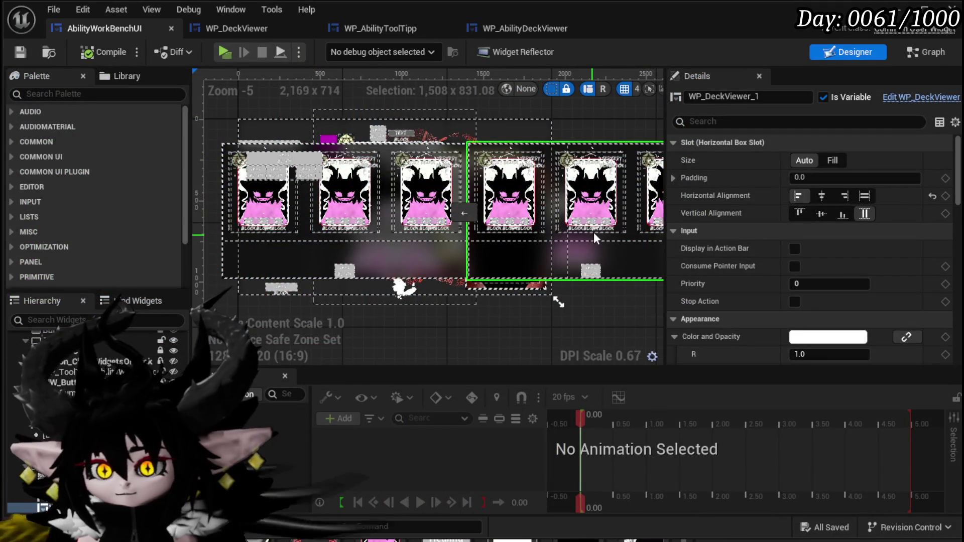
# Step: Delete WP_DeckViewer_1 and set WP_DeckViewer's slot size to Fill
pyautogui.press('Delete')
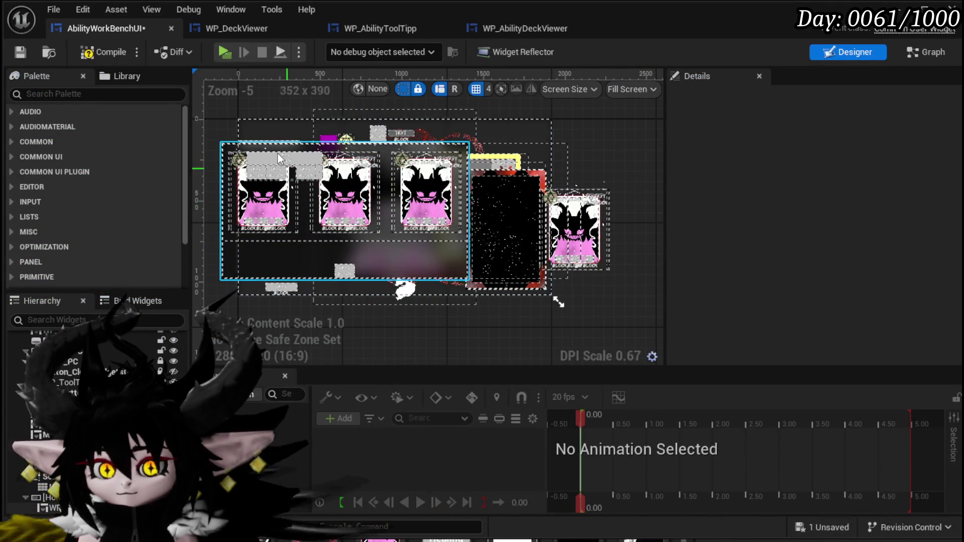
pyautogui.click(322, 255)
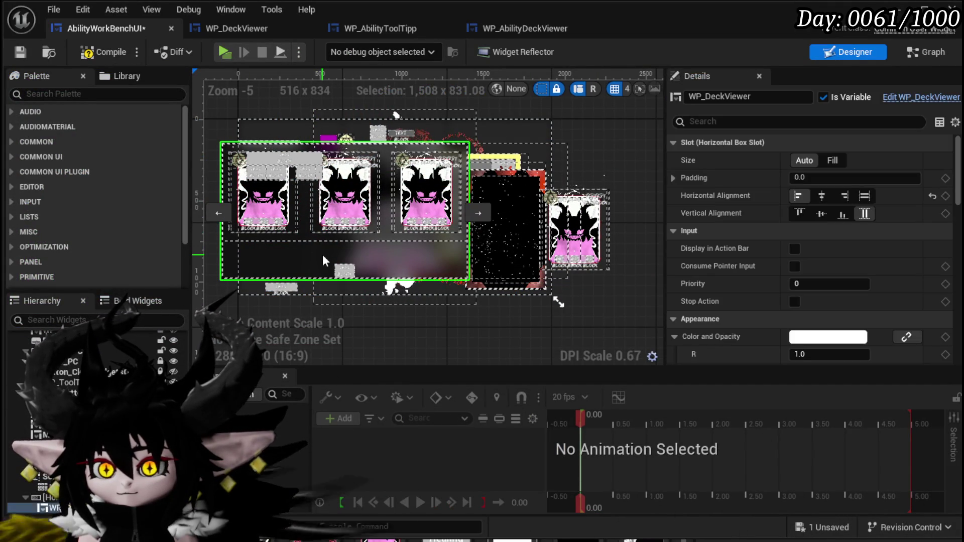
pyautogui.click(51, 497)
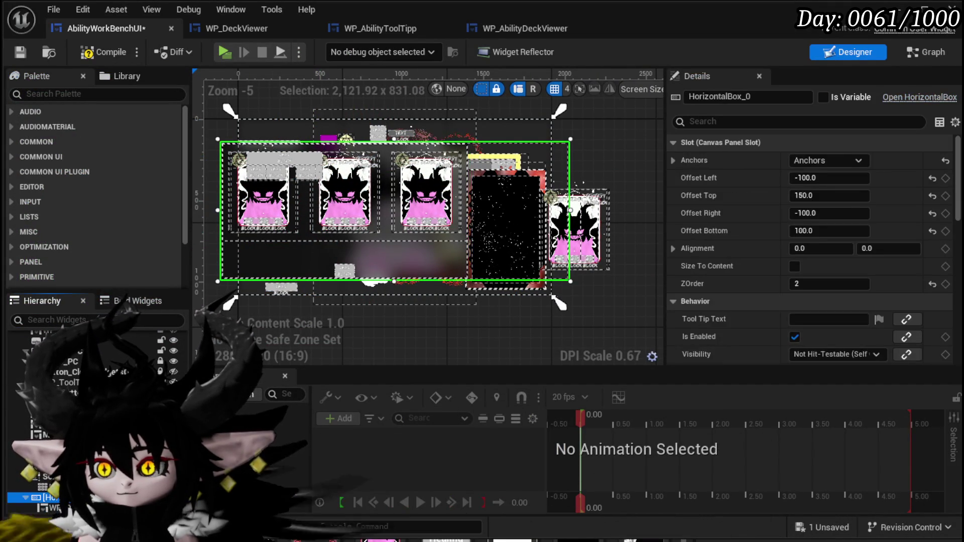
pyautogui.click(50, 508)
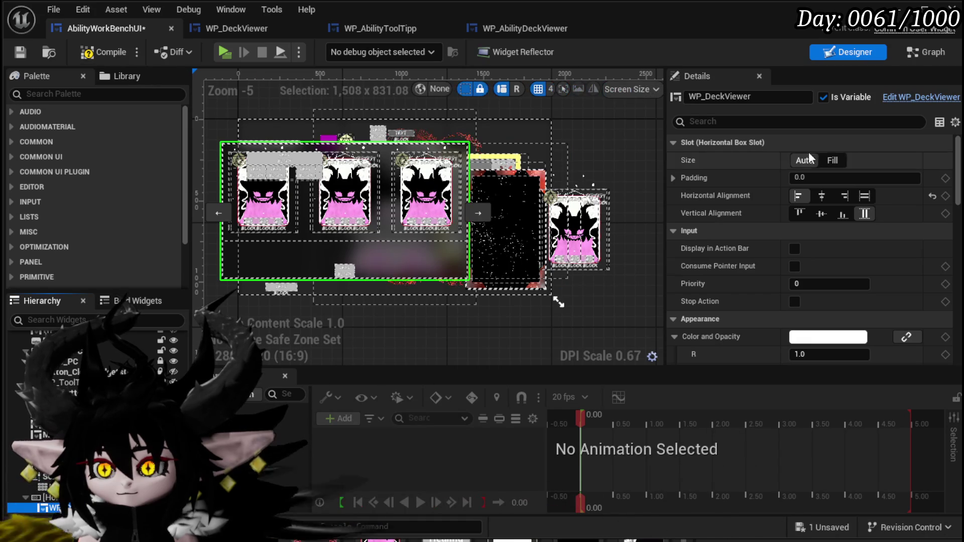
pyautogui.click(834, 160)
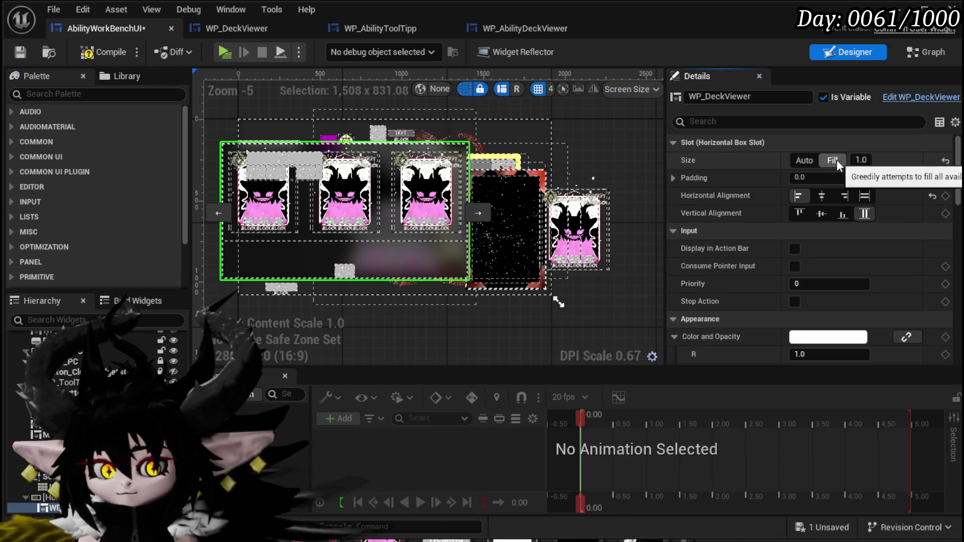
# Step: Compile the widget blueprint and relaunch the game preview with Alt+P
pyautogui.click(24, 53)
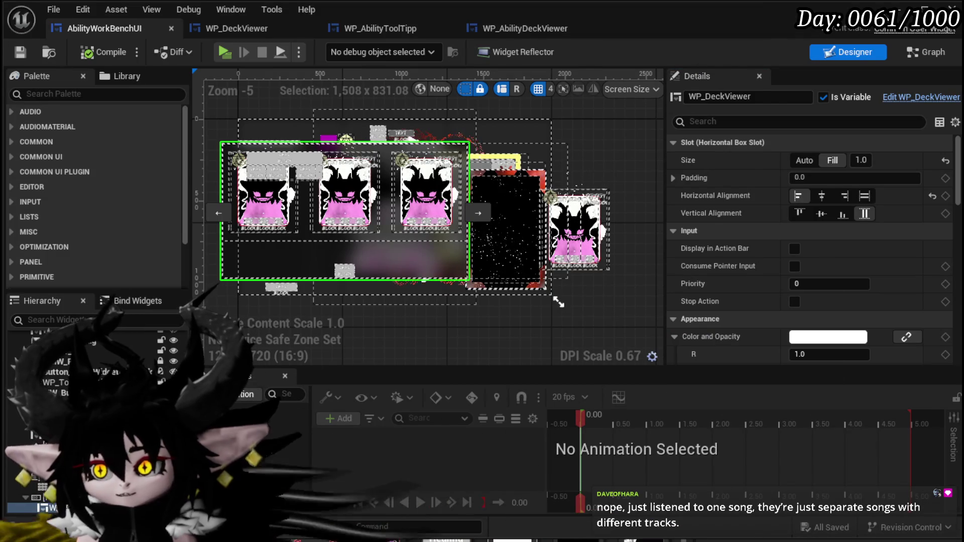
pyautogui.hotkey('alt', 'Tab')
pyautogui.hotkey('alt', 'p')
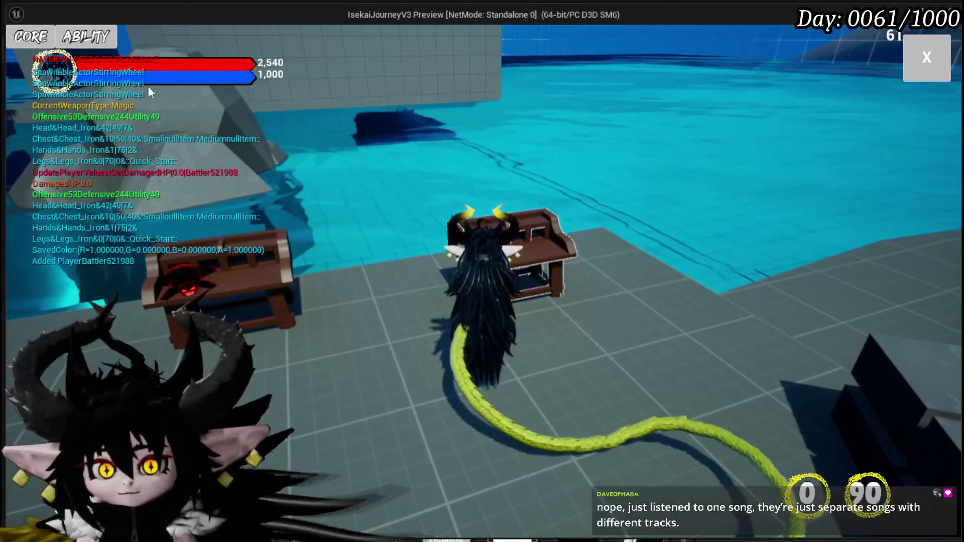
# Step: Pick the Status core deck, scroll through its cards, then close the panel to end the preview
pyautogui.click(56, 40)
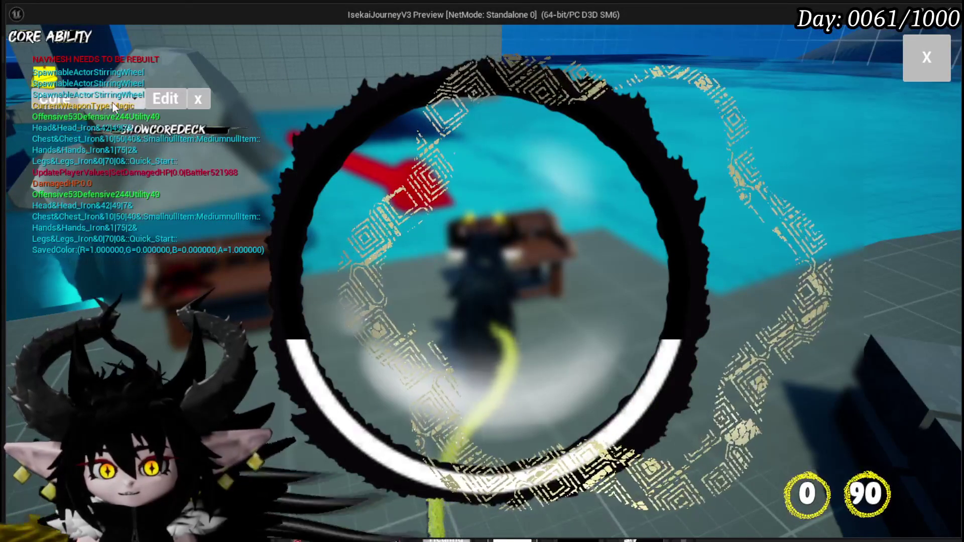
pyautogui.click(112, 101)
pyautogui.click(113, 162)
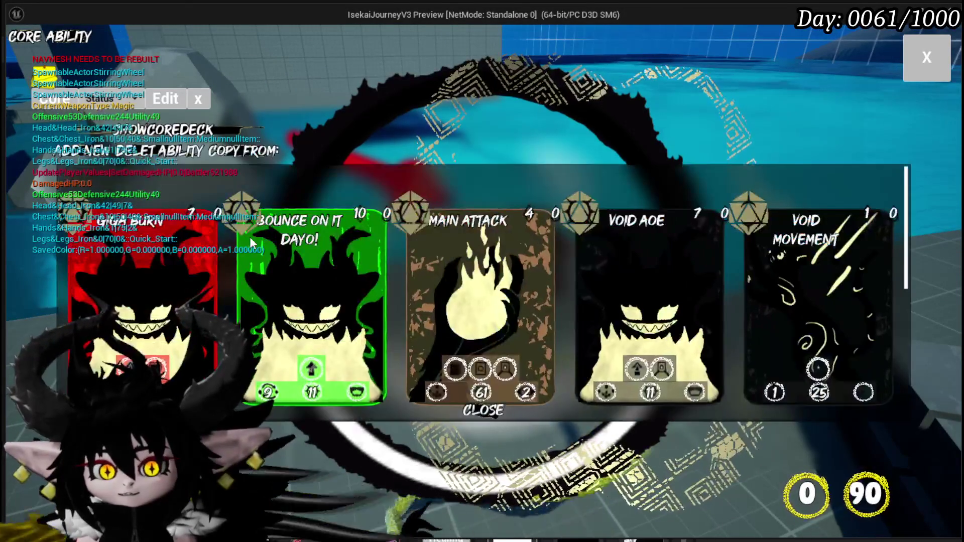
pyautogui.scroll(-3, 814, 249)
pyautogui.scroll(-3, 813, 248)
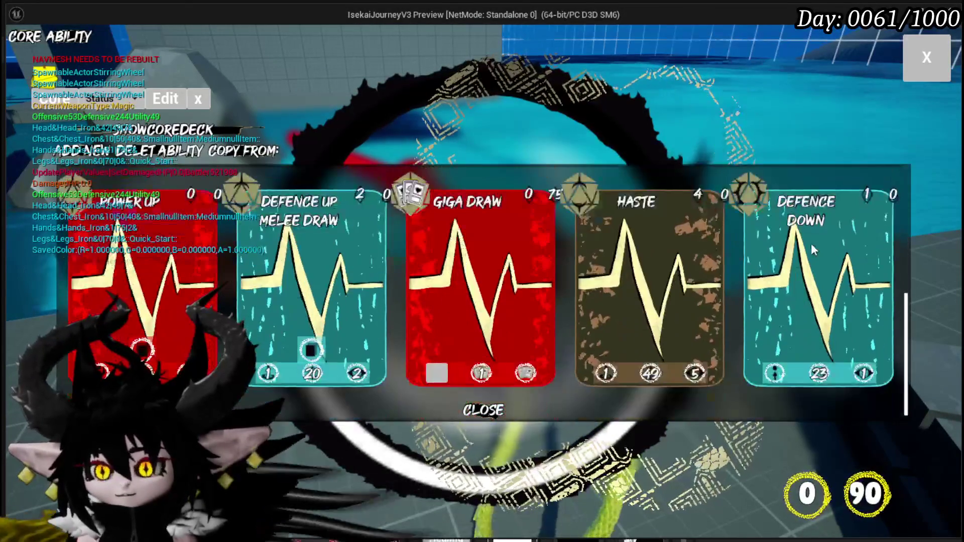
pyautogui.scroll(3, 510, 273)
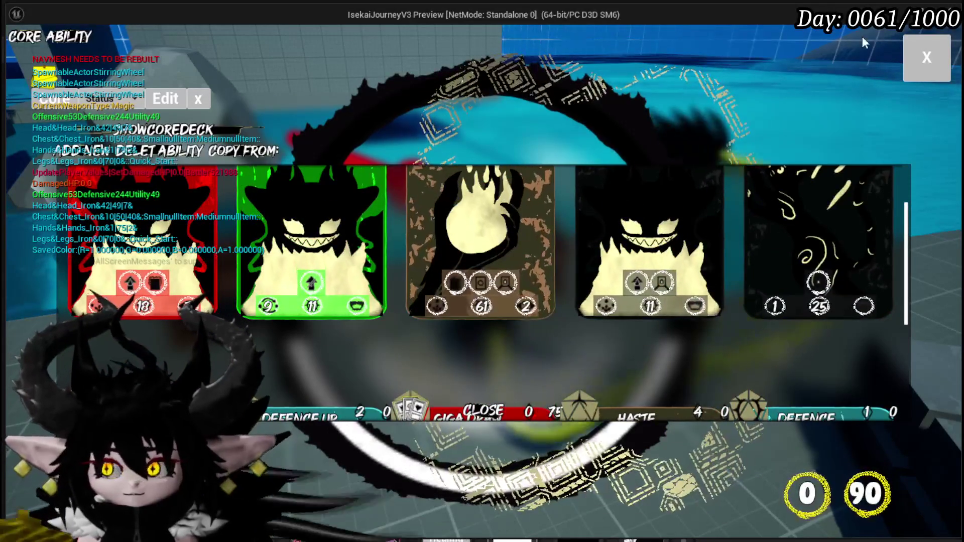
pyautogui.click(926, 57)
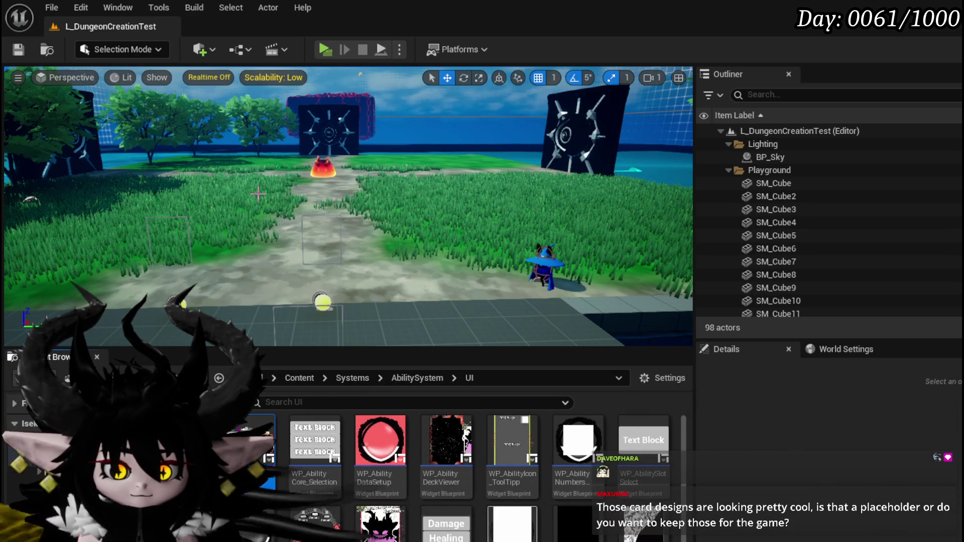
# Step: Save the level and relaunch it as a standalone game preview
pyautogui.click(19, 48)
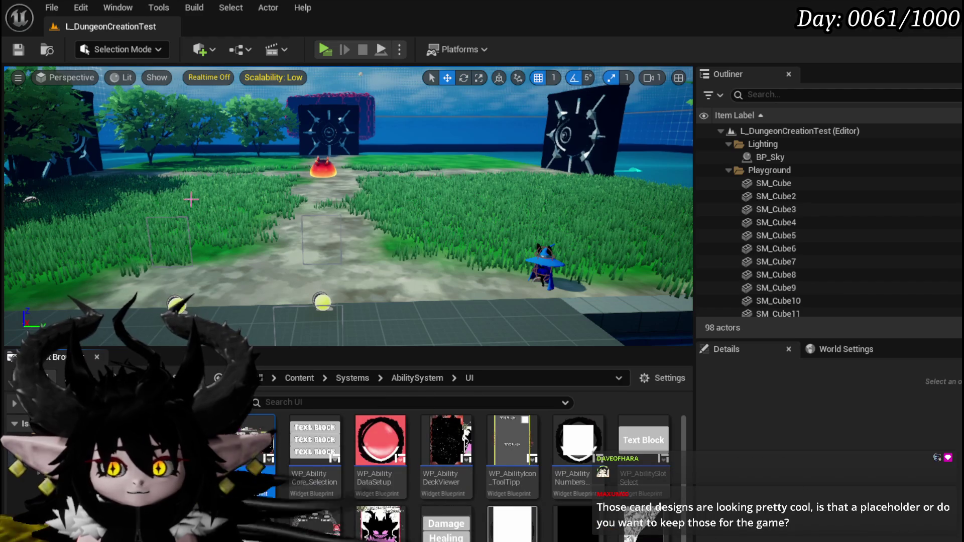
pyautogui.moveTo(242, 205); pyautogui.dragTo(202, 206)
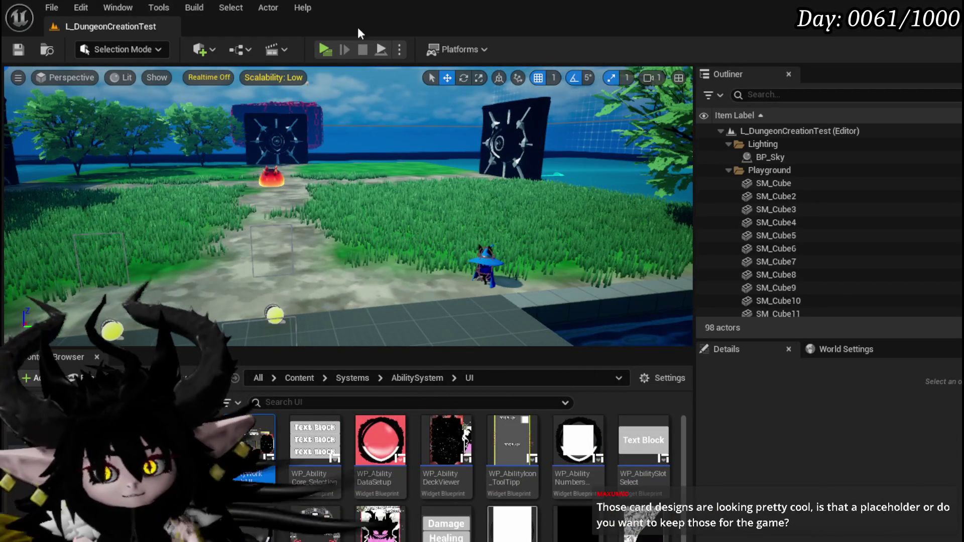
pyautogui.hotkey('alt', 'p')
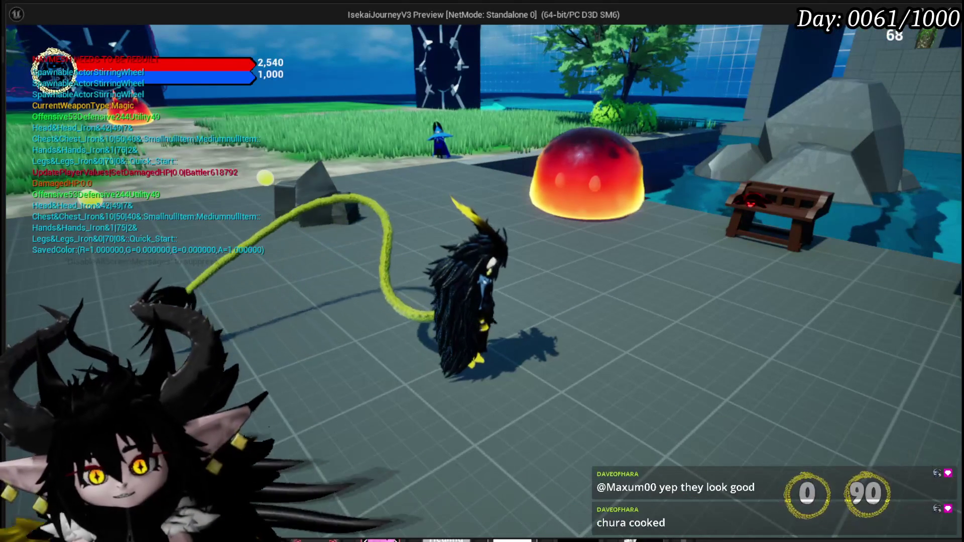
# Step: Check the equipped core's options in the equipment menu, then close it
pyautogui.press('Tab')
pyautogui.click(133, 33)
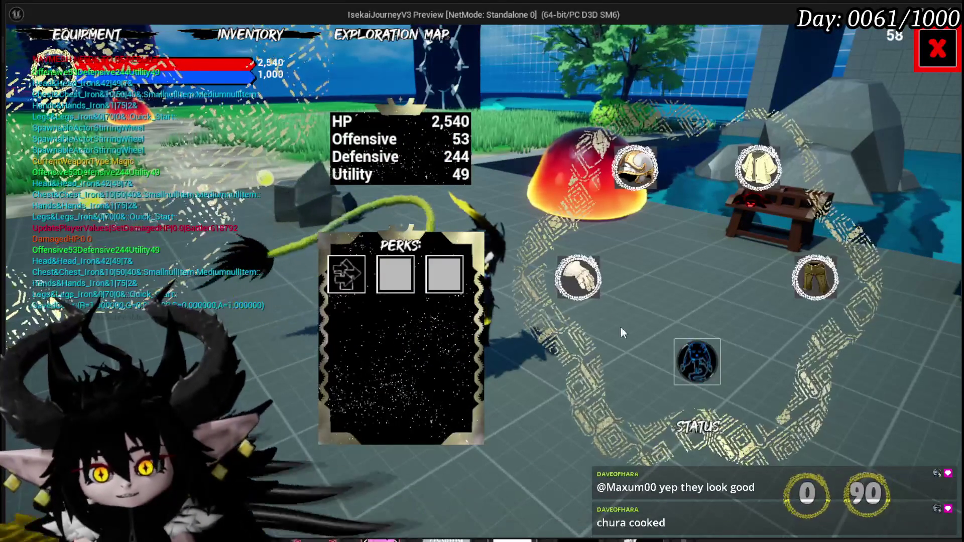
pyautogui.click(698, 361)
pyautogui.click(696, 366)
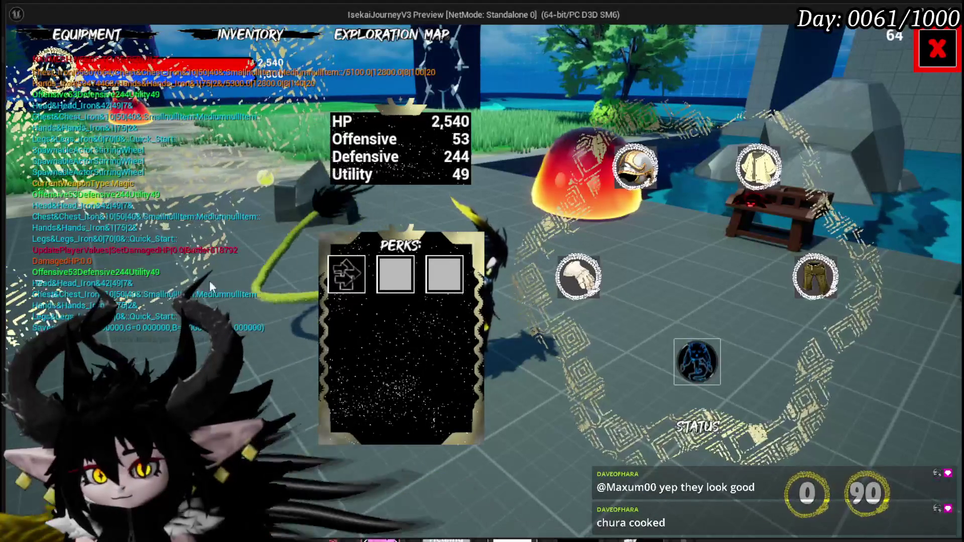
pyautogui.click(949, 52)
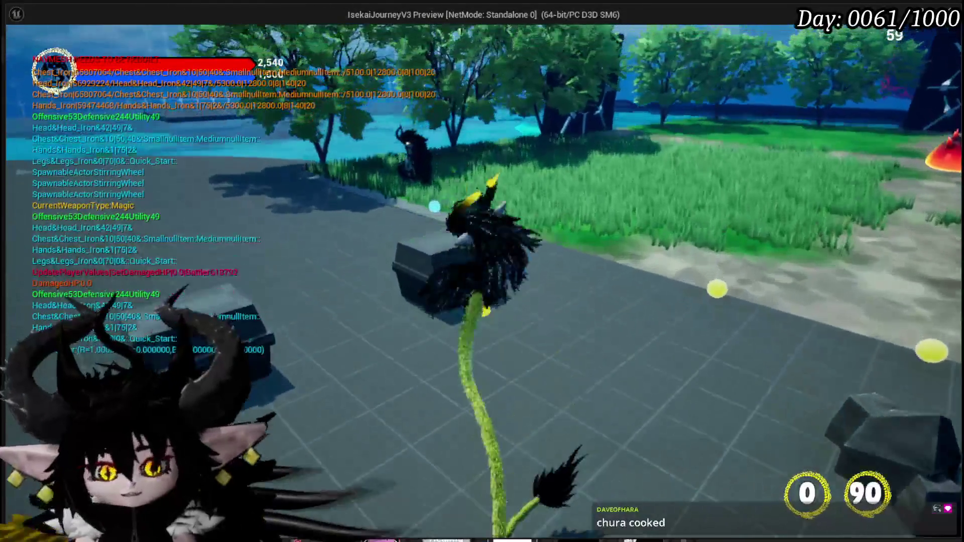
# Step: Walk to the chest and show the Status core deck's ability cards
pyautogui.press('w')
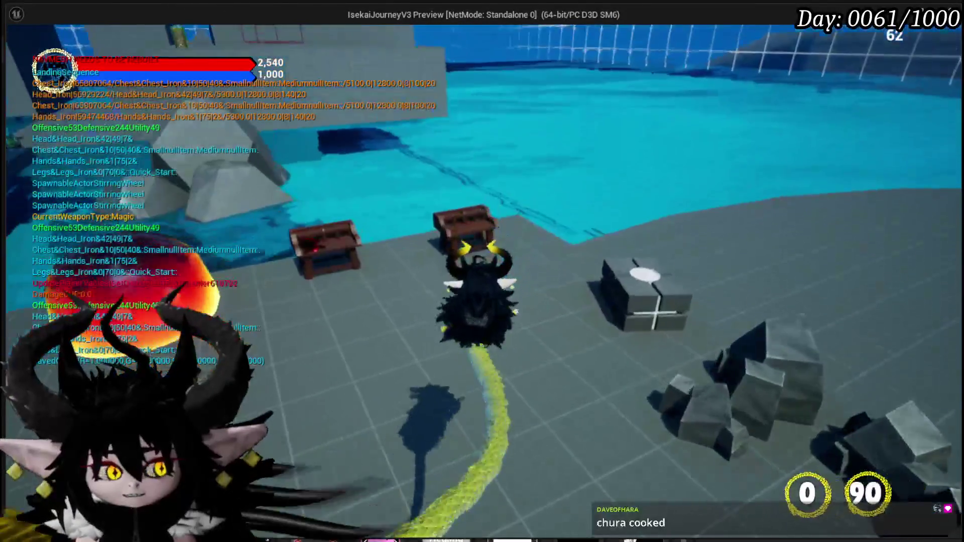
pyautogui.press('e')
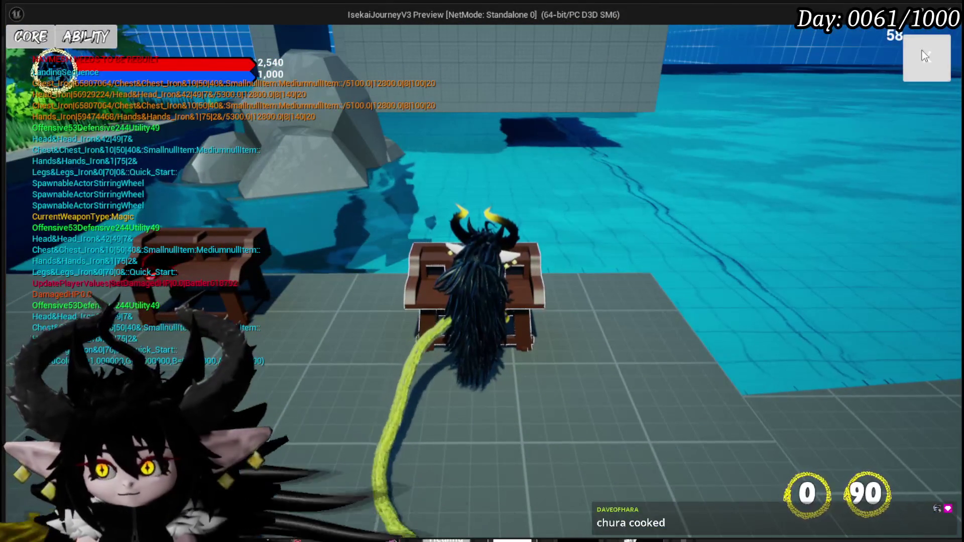
pyautogui.click(32, 39)
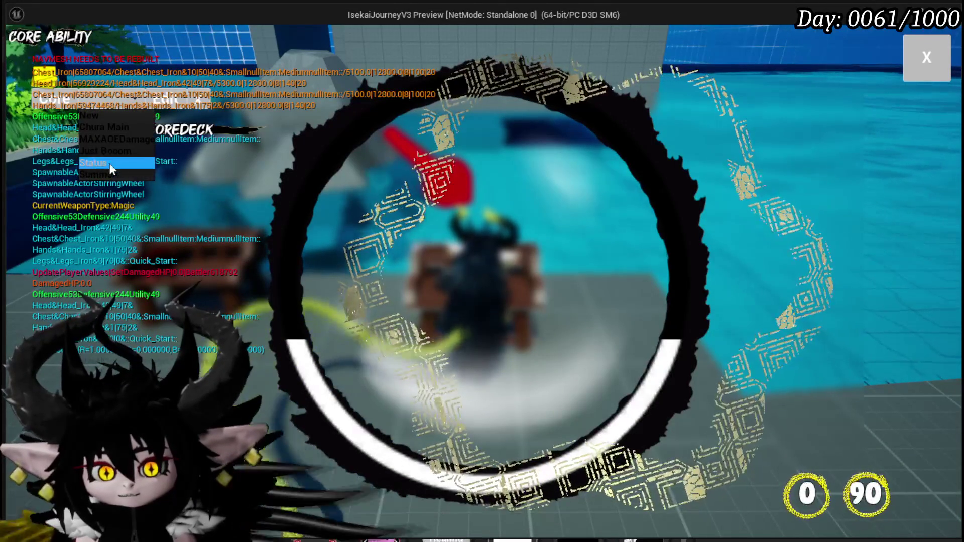
pyautogui.click(109, 163)
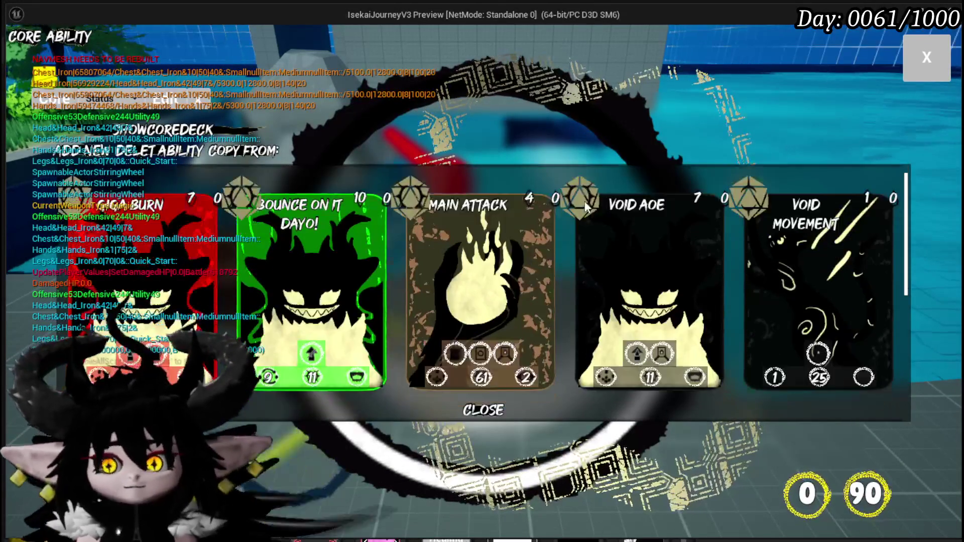
pyautogui.scroll(-3, 578, 253)
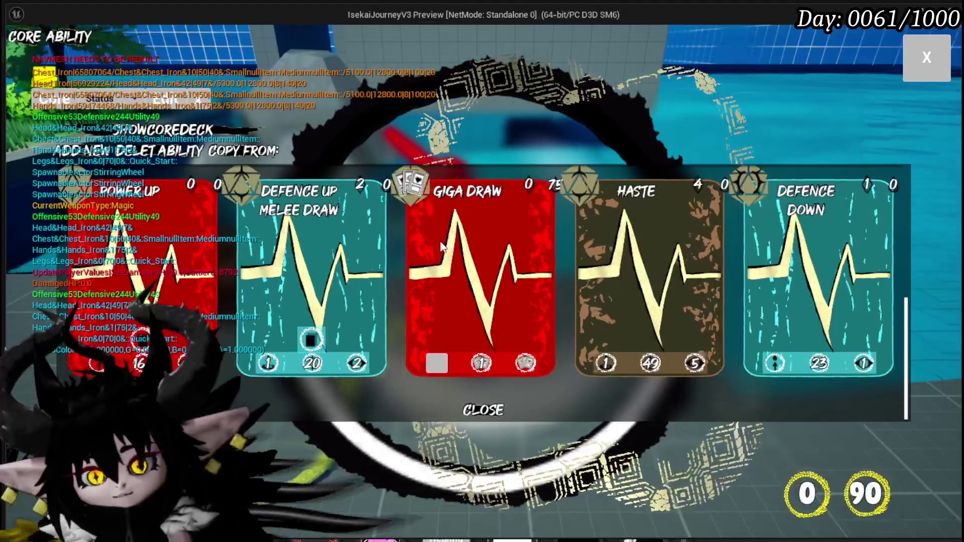
pyautogui.scroll(3, 578, 244)
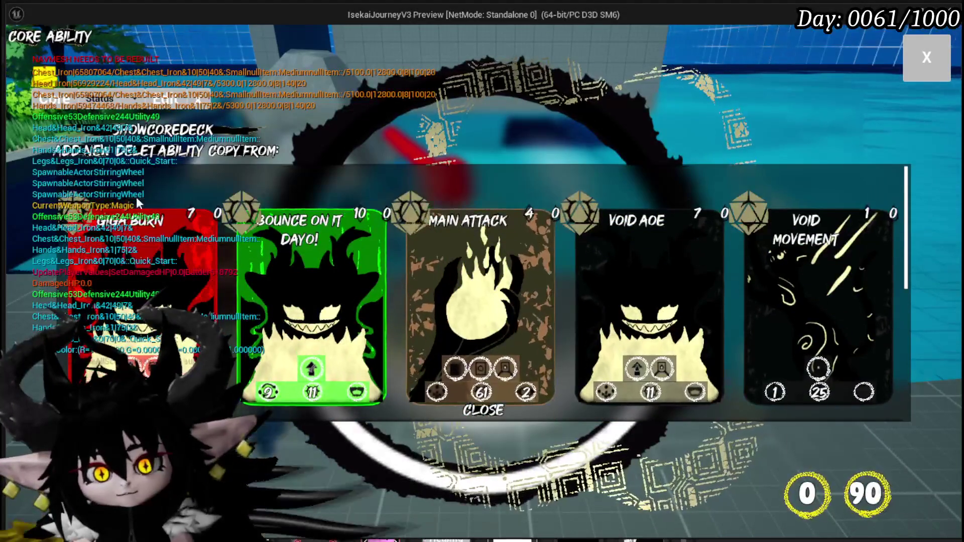
# Step: Add a new card to the Status deck and open the card editor's card picker
pyautogui.click(72, 153)
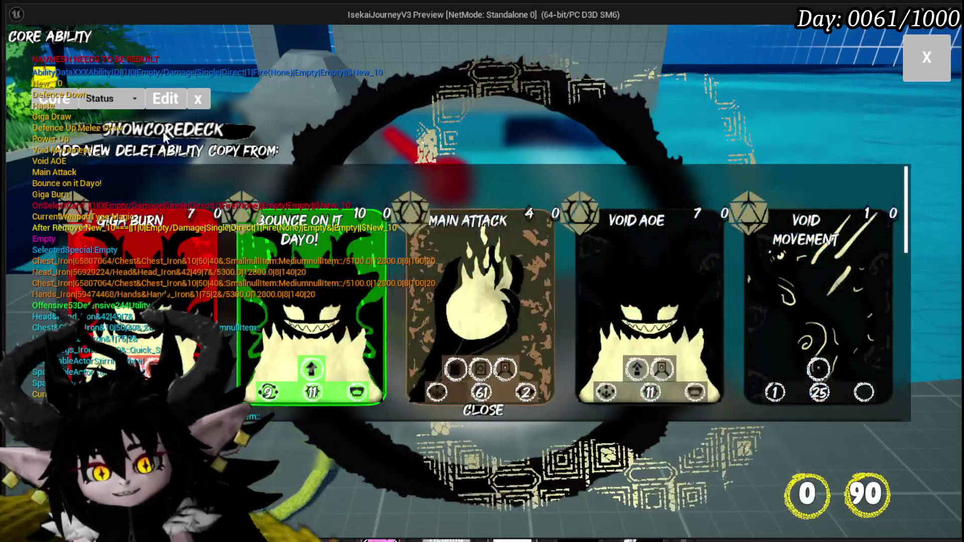
pyautogui.click(326, 337)
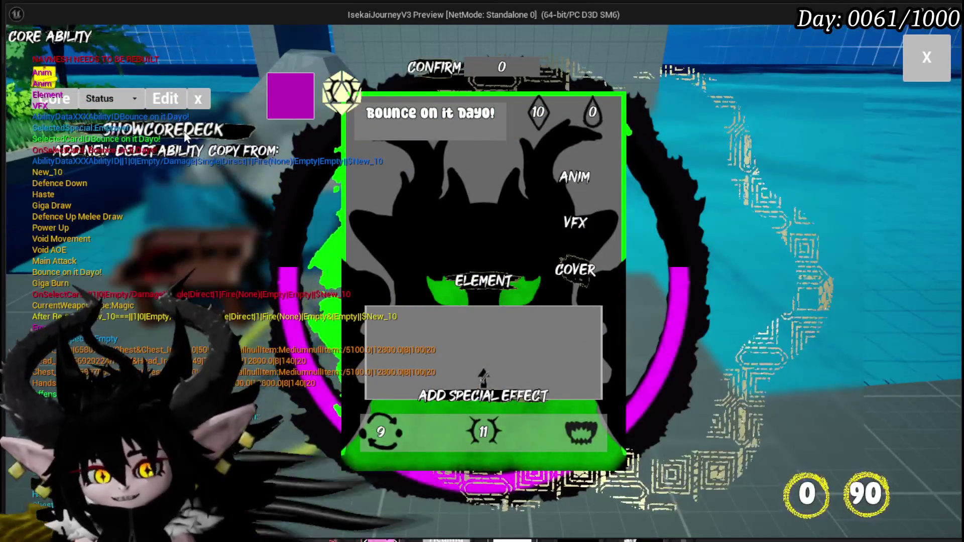
pyautogui.click(201, 152)
pyautogui.scroll(-2, 295, 276)
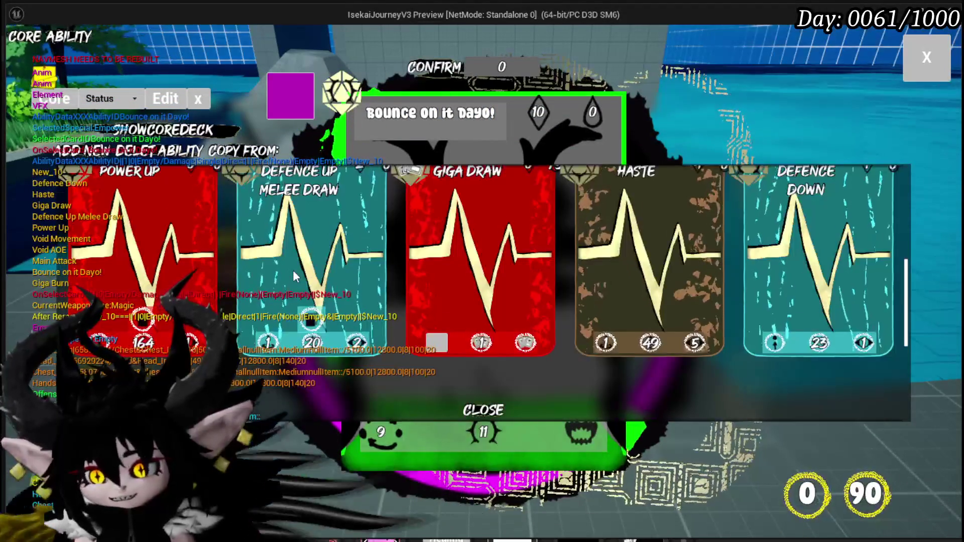
pyautogui.scroll(-2, 295, 277)
# Step: Open New_10, rename it to New Card Test, and set its element to Void
pyautogui.click(140, 271)
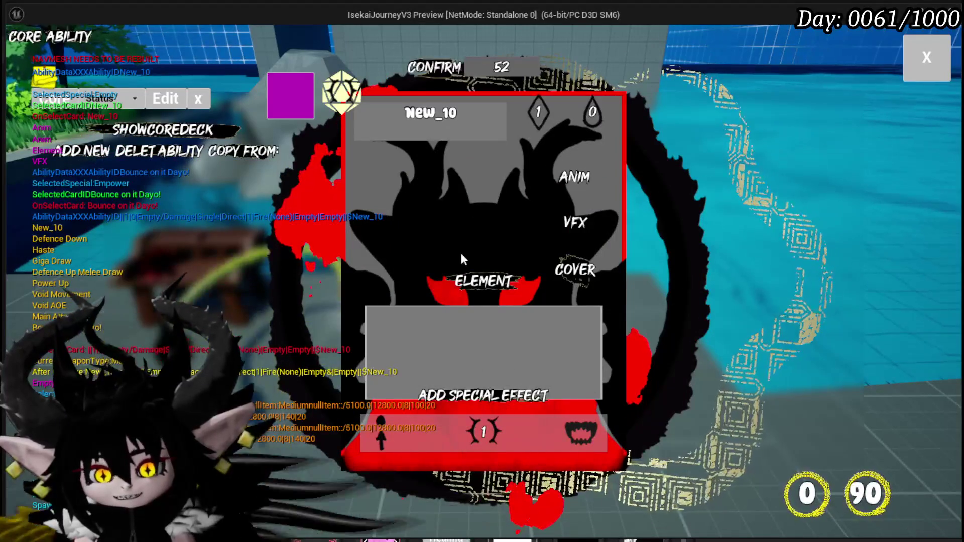
pyautogui.click(430, 113)
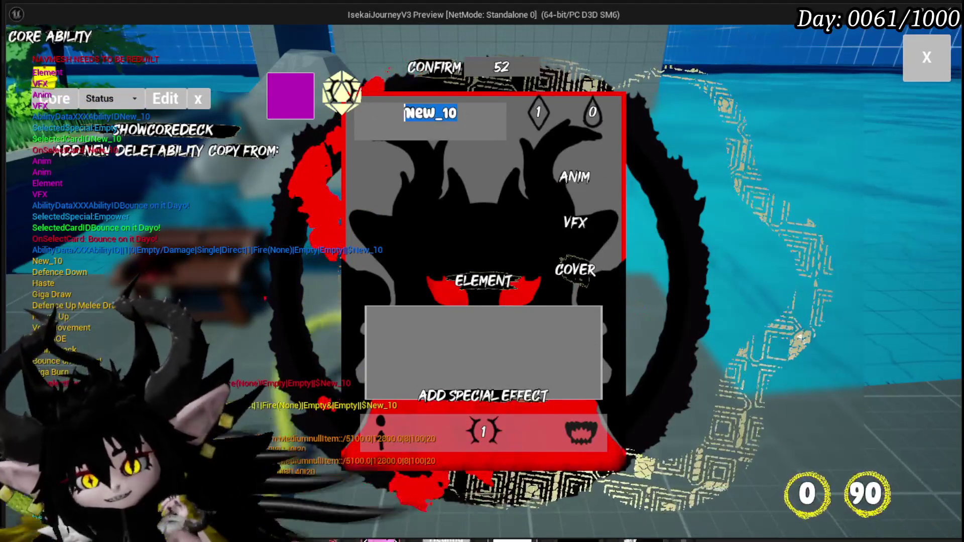
pyautogui.write('Ne')
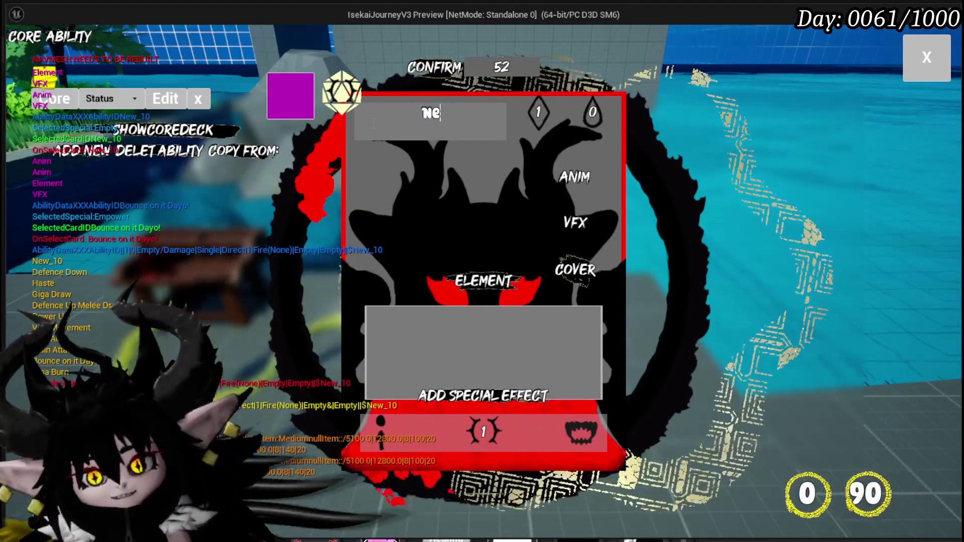
pyautogui.write('w c')
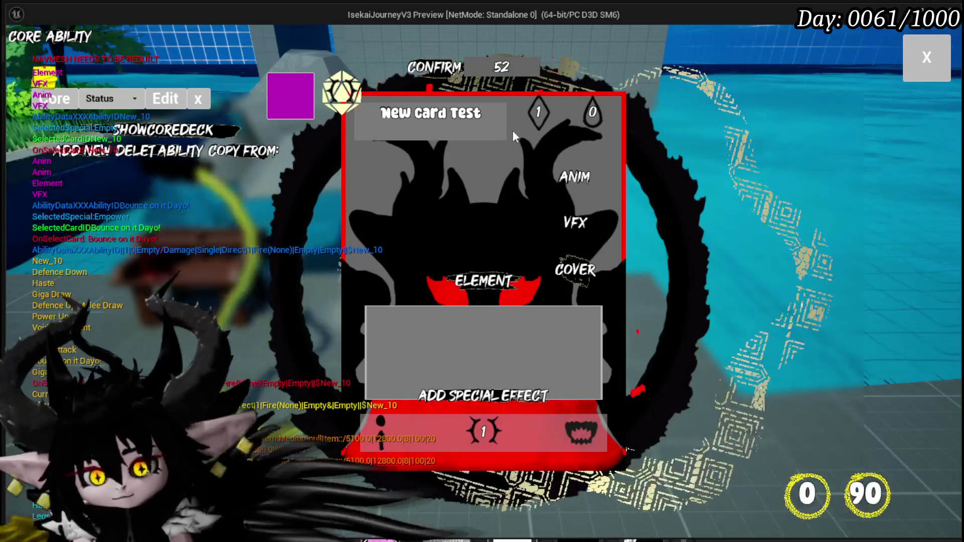
pyautogui.click(484, 282)
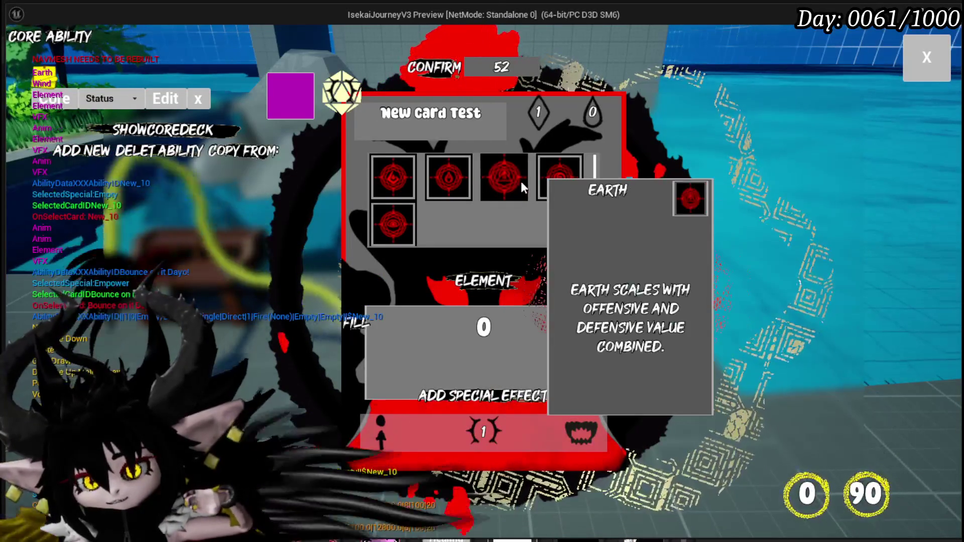
pyautogui.click(521, 187)
pyautogui.click(502, 279)
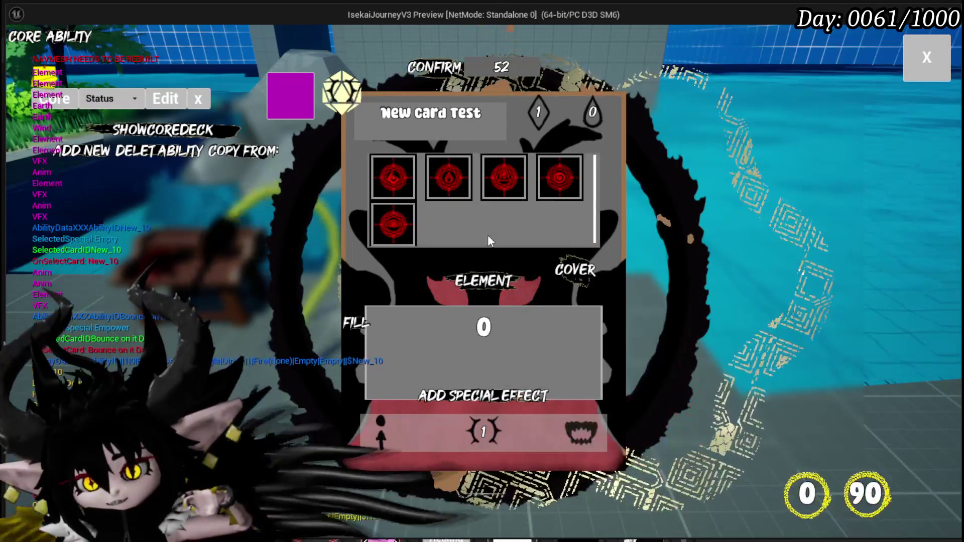
pyautogui.click(406, 224)
# Step: Make the card a Status Effect ability type
pyautogui.click(582, 434)
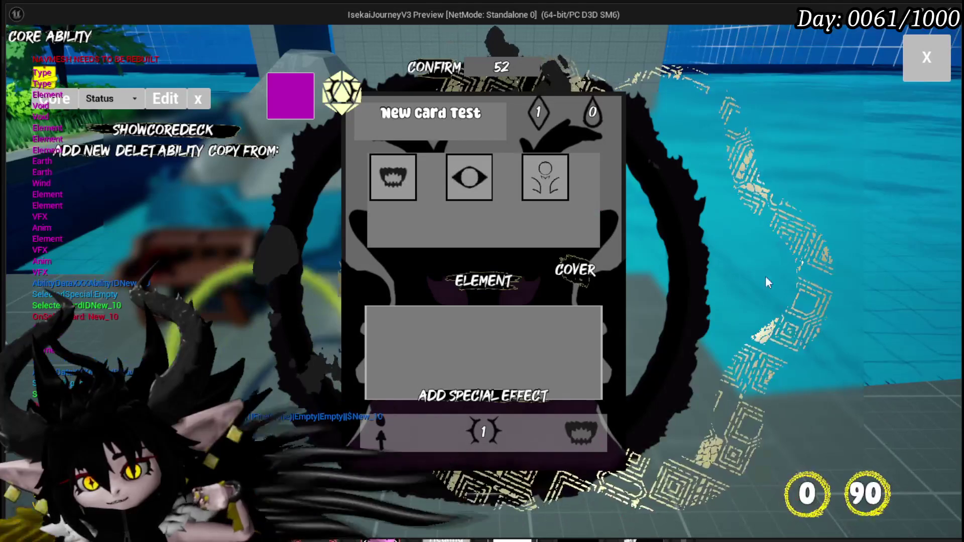
pyautogui.moveTo(458, 192)
pyautogui.moveTo(406, 181)
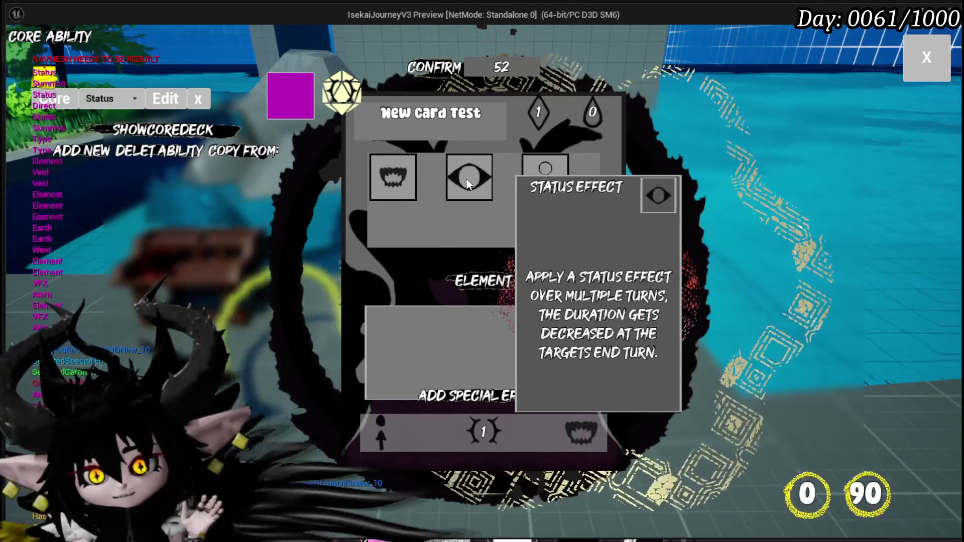
pyautogui.click(462, 178)
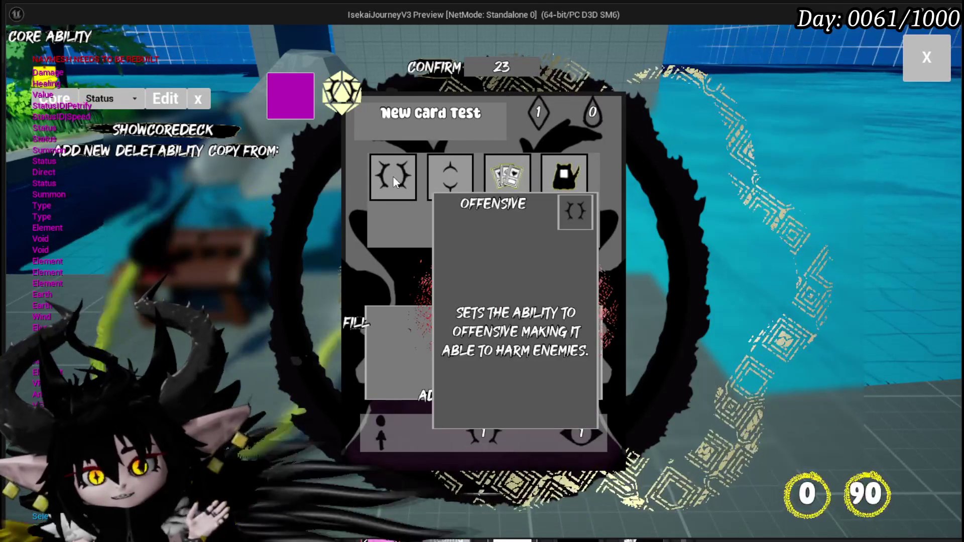
pyautogui.moveTo(454, 187)
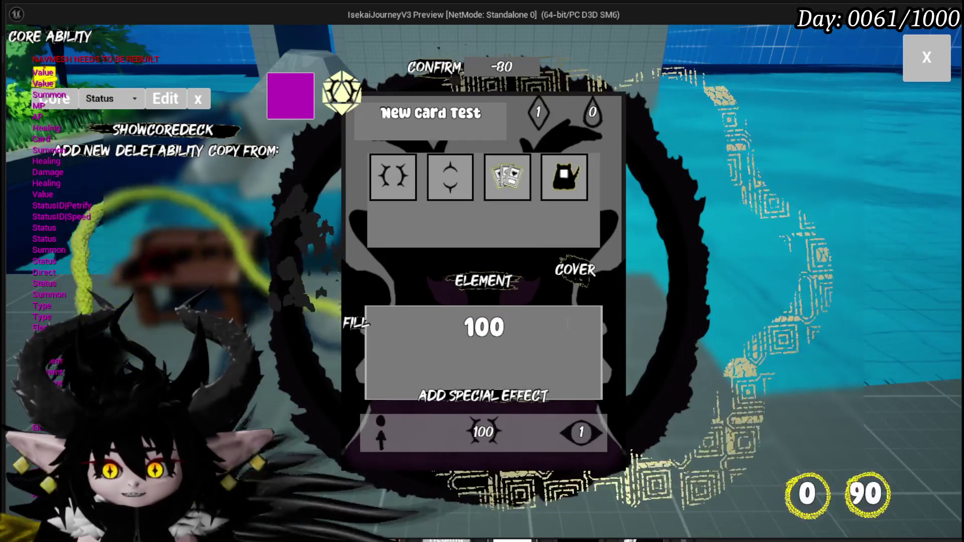
# Step: Change the card's targeting from AOE to direct hit
pyautogui.click(542, 394)
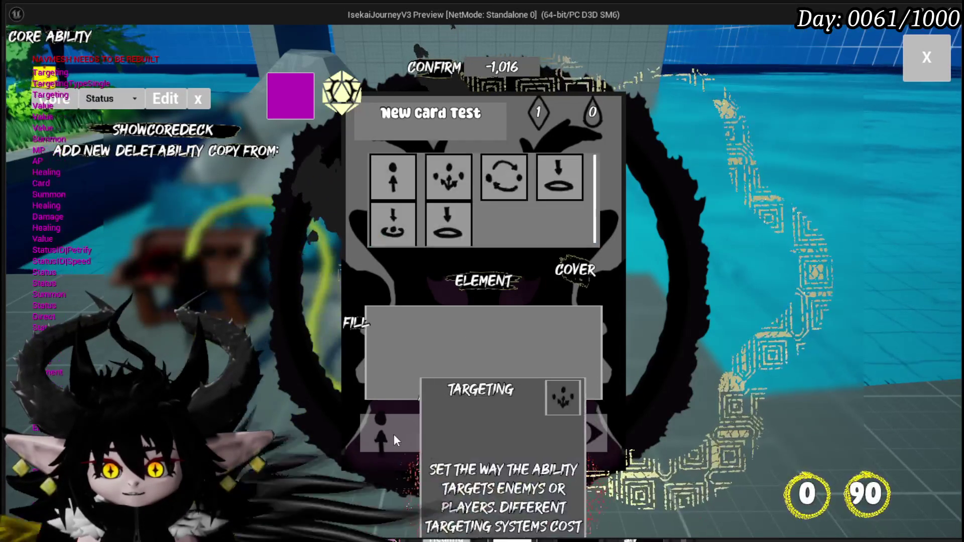
pyautogui.click(451, 177)
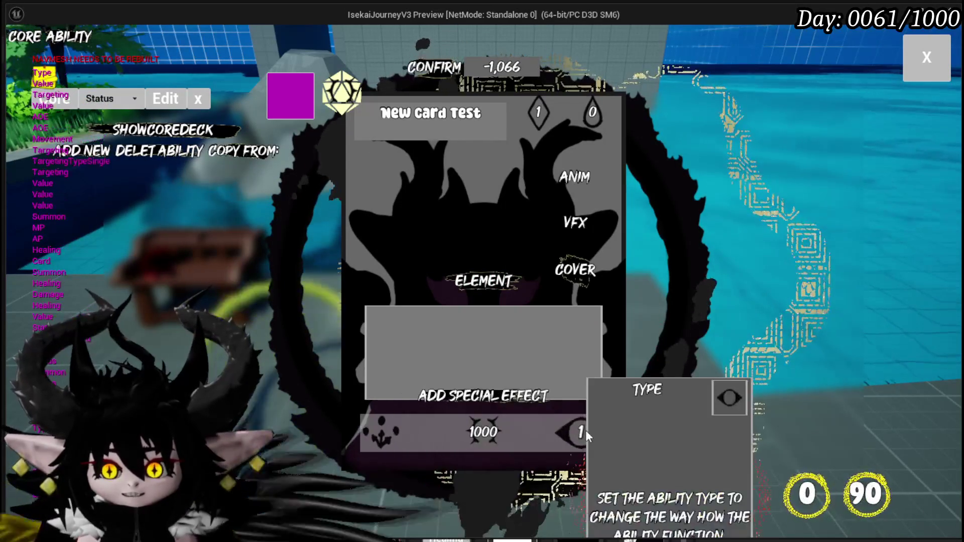
pyautogui.click(402, 186)
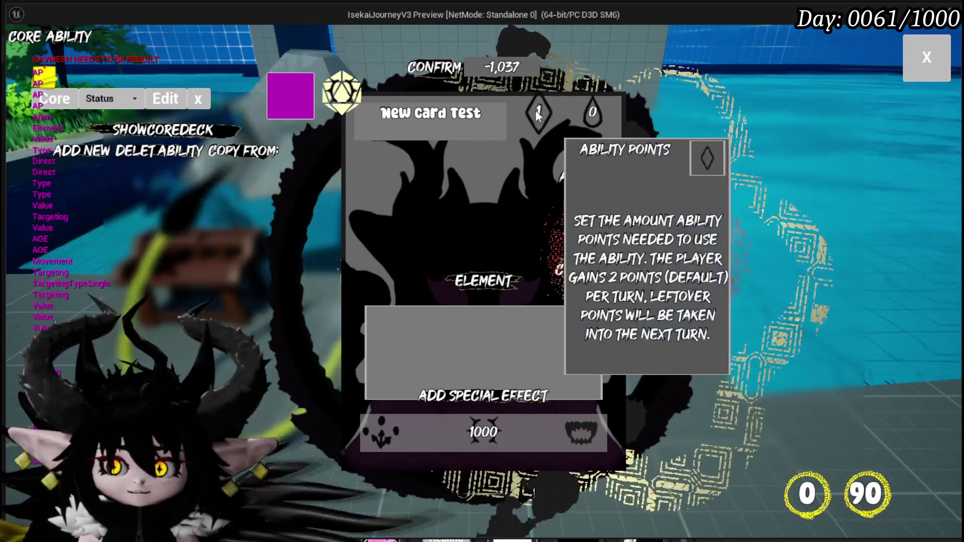
# Step: Enter the card's costs: 2 on the diamond and 1000 on the droplet
pyautogui.click(536, 110)
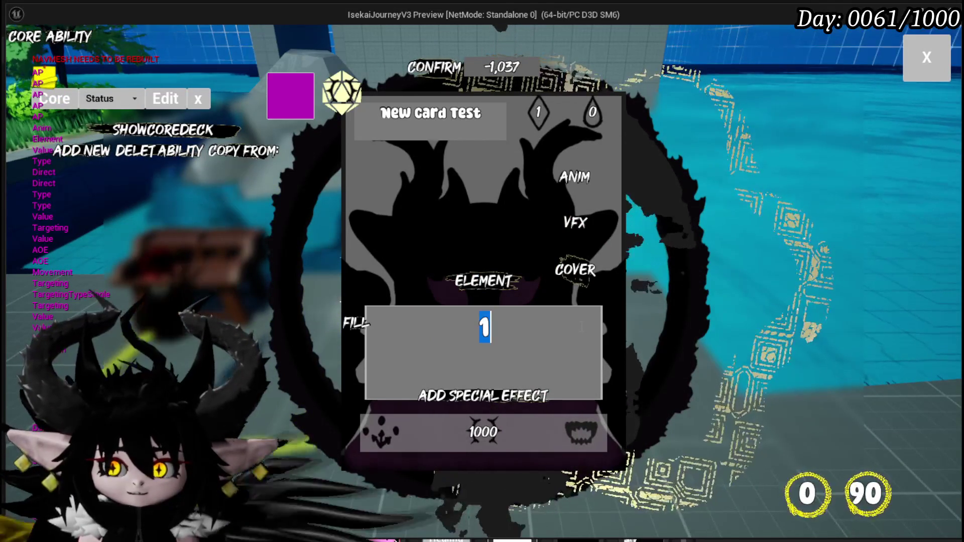
pyautogui.write('10')
pyautogui.click(412, 316)
pyautogui.write('20')
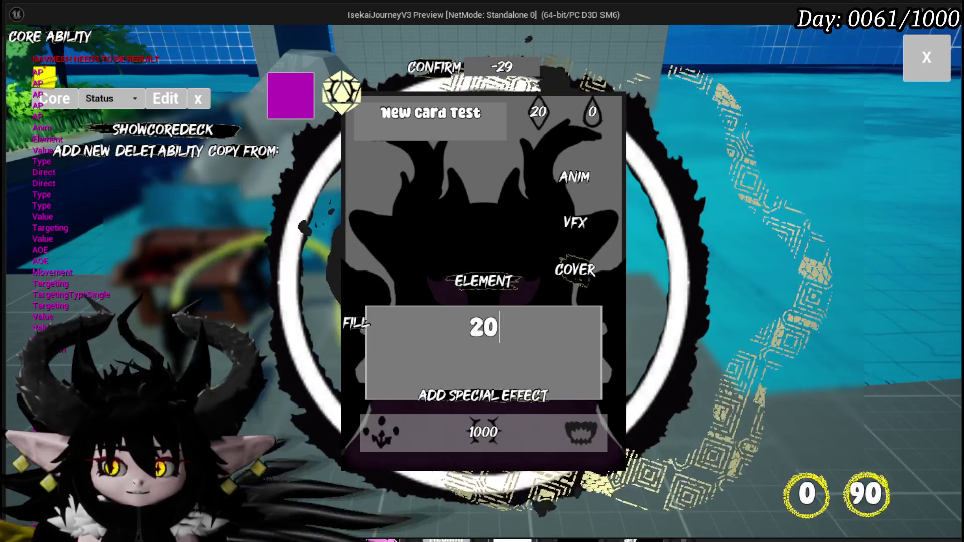
pyautogui.write('0')
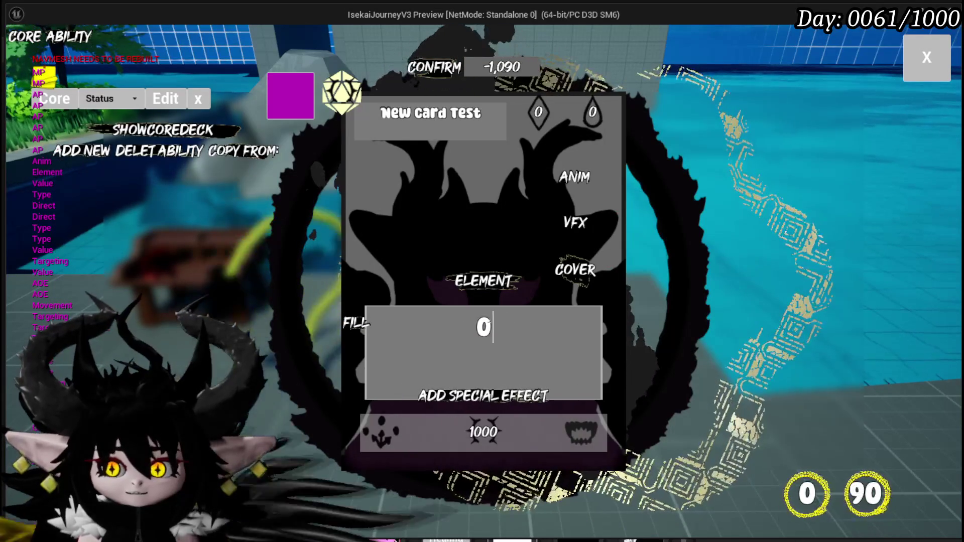
pyautogui.write('100')
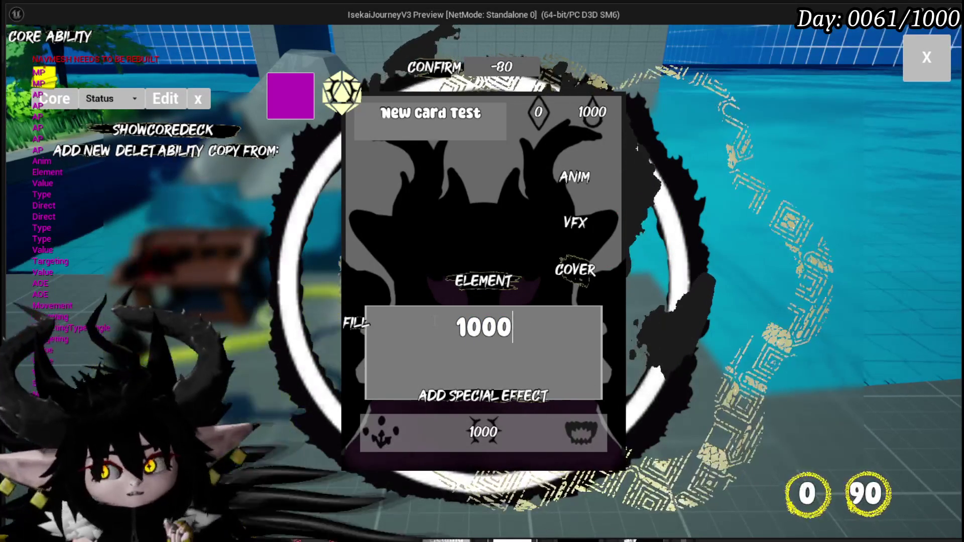
pyautogui.click(535, 111)
pyautogui.write('2')
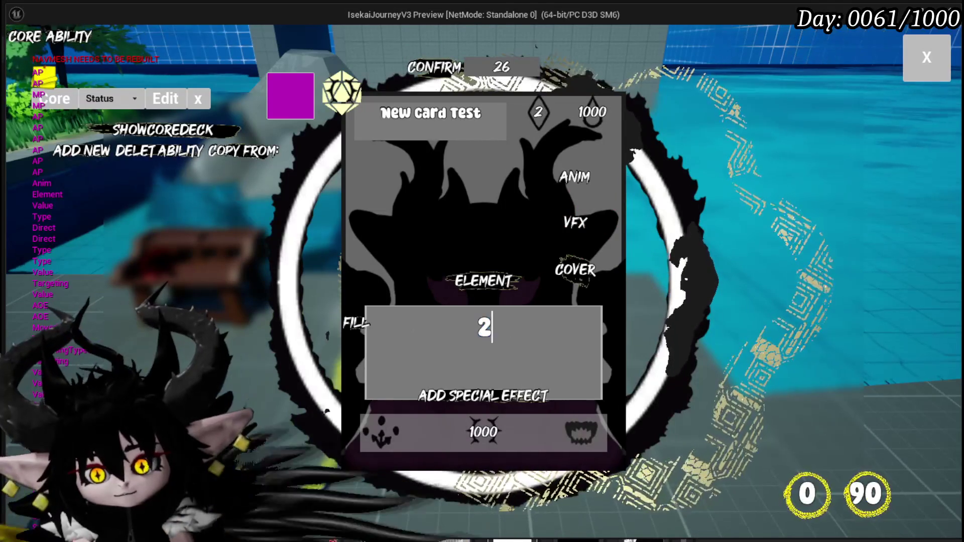
pyautogui.click(484, 432)
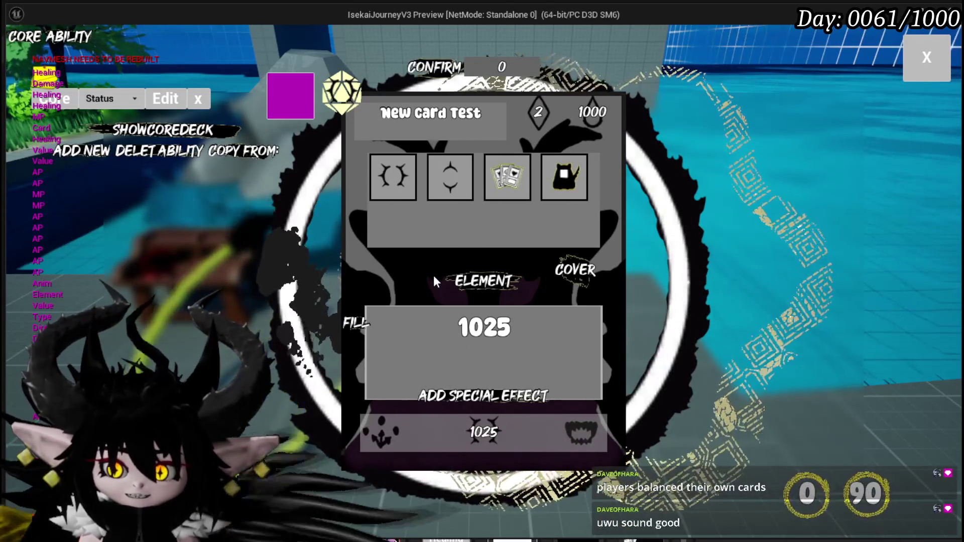
# Step: Browse the cast animation choices and pick an image from the VFX grid
pyautogui.click(436, 279)
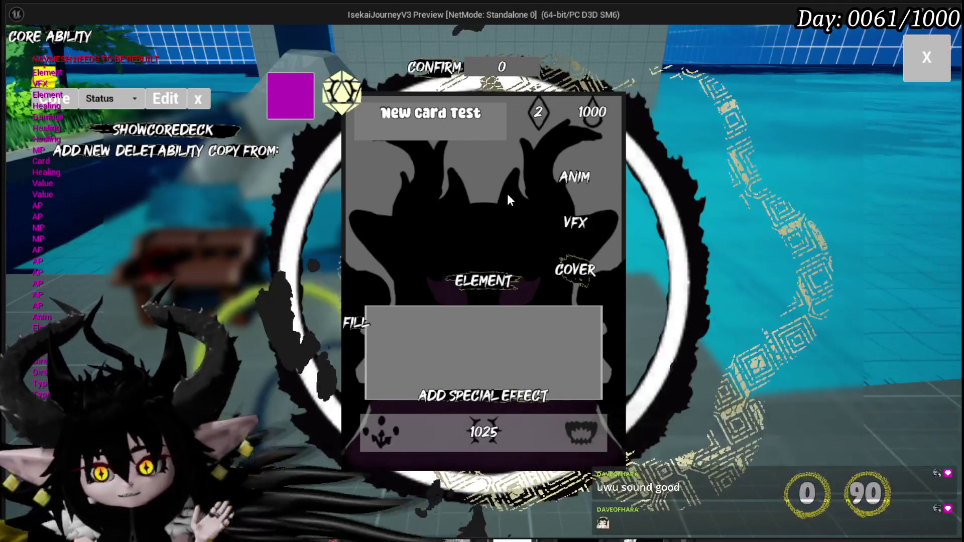
pyautogui.click(567, 178)
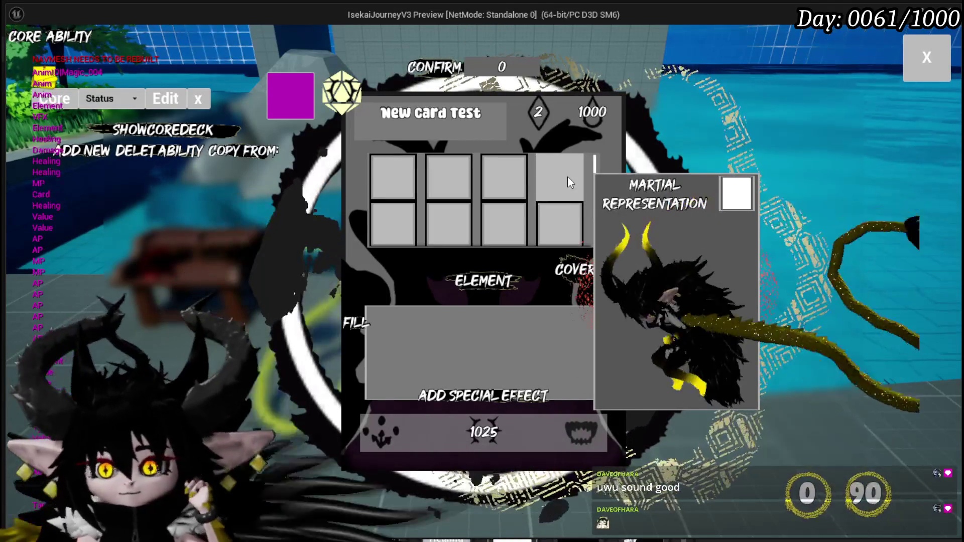
pyautogui.moveTo(502, 176)
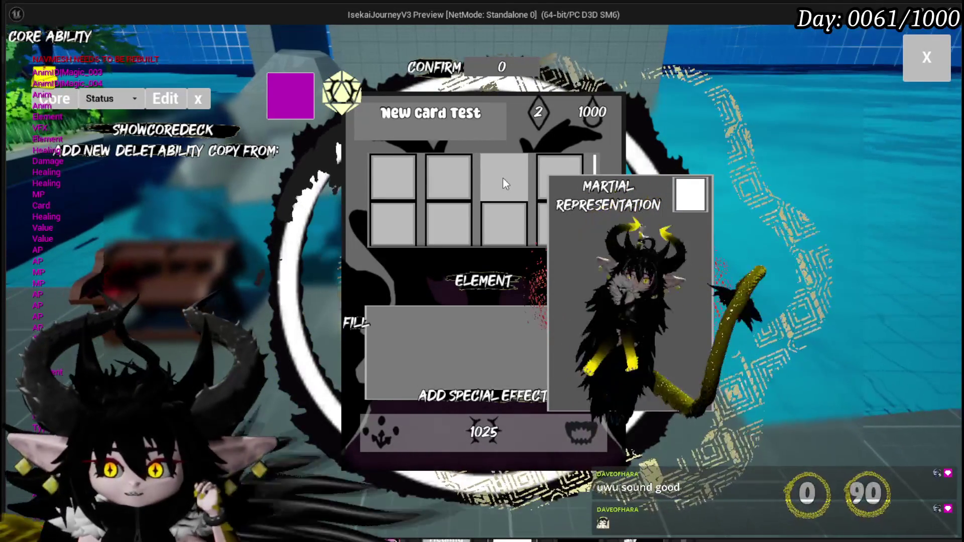
pyautogui.moveTo(391, 185)
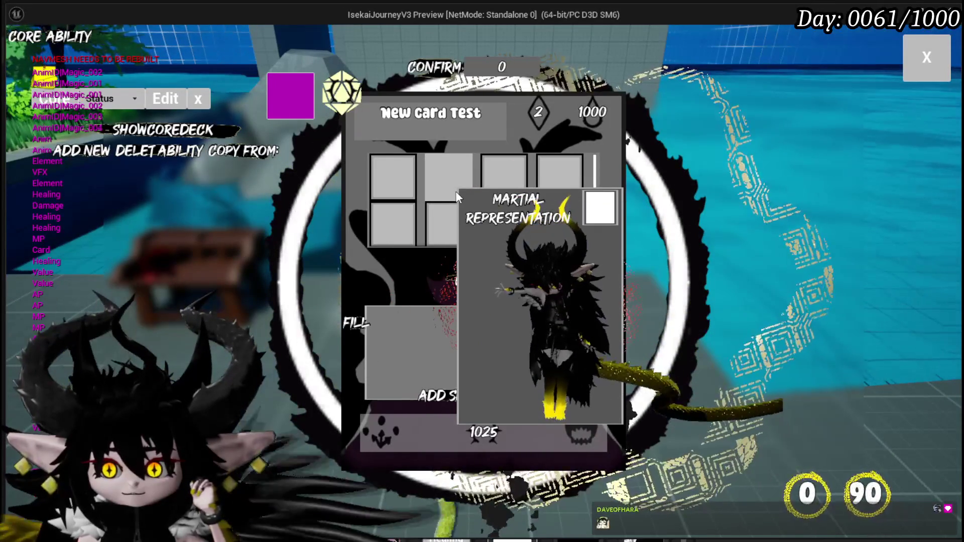
pyautogui.click(600, 146)
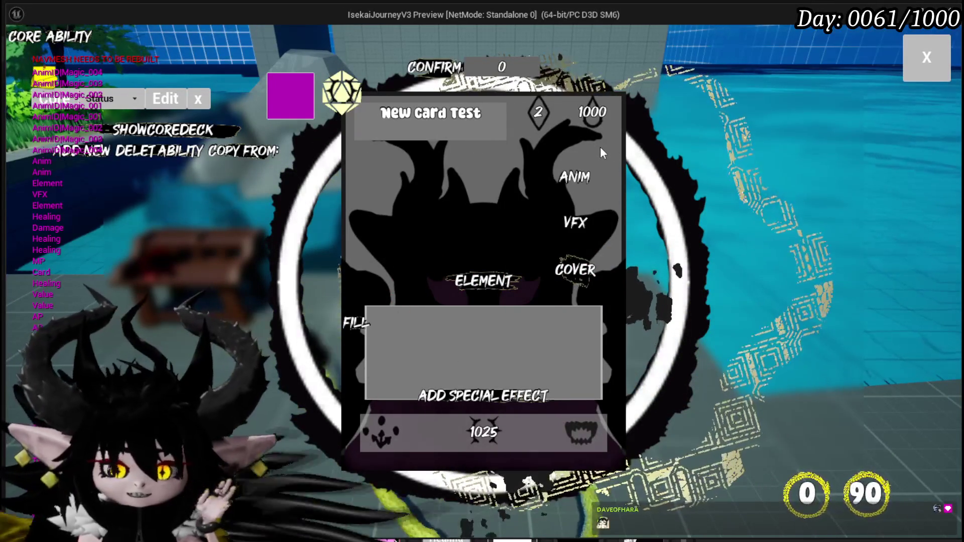
pyautogui.moveTo(575, 217)
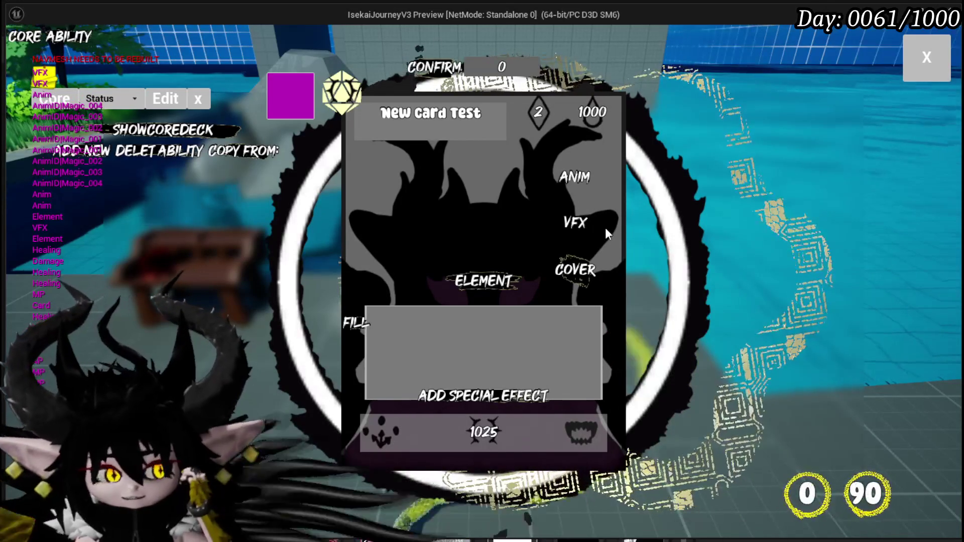
pyautogui.click(604, 228)
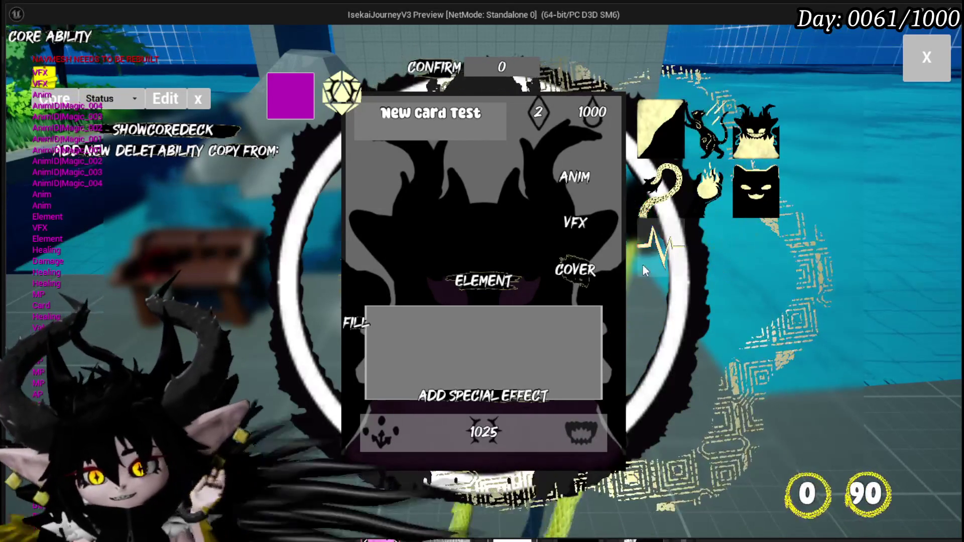
pyautogui.click(773, 190)
# Step: Try several cover images, settling on the purple flame as cover art
pyautogui.click(583, 264)
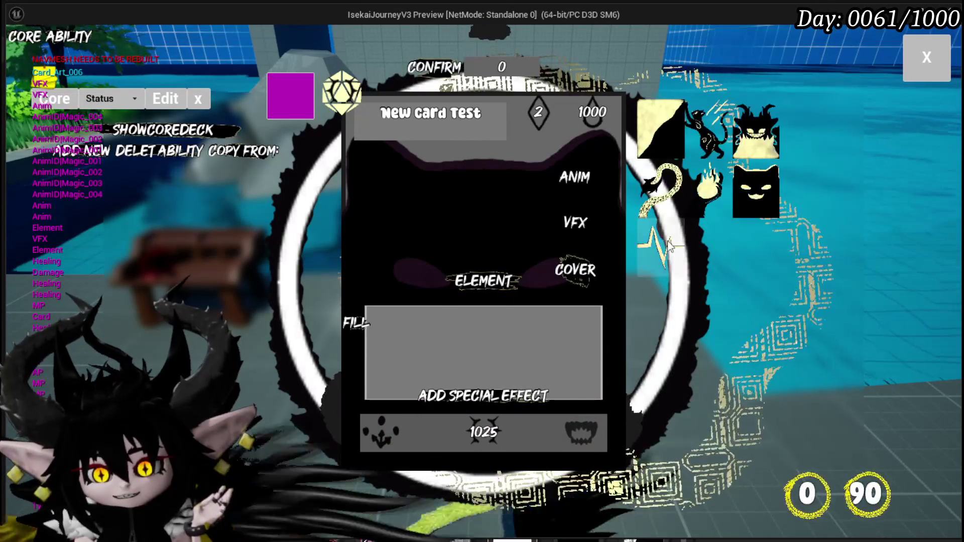
pyautogui.click(660, 243)
pyautogui.click(585, 275)
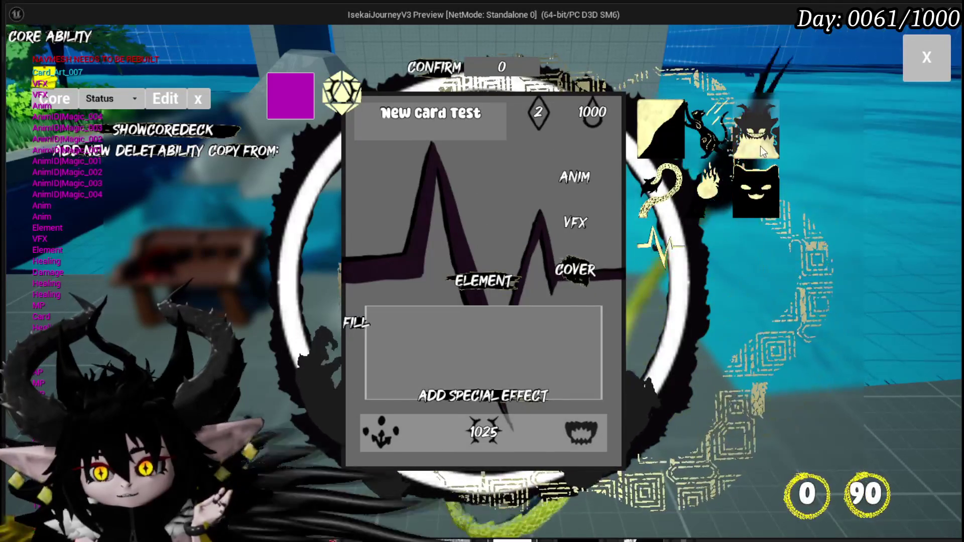
pyautogui.click(760, 146)
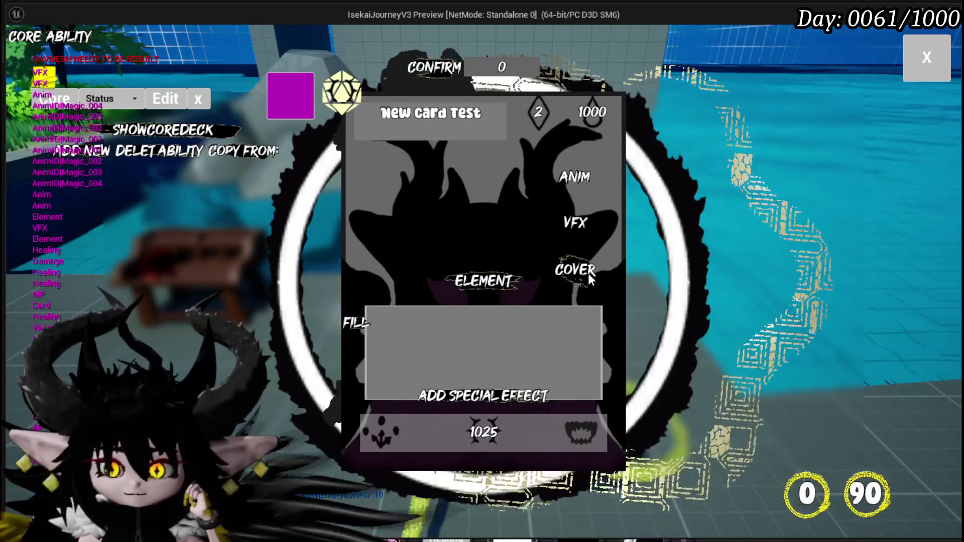
pyautogui.click(575, 270)
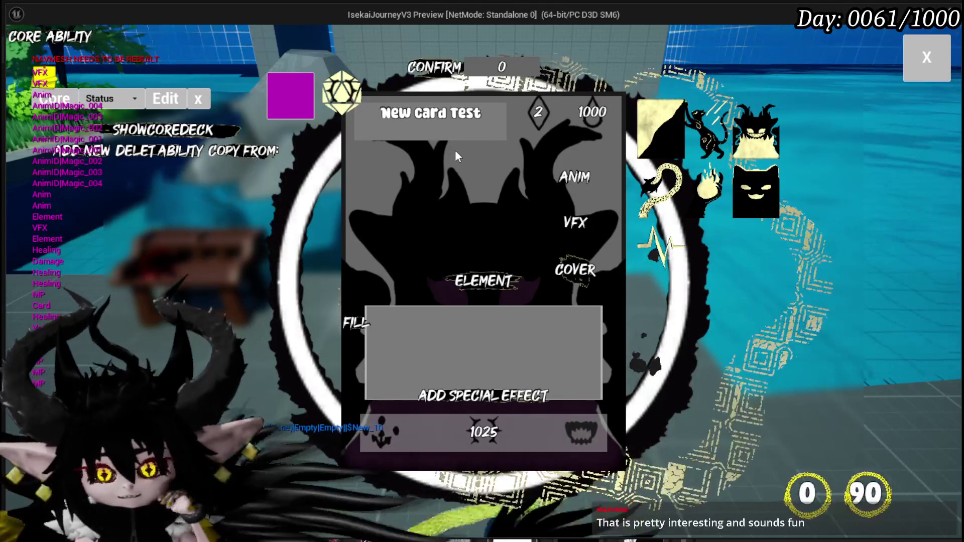
pyautogui.click(662, 188)
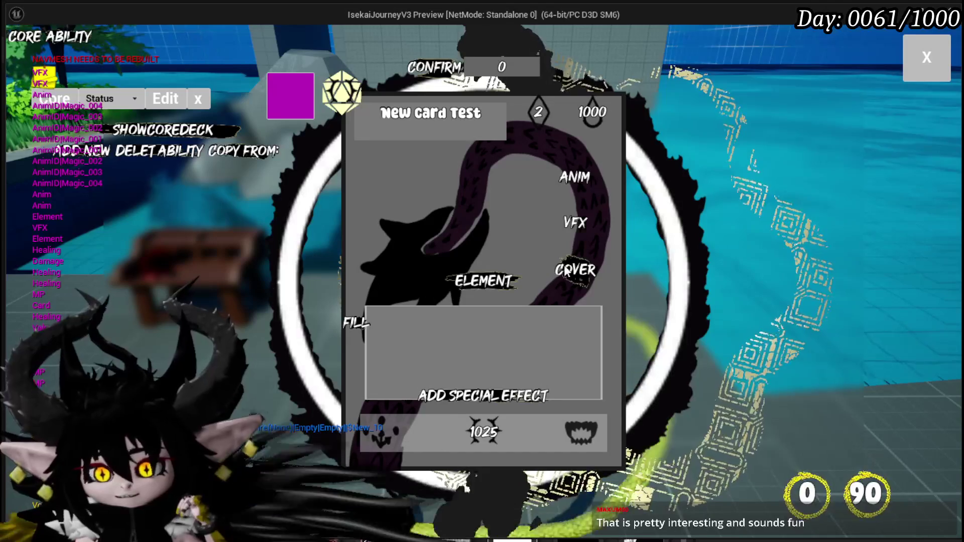
pyautogui.click(604, 266)
pyautogui.click(678, 296)
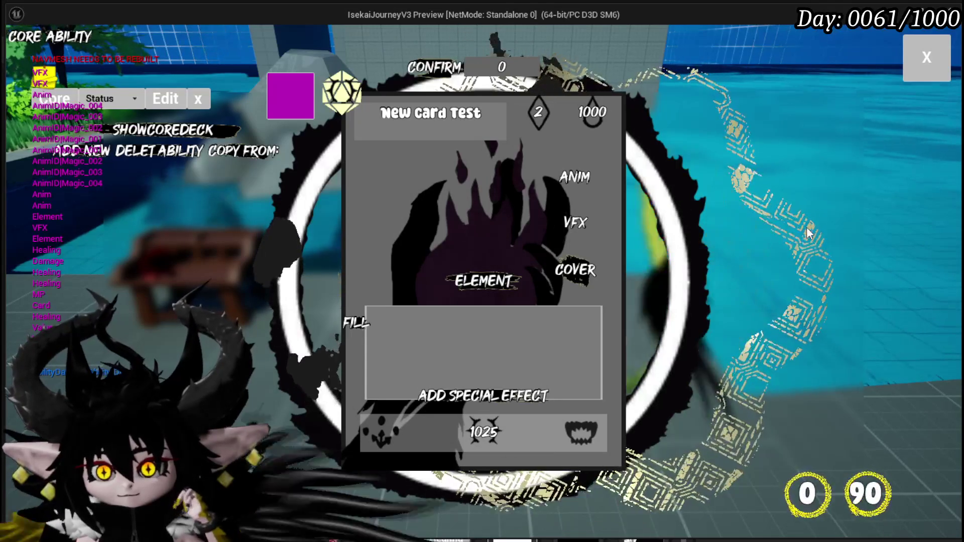
# Step: Close the card editor, run to the fire slime and cast a spell to start battle
pyautogui.click(927, 65)
pyautogui.press('w')
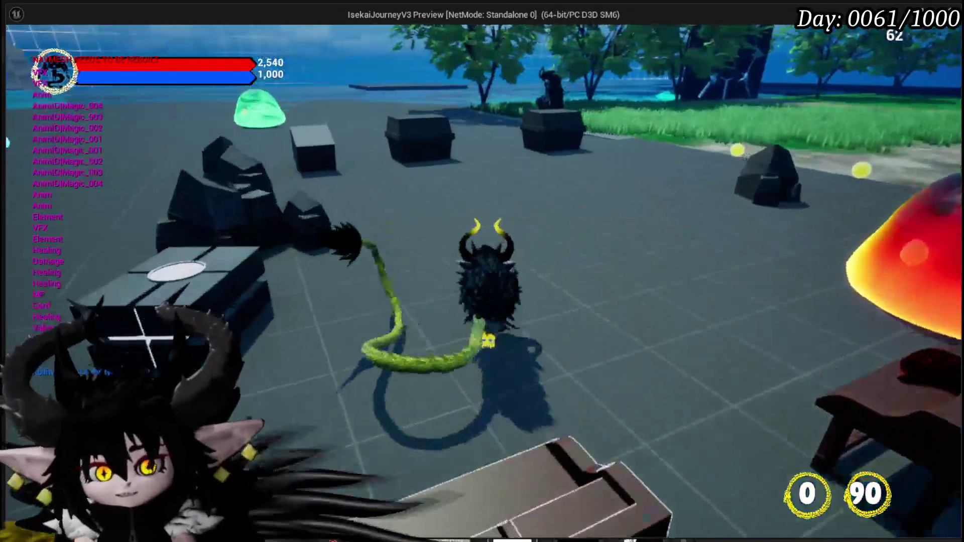
pyautogui.press('w')
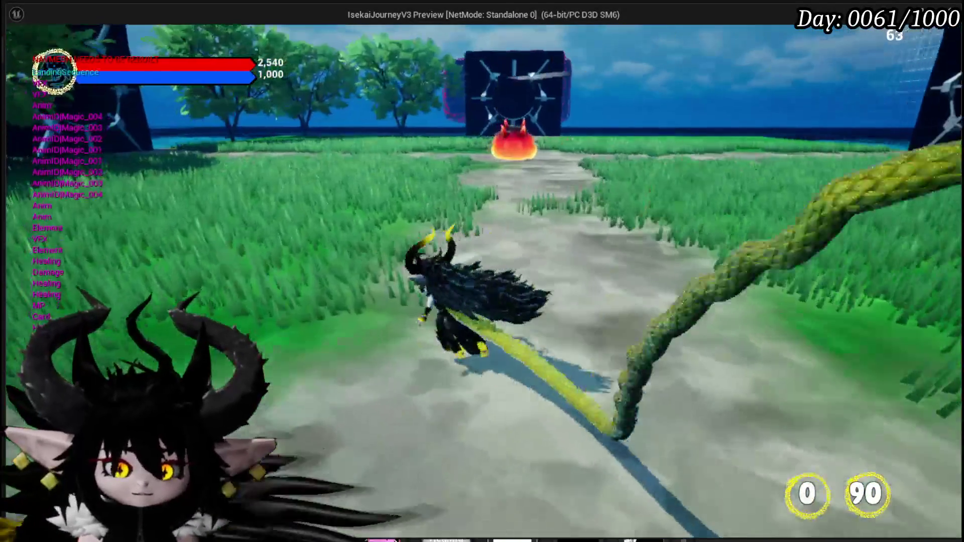
pyautogui.press('1')
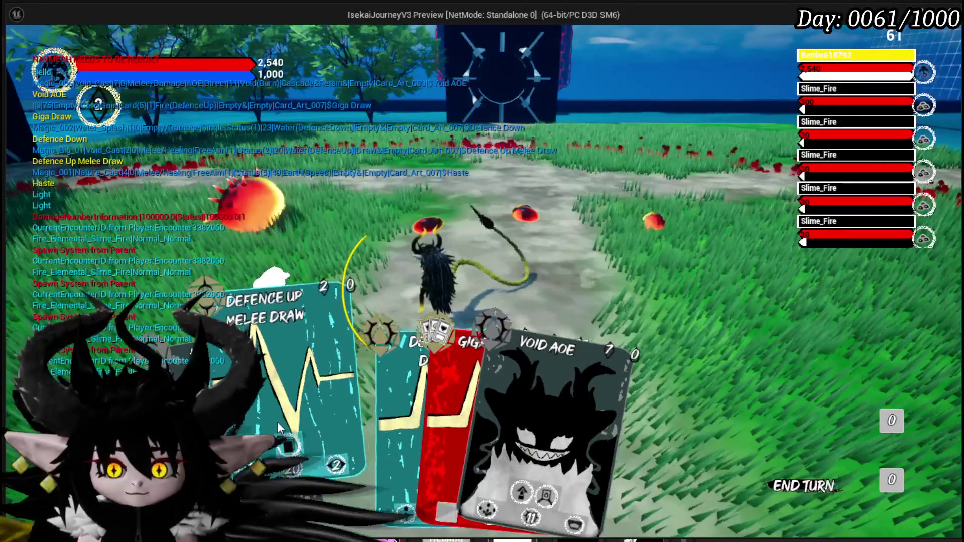
# Step: Cast Defence Up Melee Draw, check the card overview, then view the new hand with New_10
pyautogui.click(270, 349)
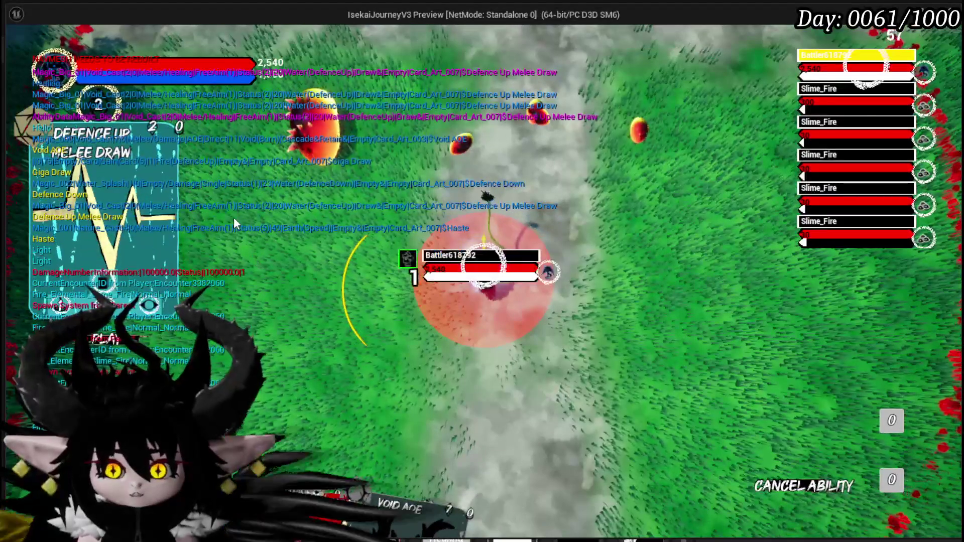
pyautogui.click(665, 275)
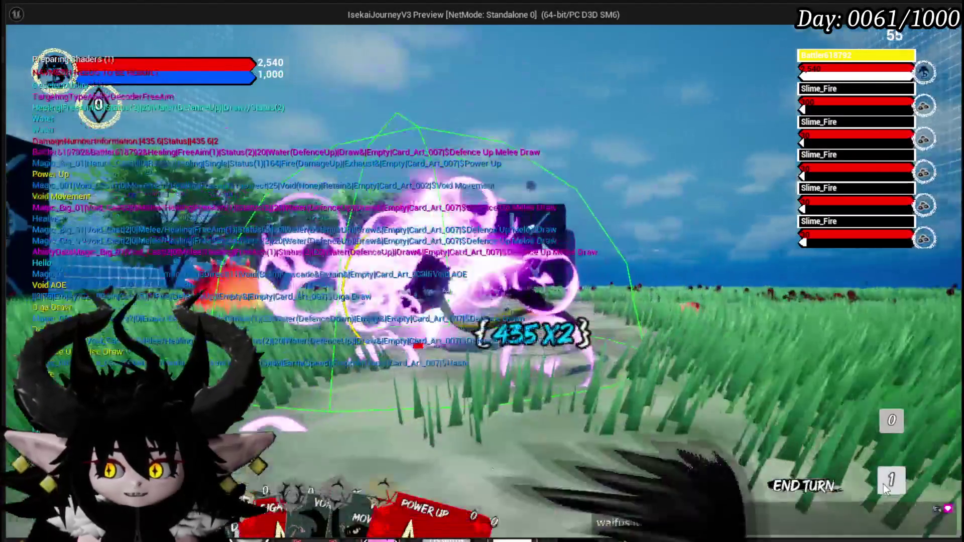
pyautogui.click(883, 484)
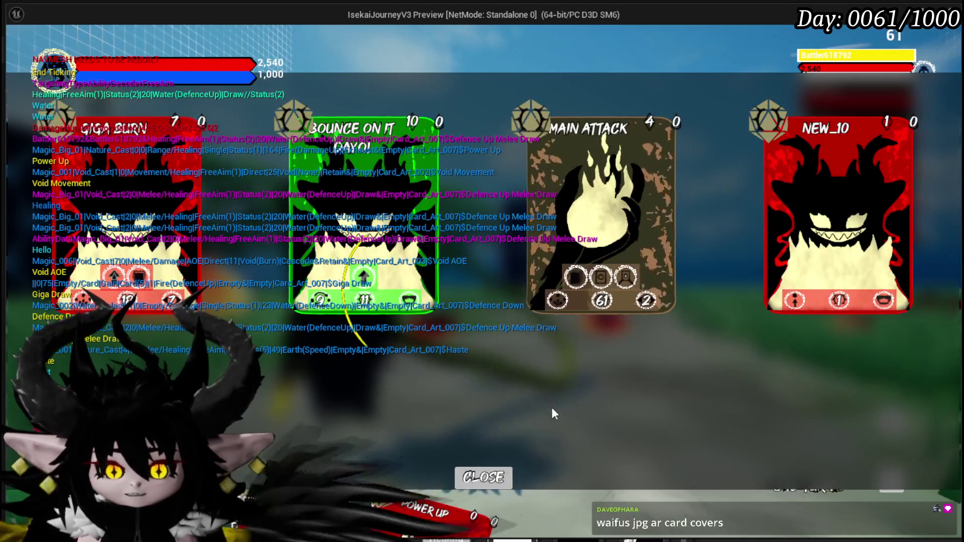
pyautogui.click(484, 480)
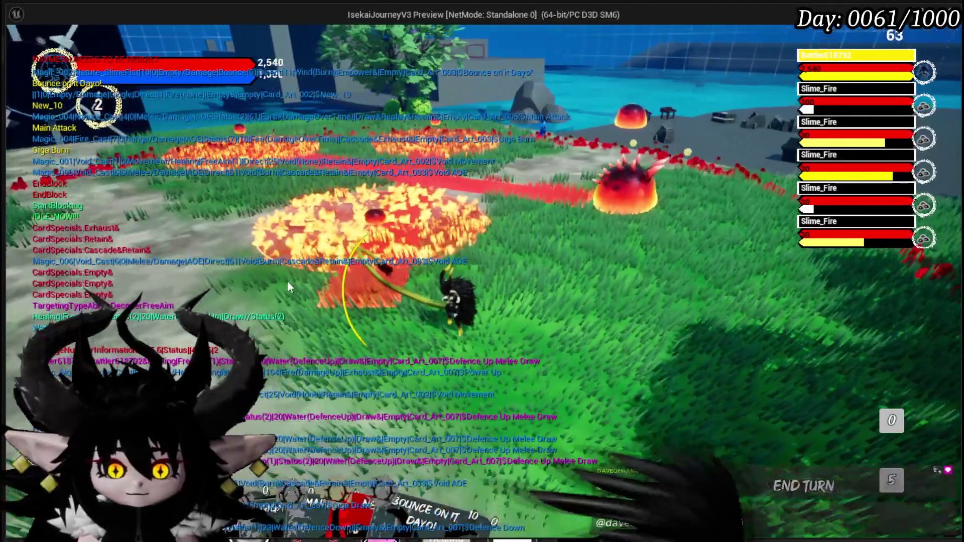
pyautogui.moveTo(344, 382)
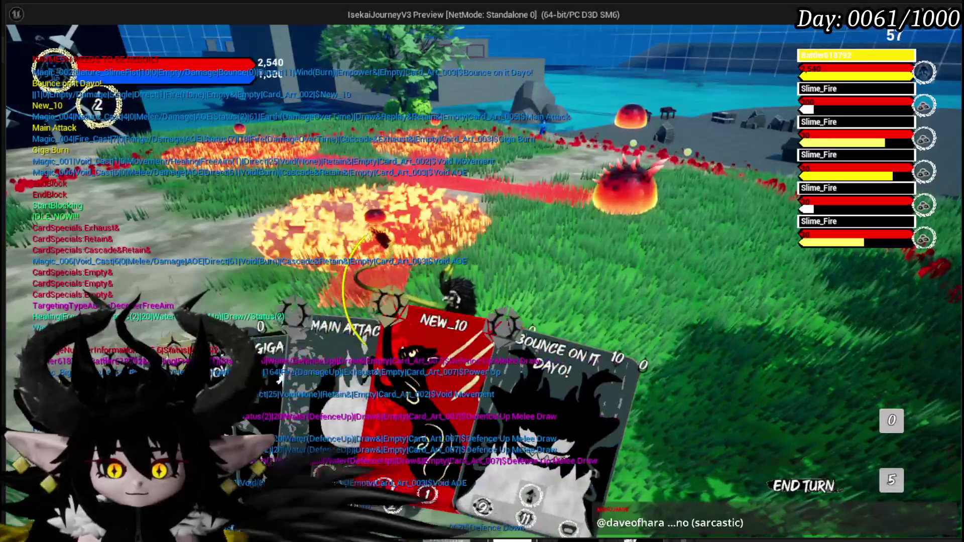
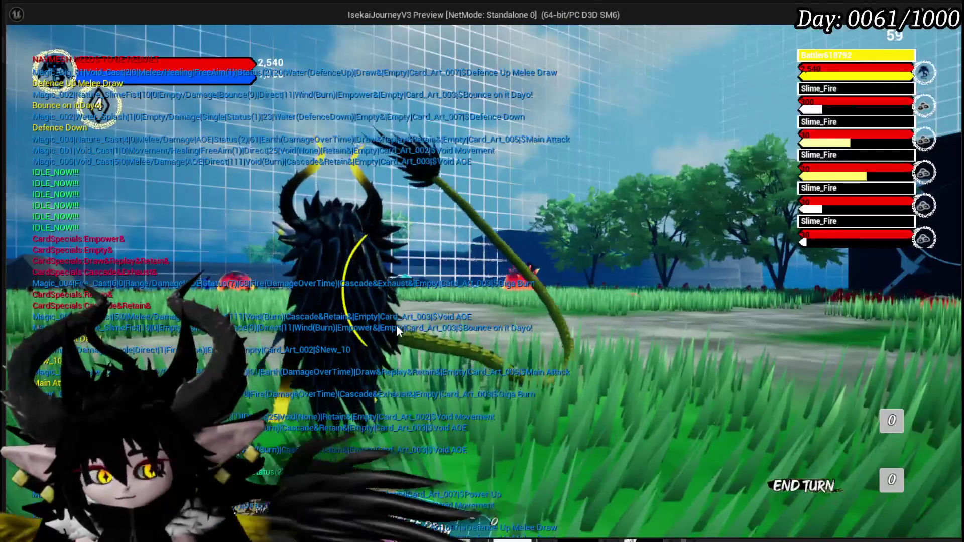
# Step: Play the Main Attack and Defence Down cards in combat
pyautogui.moveTo(352, 413)
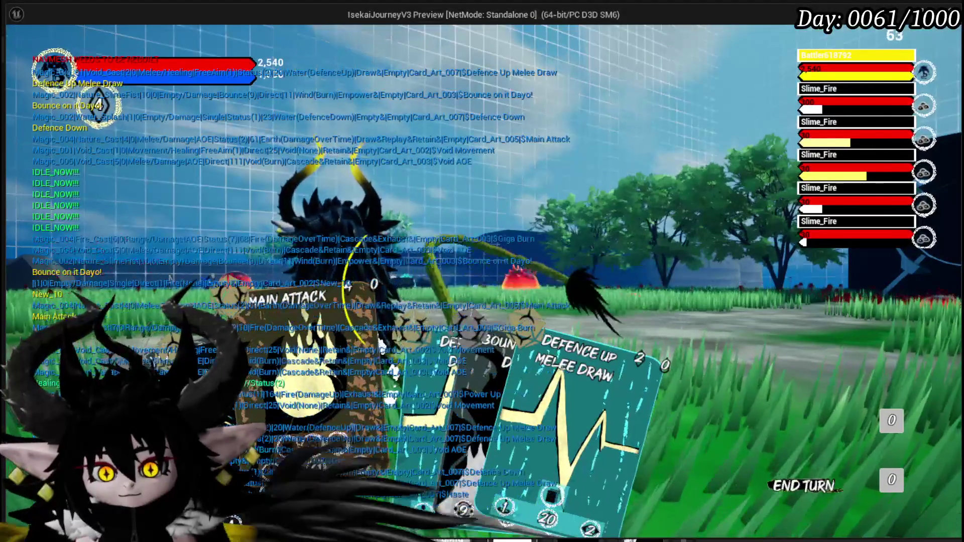
pyautogui.click(431, 356)
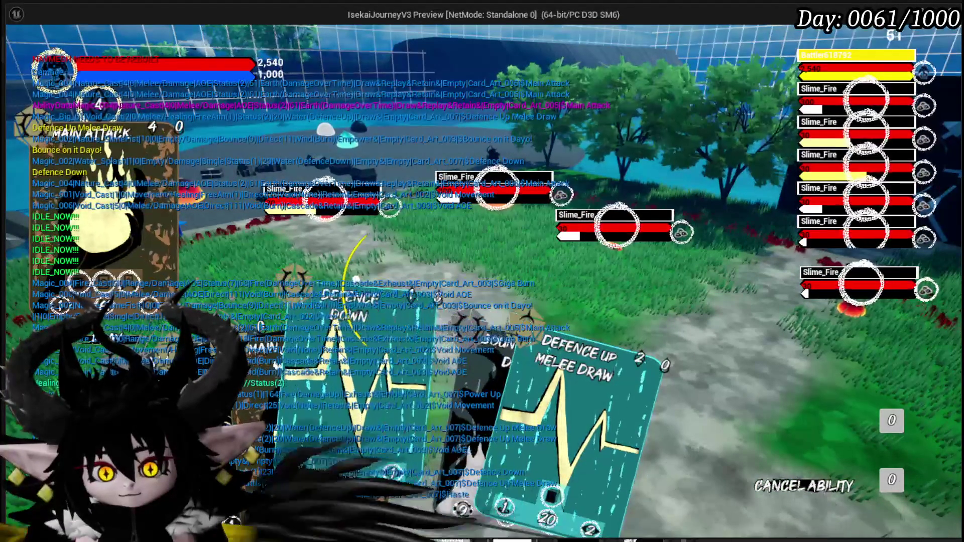
pyautogui.click(344, 458)
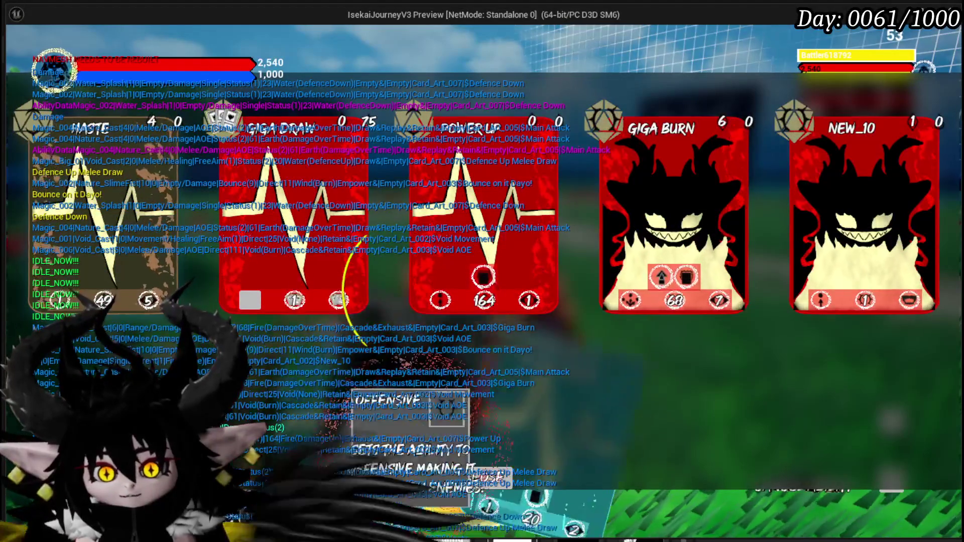
# Step: Stop the game preview and save the current map
pyautogui.moveTo(293, 307)
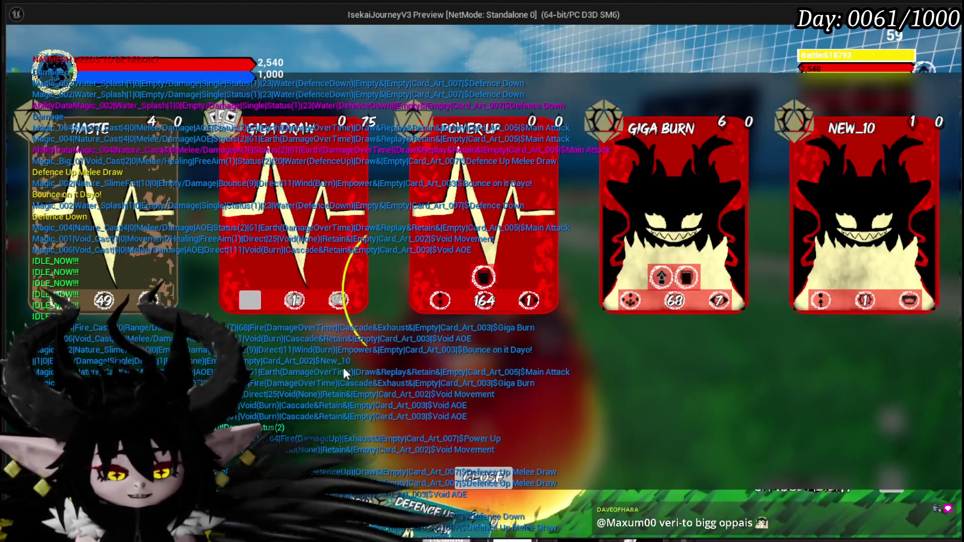
pyautogui.press('Escape')
pyautogui.click(19, 50)
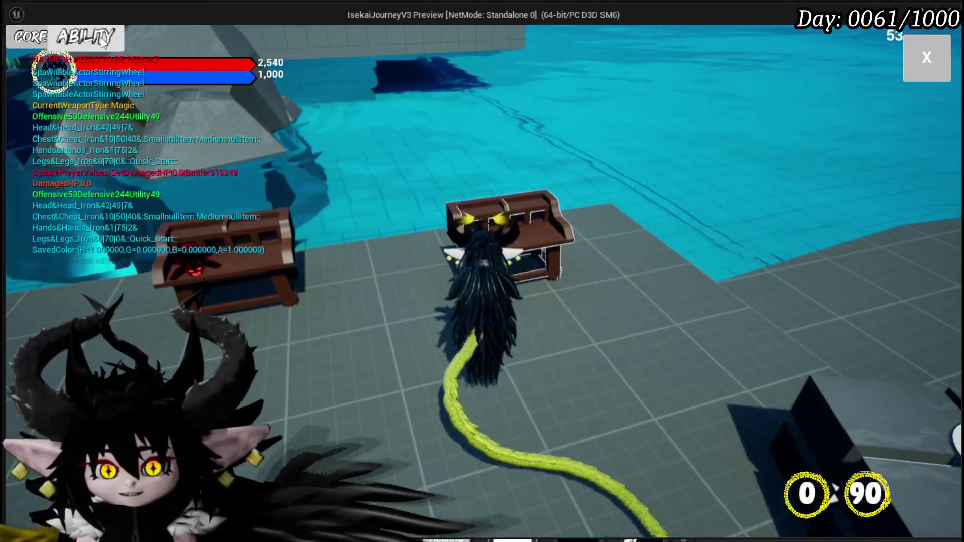
pyautogui.click(101, 37)
pyautogui.click(129, 105)
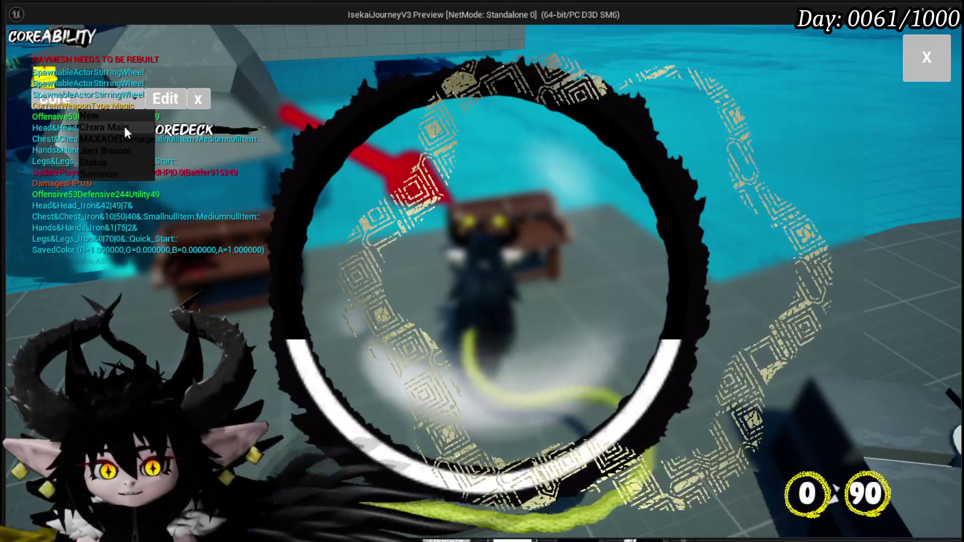
pyautogui.click(116, 163)
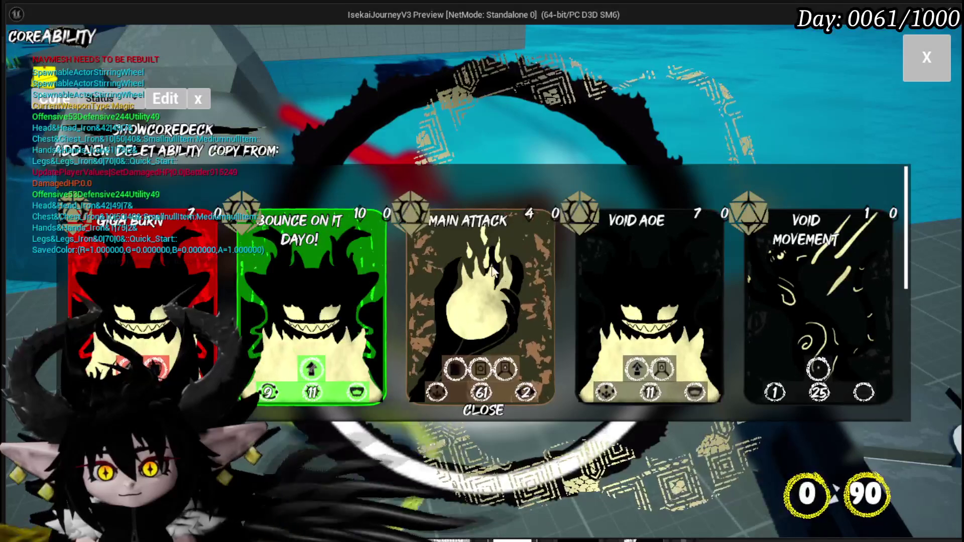
pyautogui.scroll(-3, 497, 258)
pyautogui.scroll(3, 497, 258)
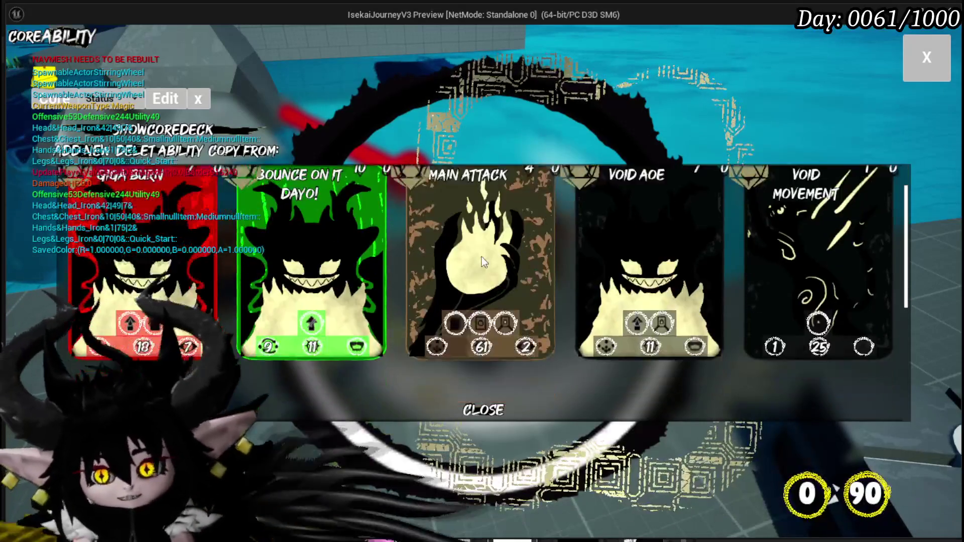
pyautogui.scroll(-3, 481, 255)
pyautogui.scroll(-2, 481, 255)
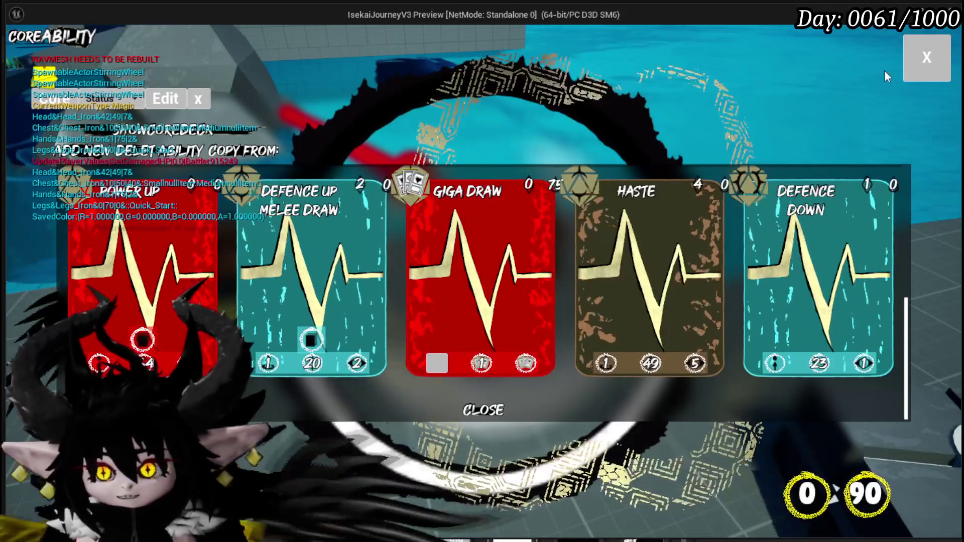
pyautogui.click(926, 57)
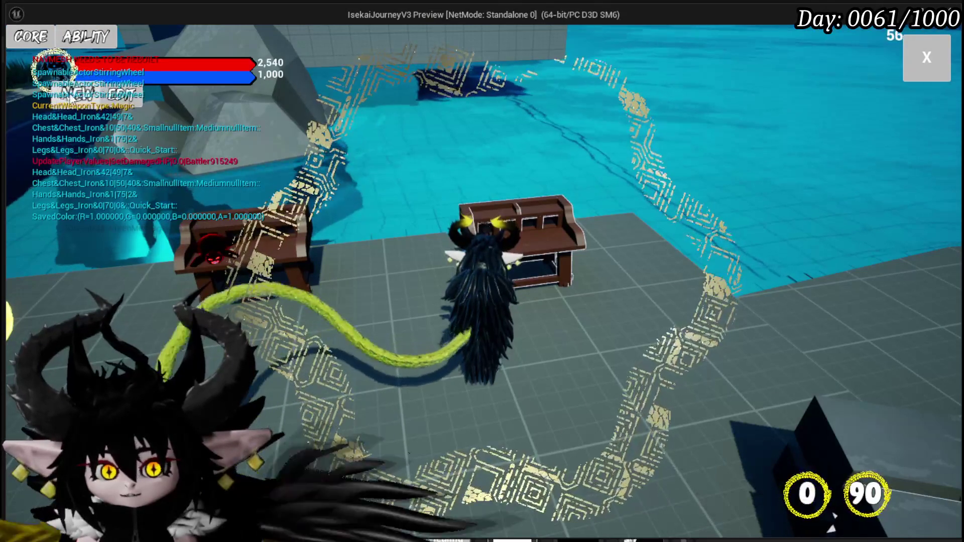
# Step: Select the Status core and change its card colour from yellow to green
pyautogui.click(160, 101)
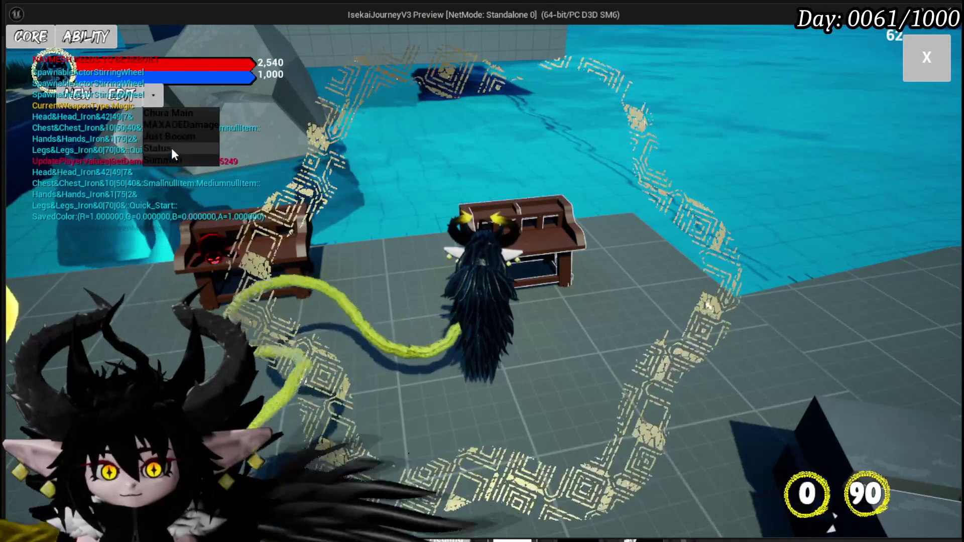
pyautogui.click(171, 148)
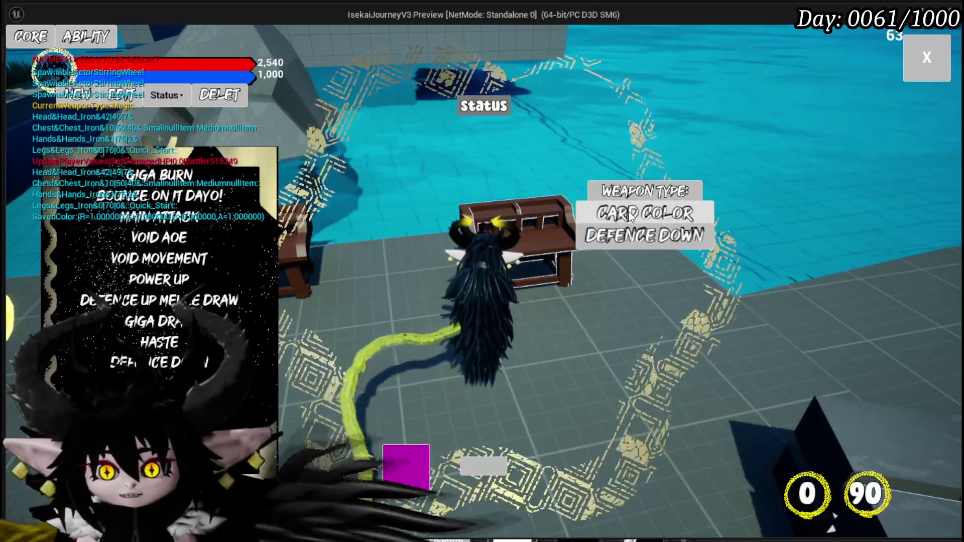
pyautogui.click(645, 213)
pyautogui.moveTo(138, 260)
pyautogui.mouseDown()
pyautogui.moveTo(100, 226)
pyautogui.moveTo(106, 257)
pyautogui.mouseUp()
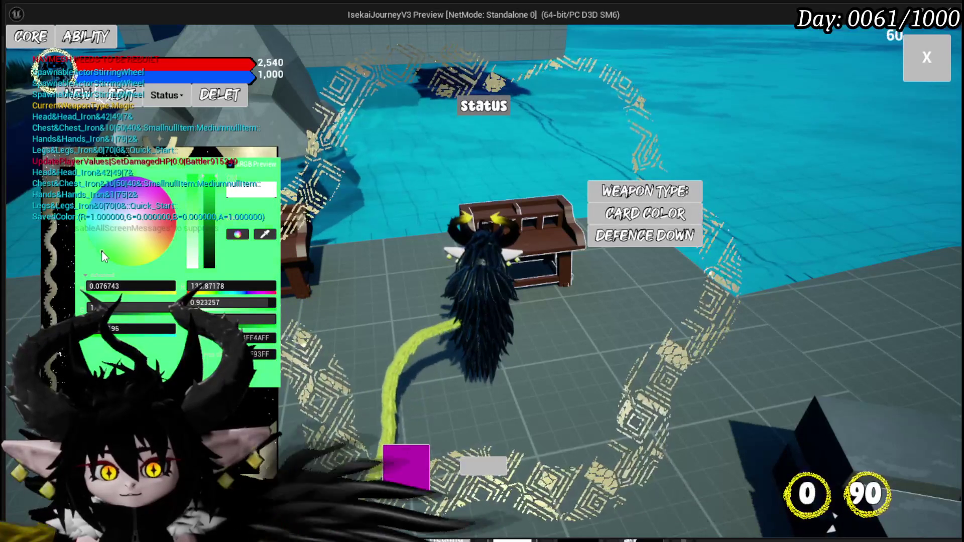
pyautogui.click(314, 334)
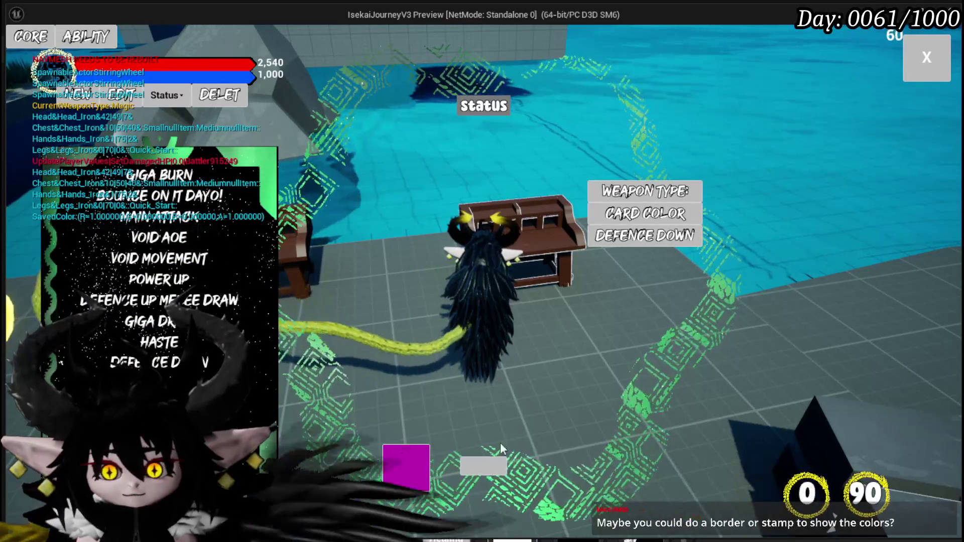
# Step: Save the Status core, overwriting the existing one, and close the editing panel
pyautogui.click(494, 470)
pyautogui.click(435, 371)
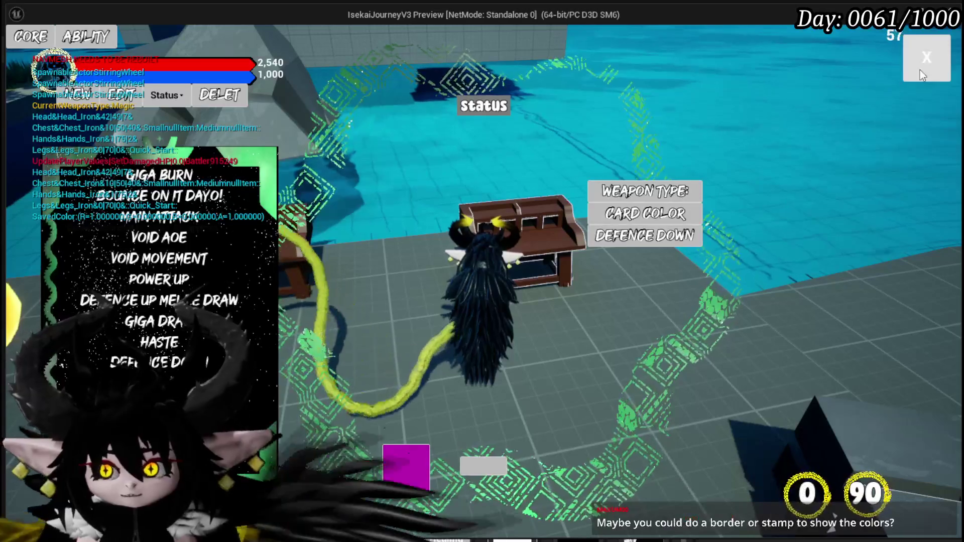
pyautogui.click(919, 65)
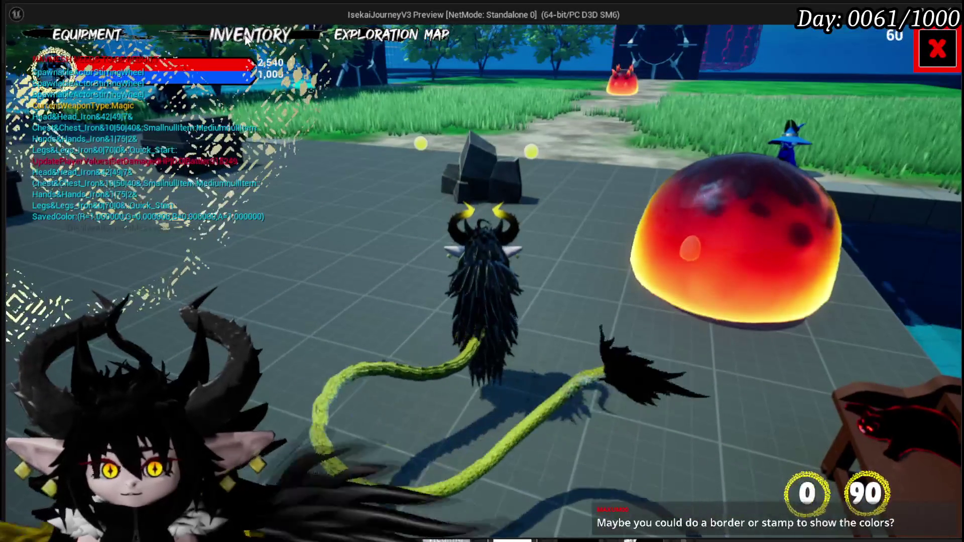
# Step: Inspect the equipped core's ability cards, then save the game from the pause menu
pyautogui.click(99, 34)
pyautogui.click(696, 361)
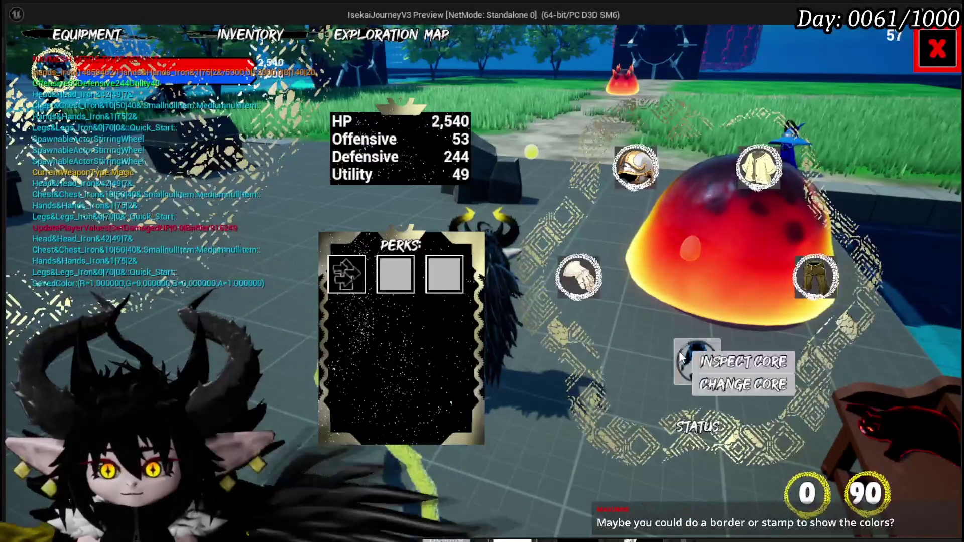
pyautogui.click(719, 369)
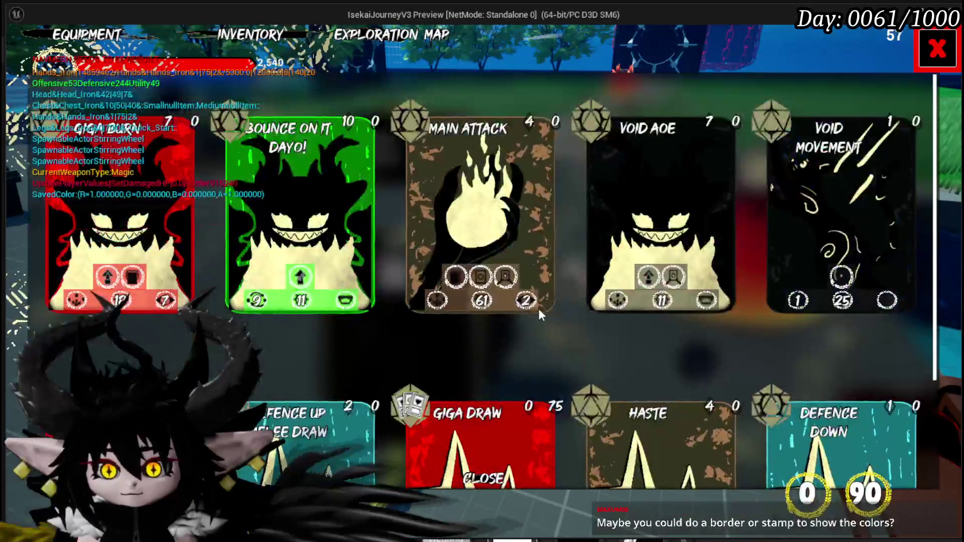
pyautogui.press('Escape')
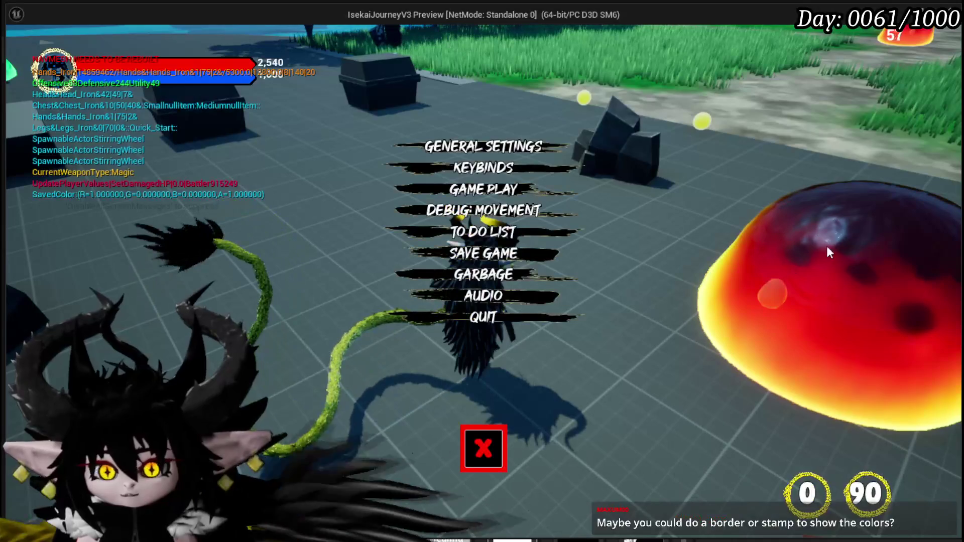
pyautogui.click(461, 262)
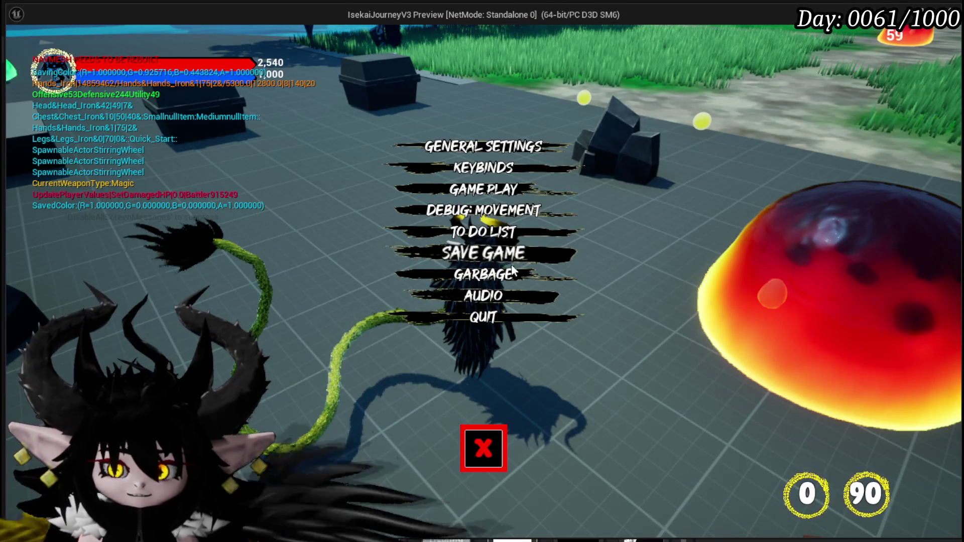
pyautogui.click(484, 448)
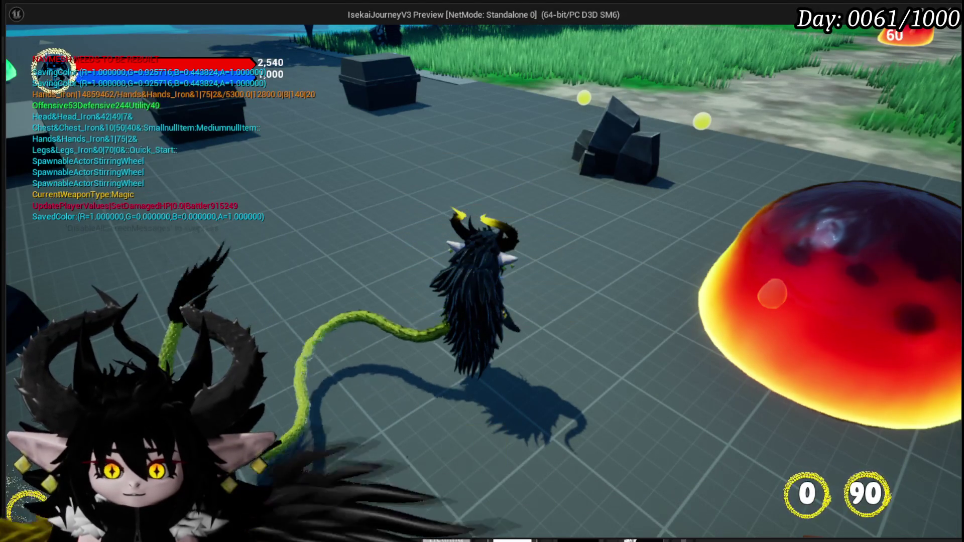
# Step: Stop the preview, save all modified packages and relaunch the level standalone
pyautogui.press('Escape')
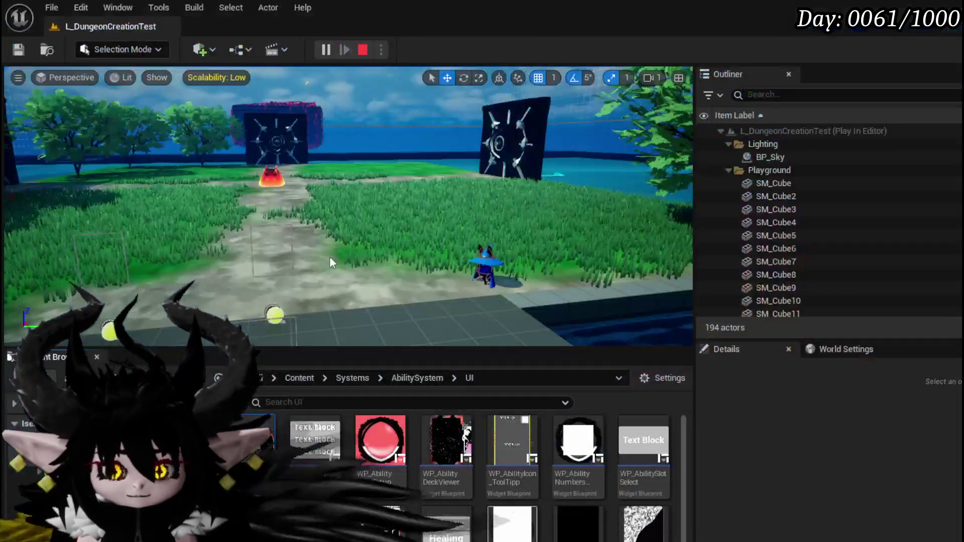
pyautogui.hotkey('ctrl', 's')
pyautogui.click(325, 47)
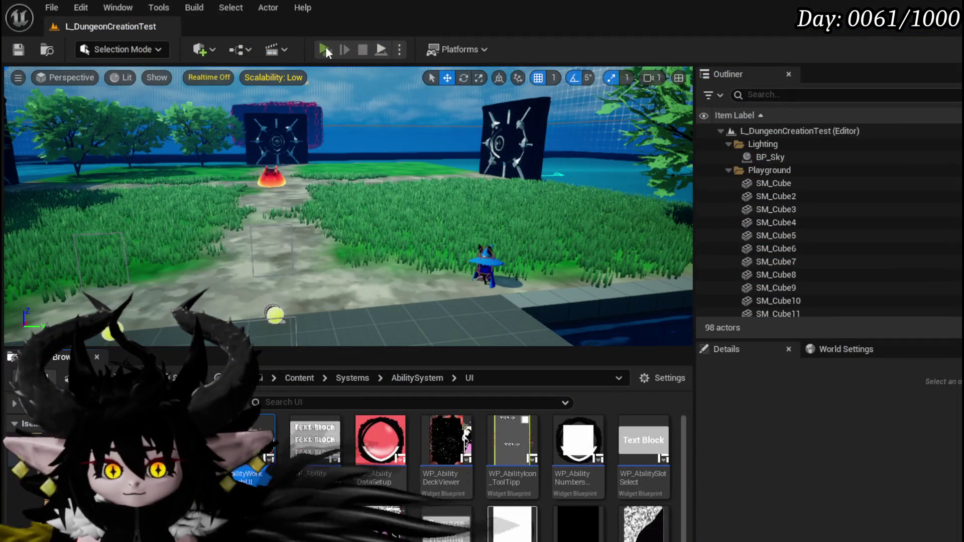
pyautogui.press('Tab')
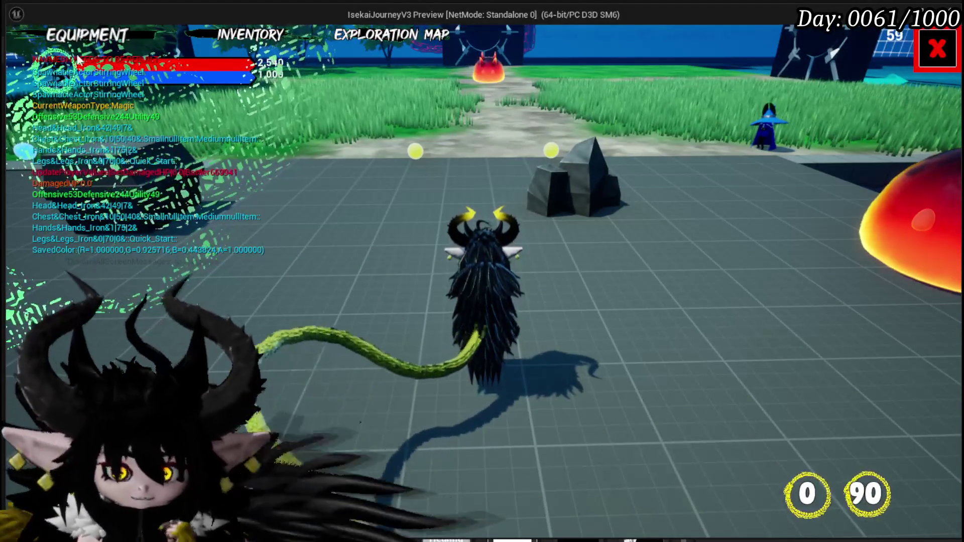
# Step: Open the deck viewer for the equipped Status core's ability cards
pyautogui.click(709, 374)
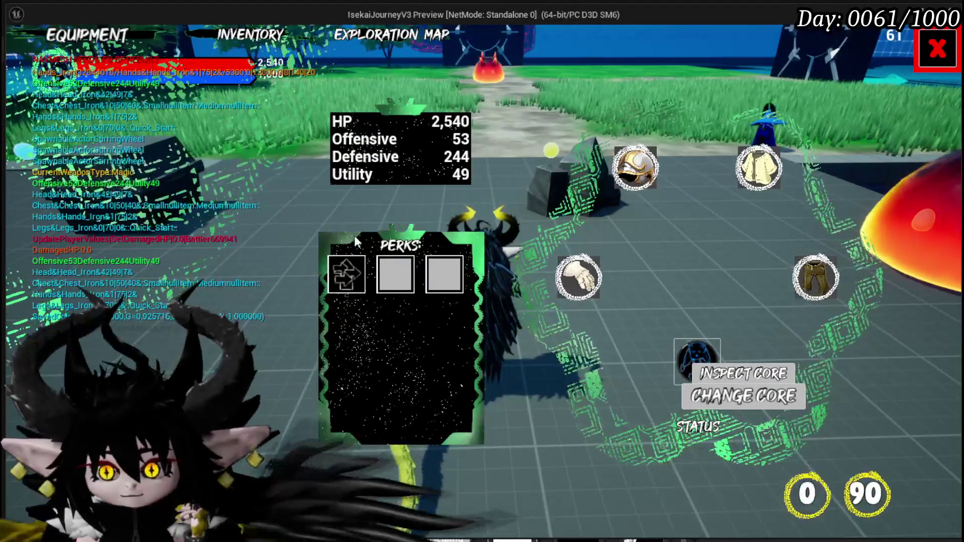
pyautogui.click(698, 372)
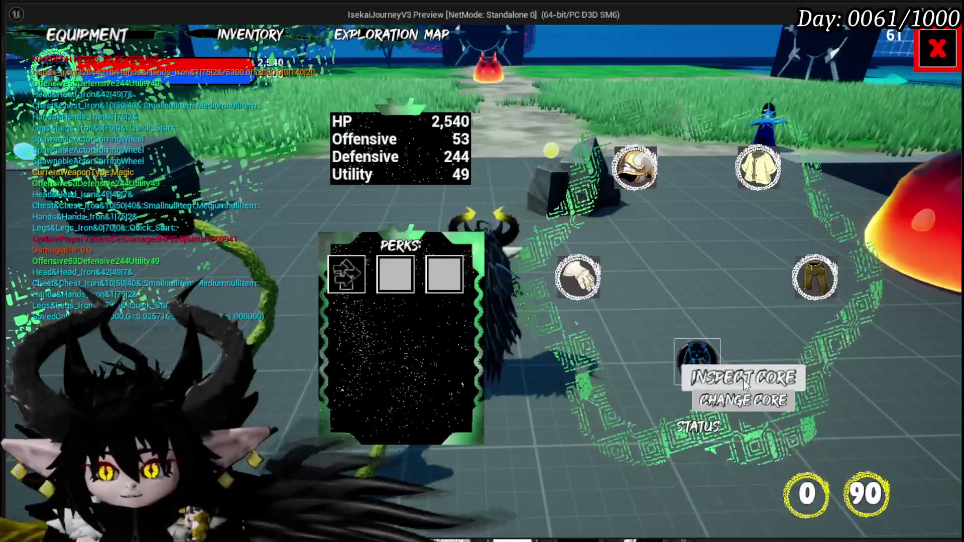
pyautogui.click(743, 379)
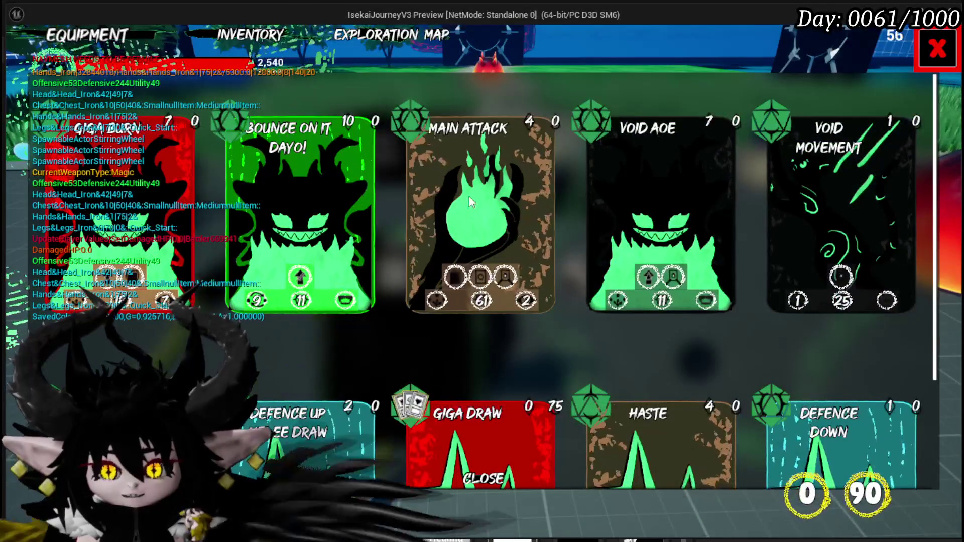
# Step: Scroll the card grid up and down to check both rows, then close the deck
pyautogui.scroll(-2, 647, 241)
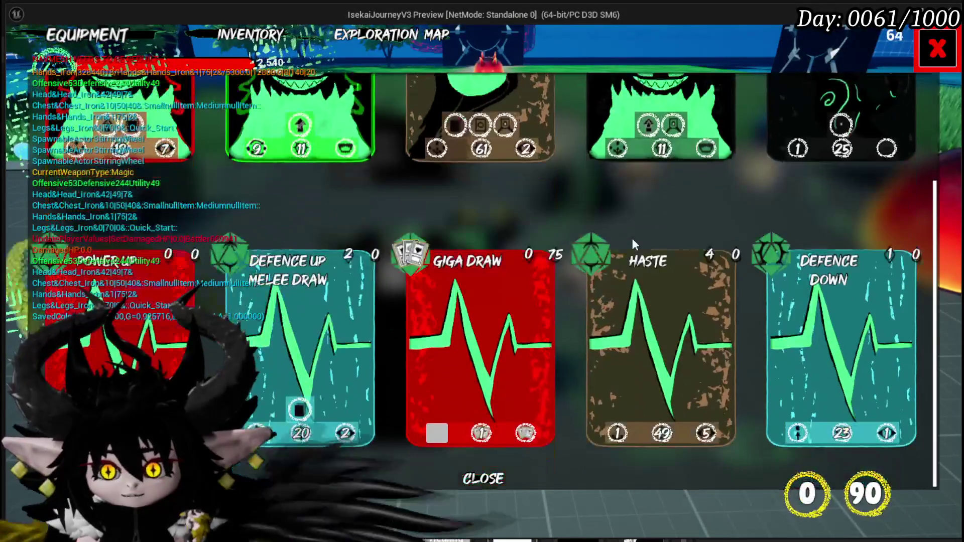
pyautogui.scroll(2, 818, 173)
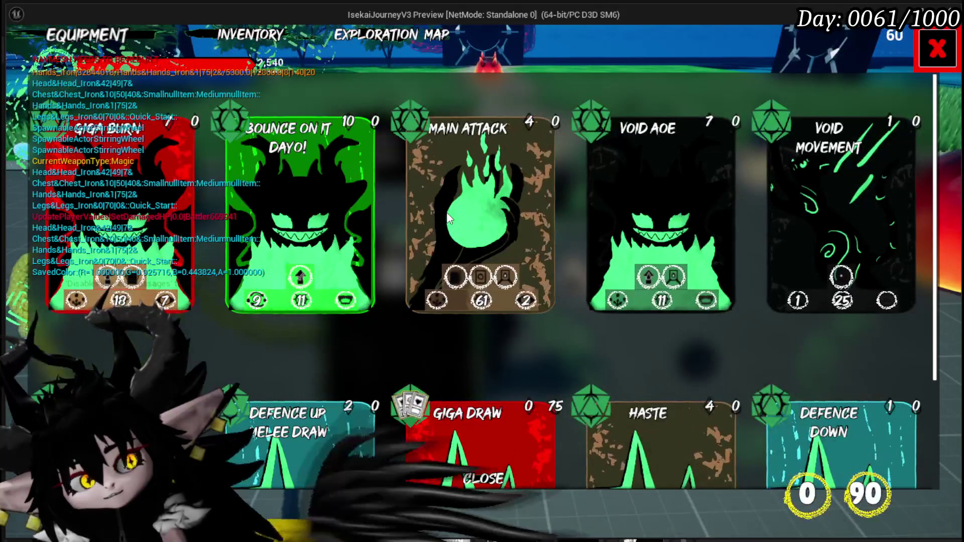
pyautogui.scroll(-3, 534, 206)
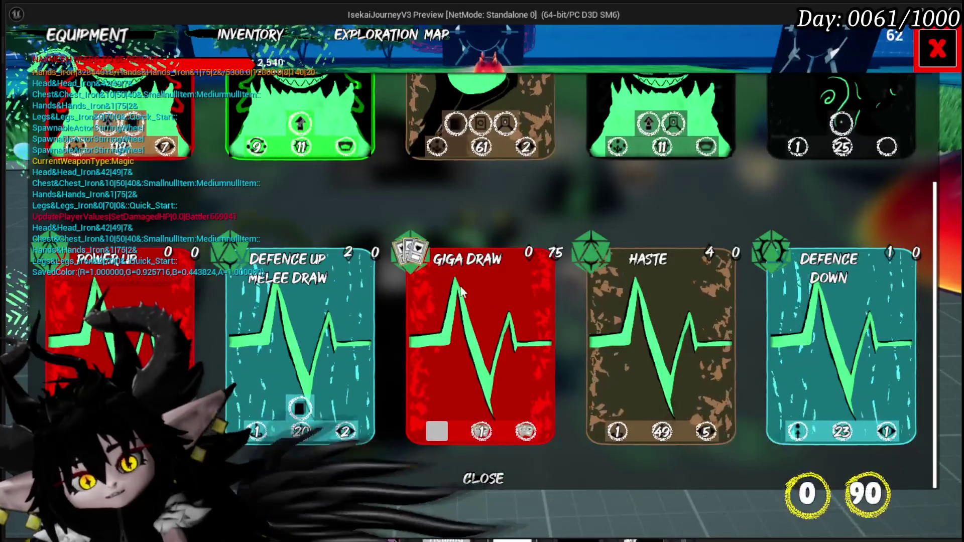
pyautogui.scroll(3, 477, 260)
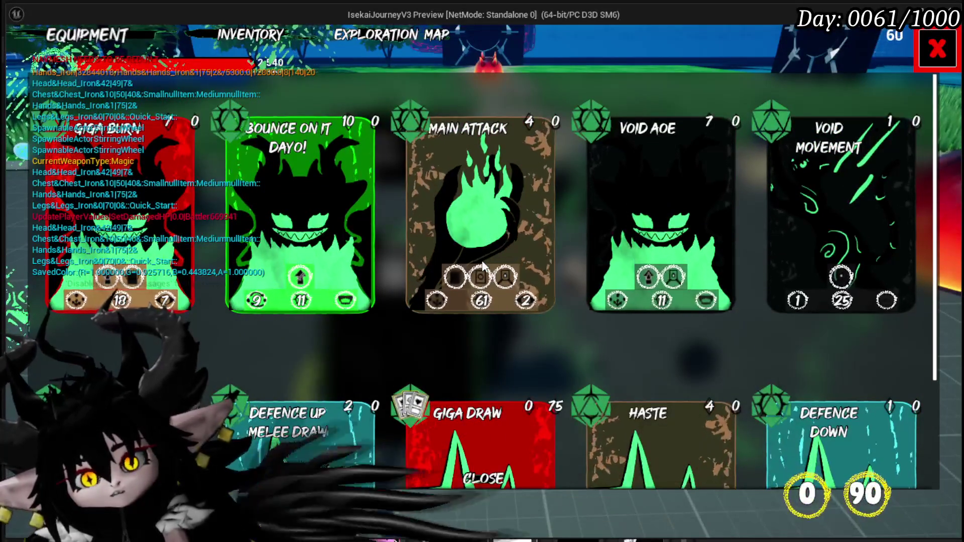
pyautogui.scroll(-2, 481, 260)
pyautogui.scroll(-1, 482, 262)
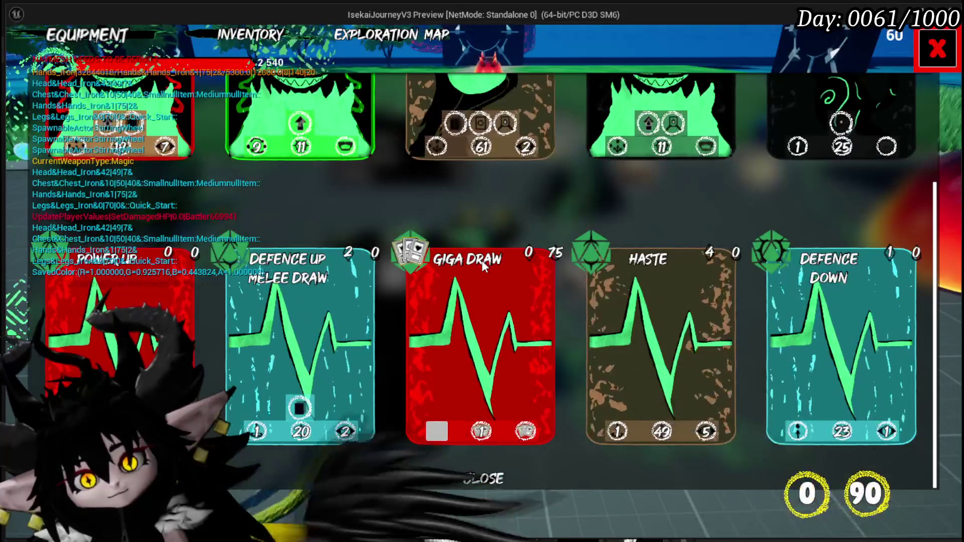
pyautogui.scroll(3, 481, 260)
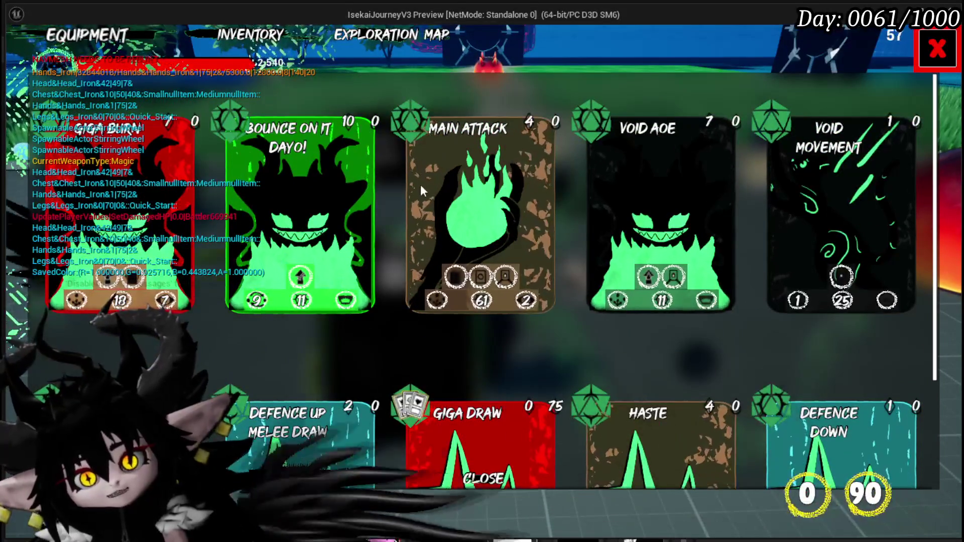
pyautogui.scroll(-2, 501, 384)
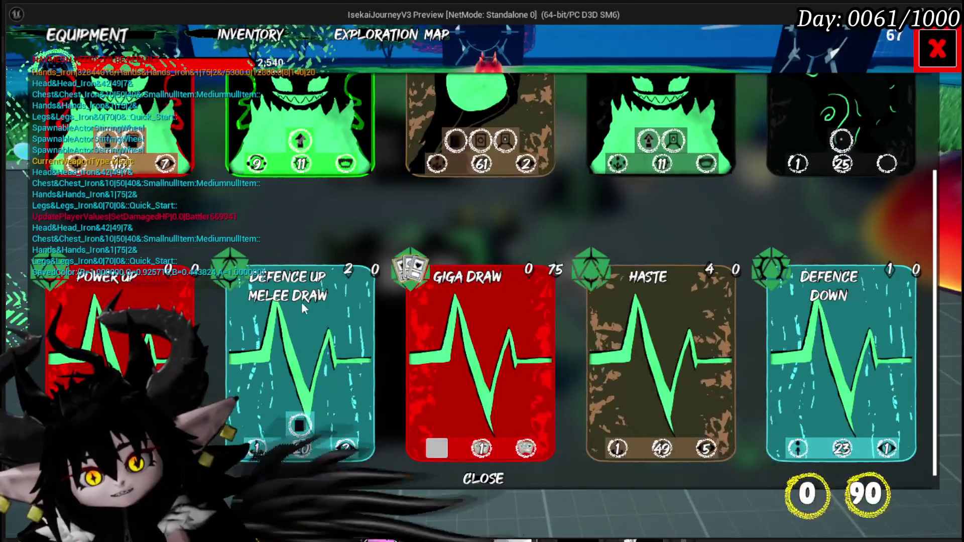
pyautogui.scroll(2, 487, 249)
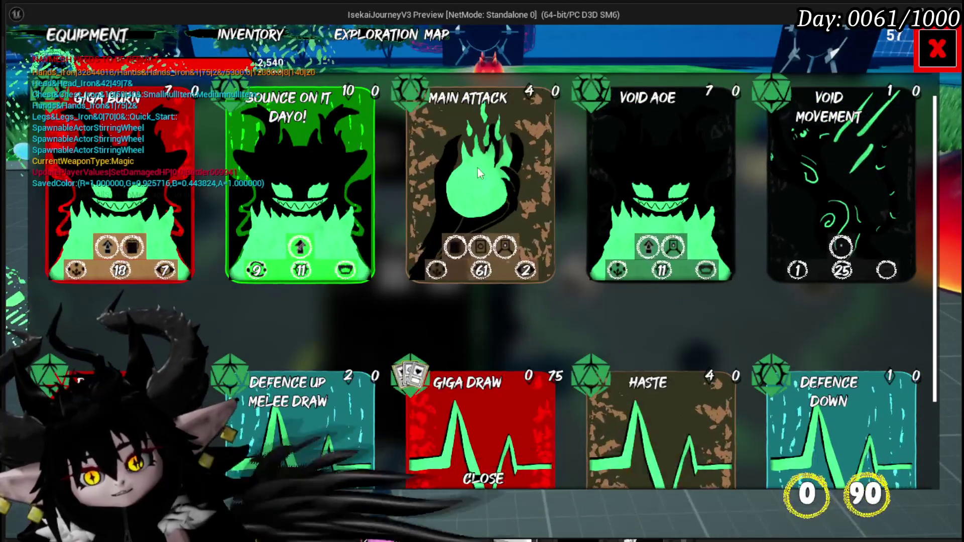
pyautogui.scroll(-1, 449, 299)
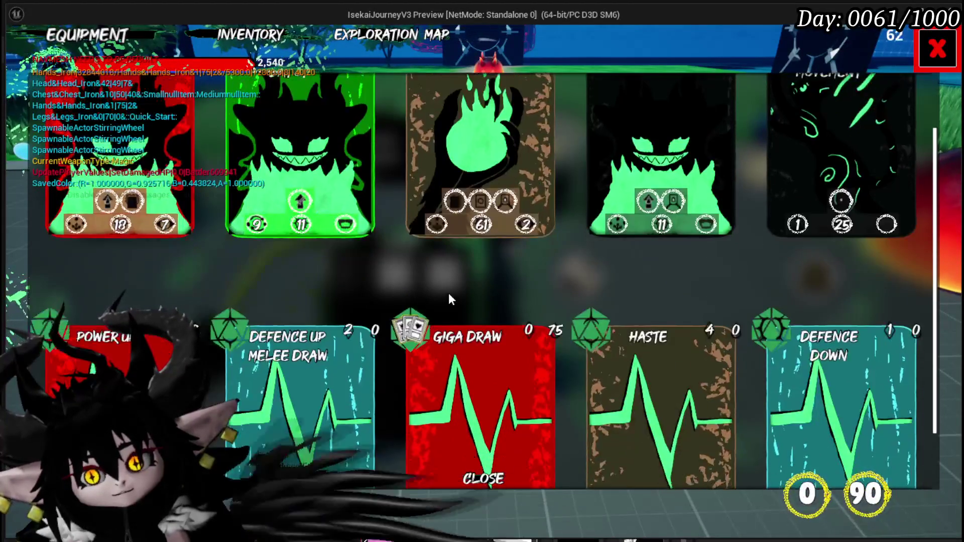
pyautogui.scroll(2, 449, 291)
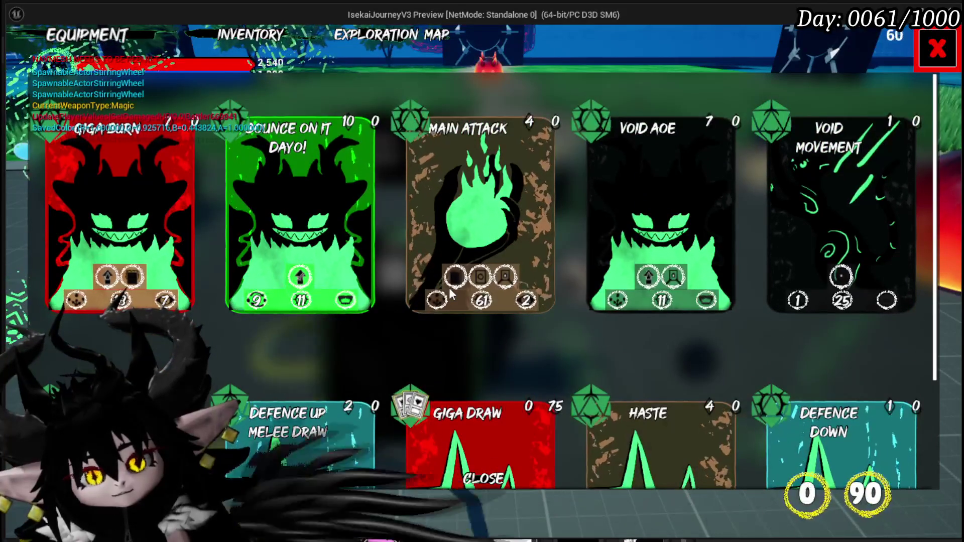
pyautogui.scroll(-1, 449, 291)
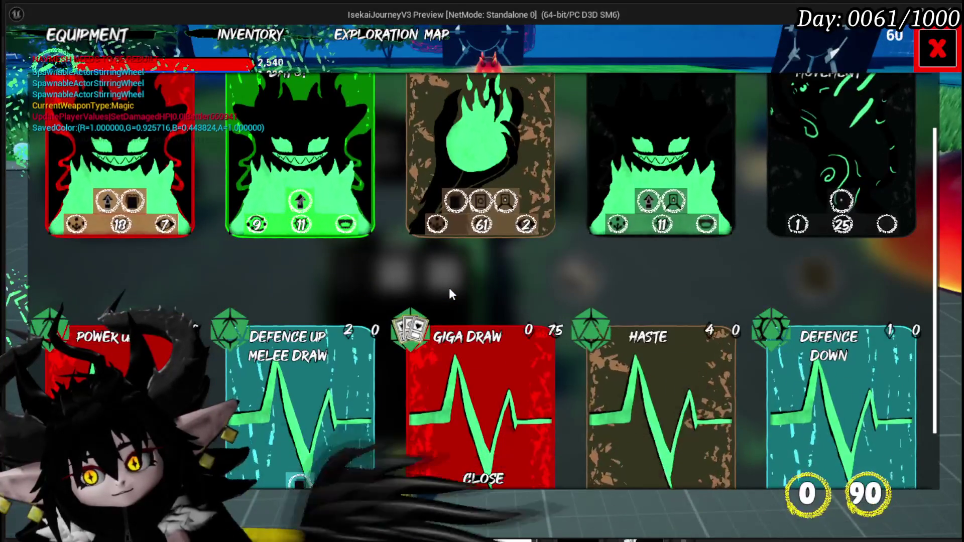
pyautogui.click(476, 481)
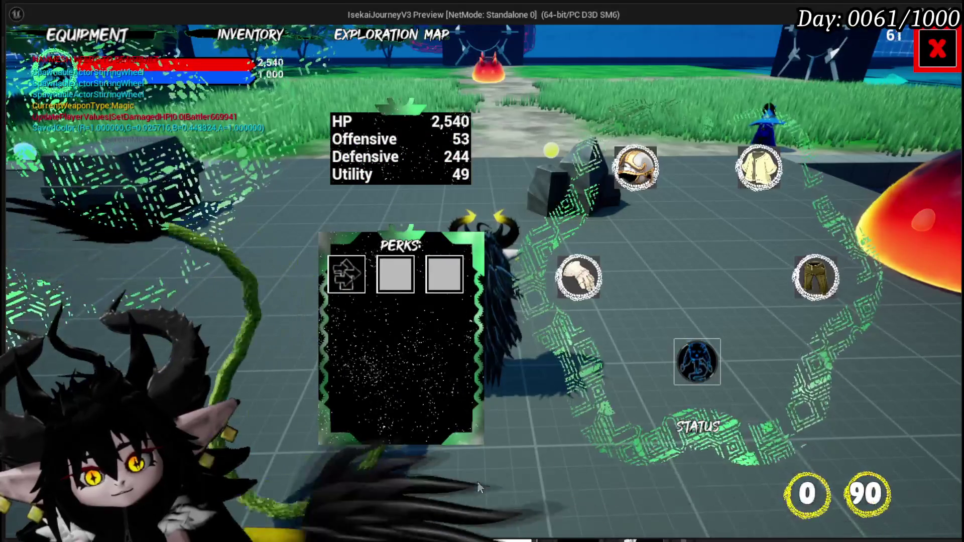
# Step: Stop the preview, save the L_DungeonCreationTest level and launch a new play session
pyautogui.press('Escape')
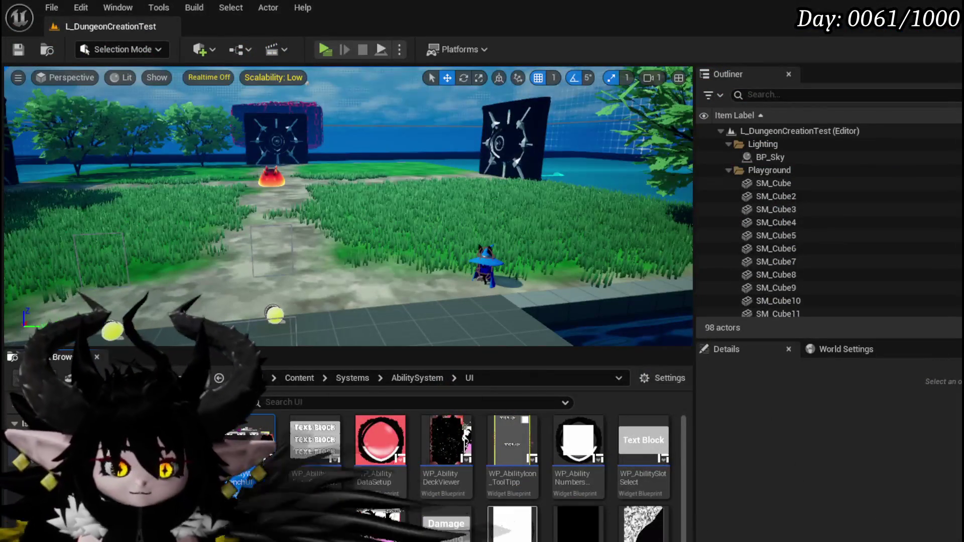
pyautogui.click(20, 50)
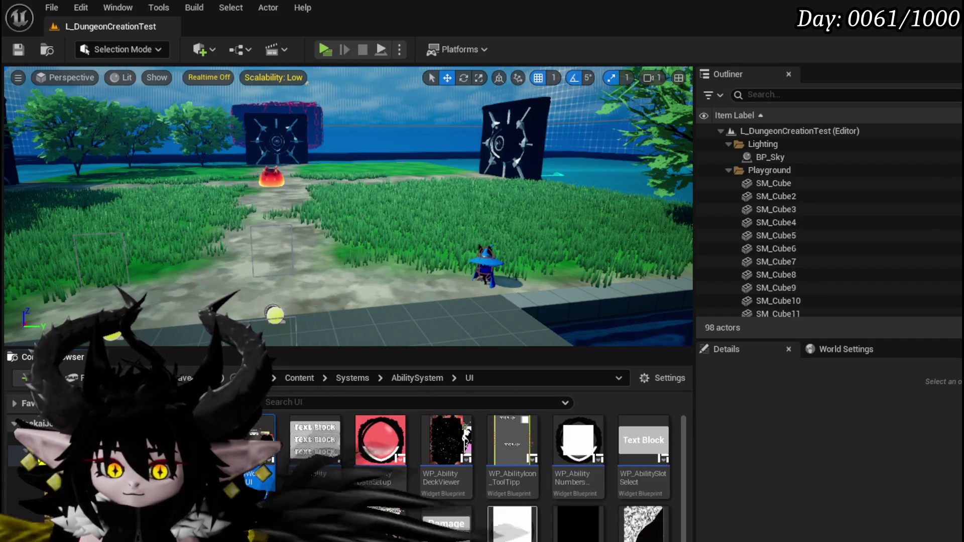
pyautogui.click(323, 50)
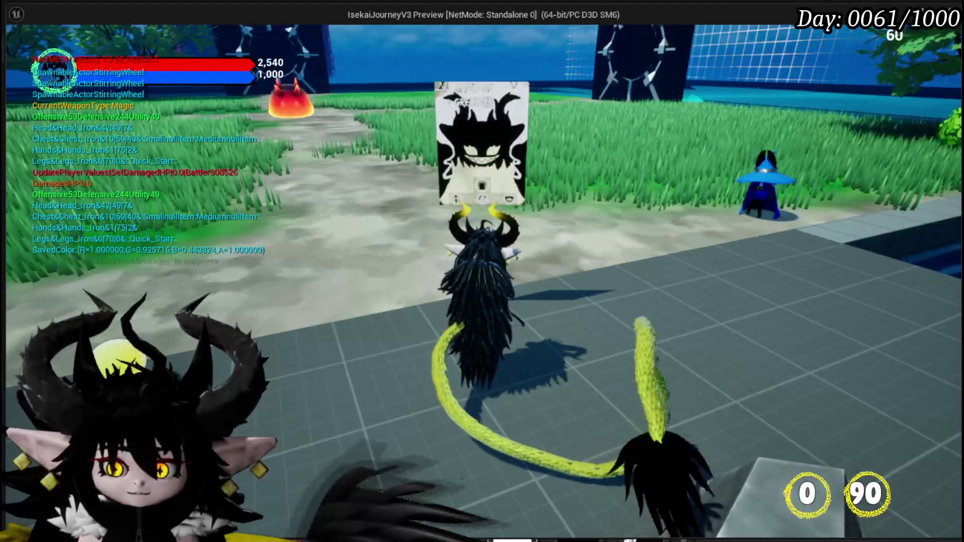
# Step: Run the character around with D and S, then end the session and save
pyautogui.press('d')
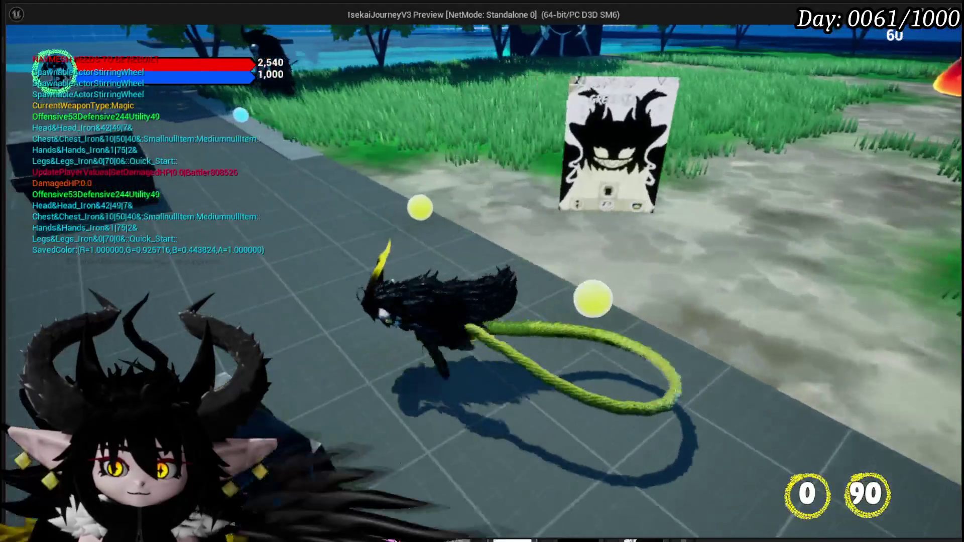
pyautogui.press('s')
pyautogui.press('Escape')
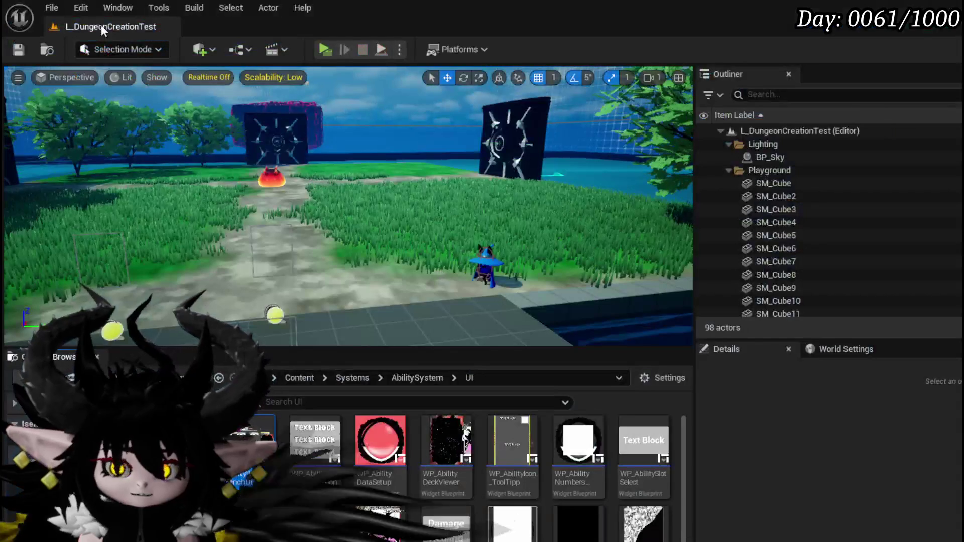
pyautogui.hotkey('ctrl', 's')
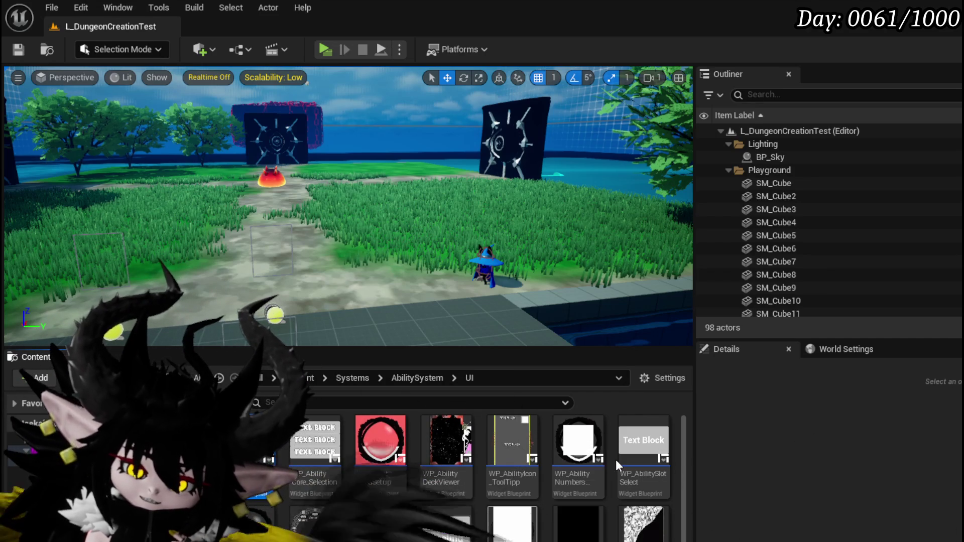
pyautogui.scroll(-2, 615, 459)
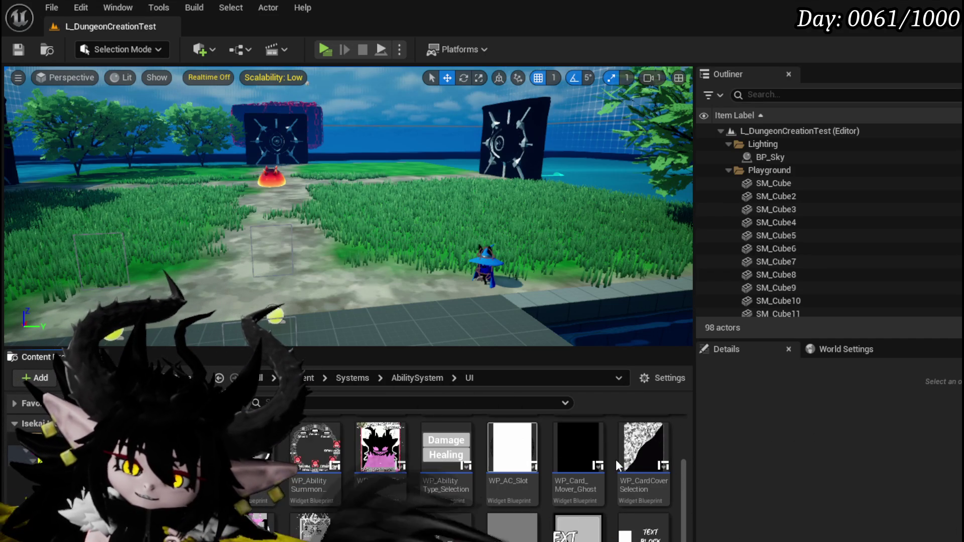
# Step: Browse Content/Systems/CombatSystem/UI and select the W_BattleUI widget blueprint
pyautogui.scroll(-2, 616, 459)
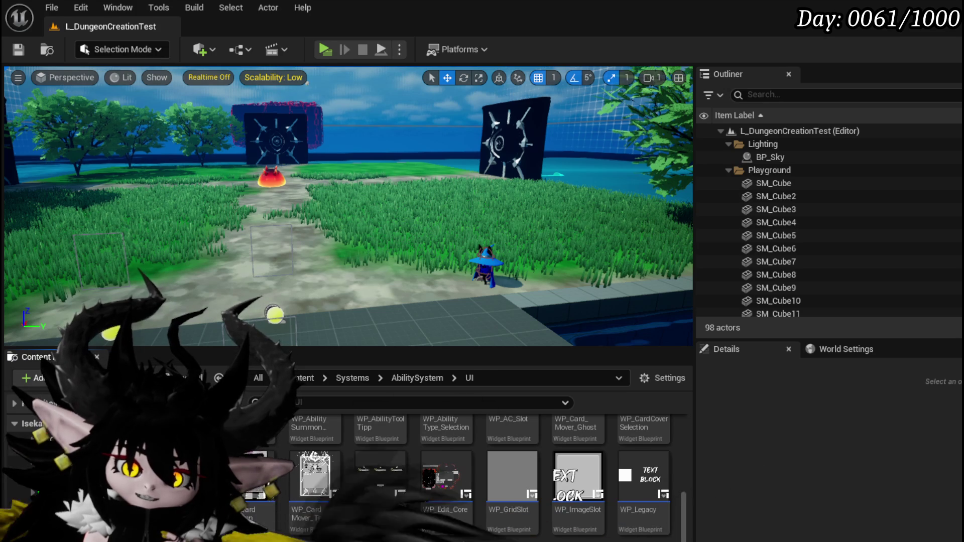
pyautogui.hotkey('alt', 'Left')
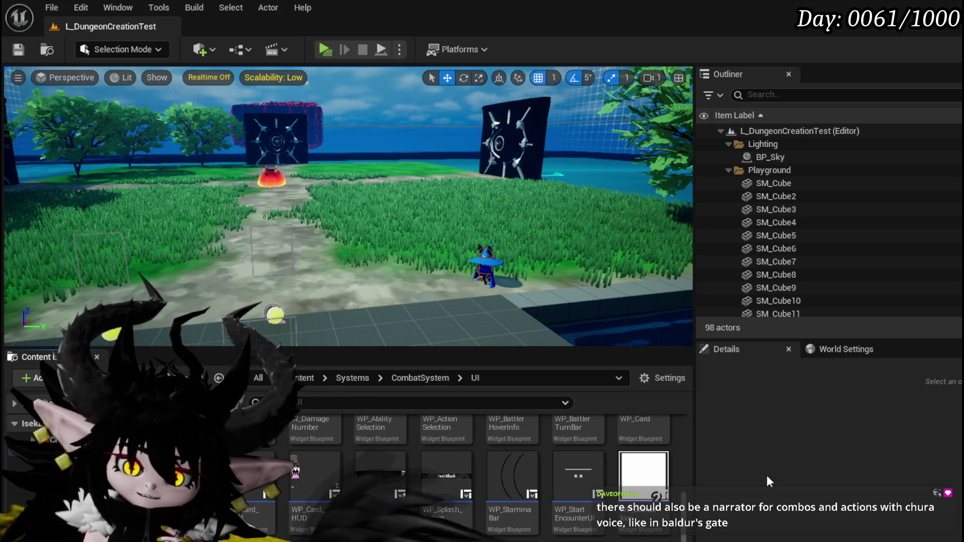
pyautogui.scroll(5, 619, 532)
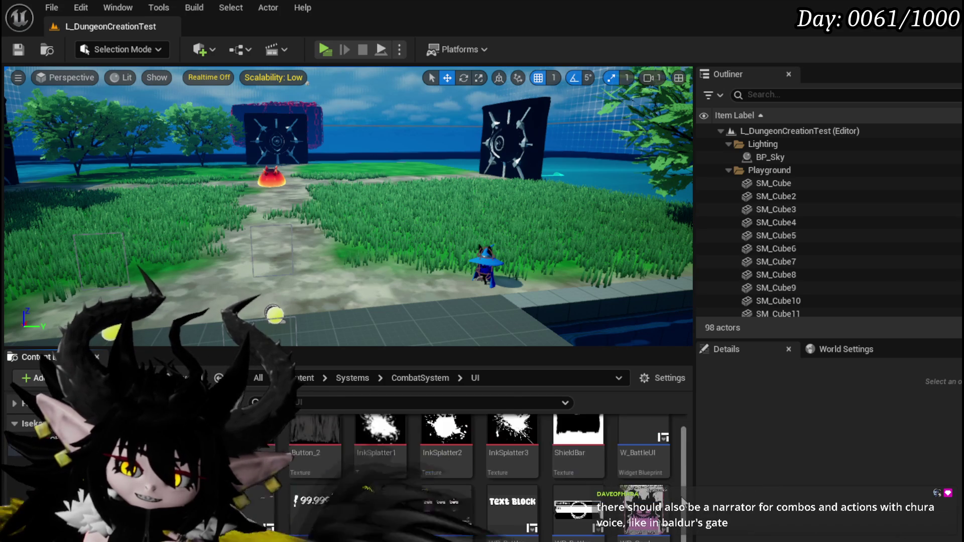
pyautogui.scroll(-2, 683, 502)
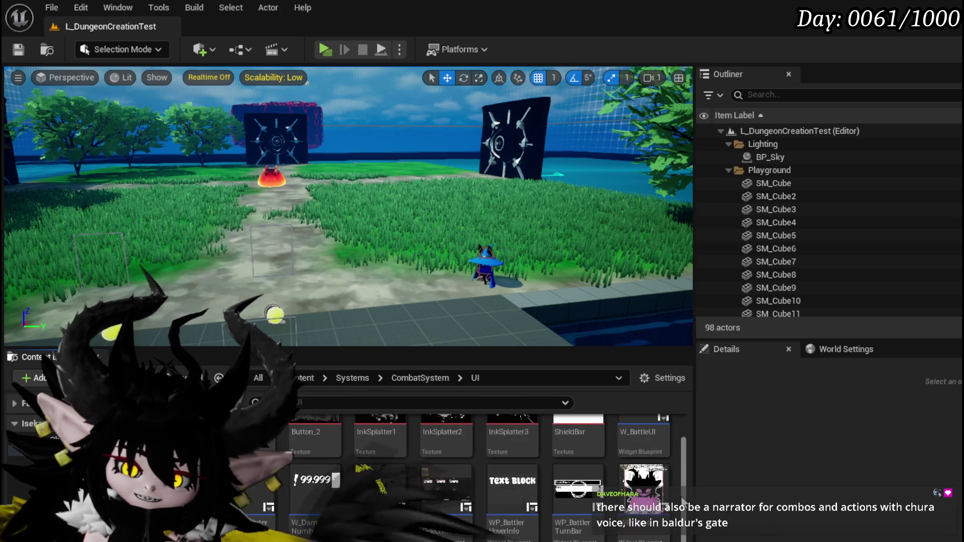
pyautogui.scroll(2, 683, 502)
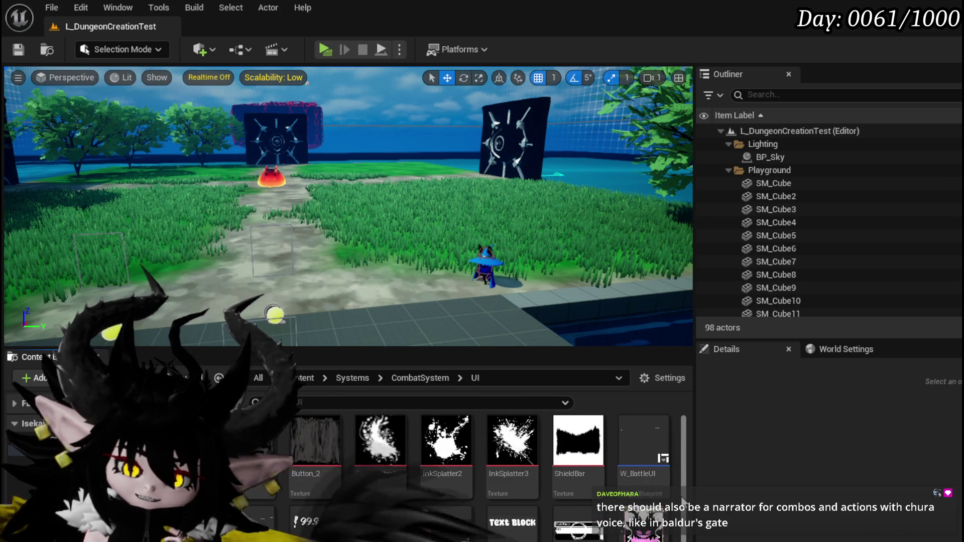
pyautogui.click(649, 446)
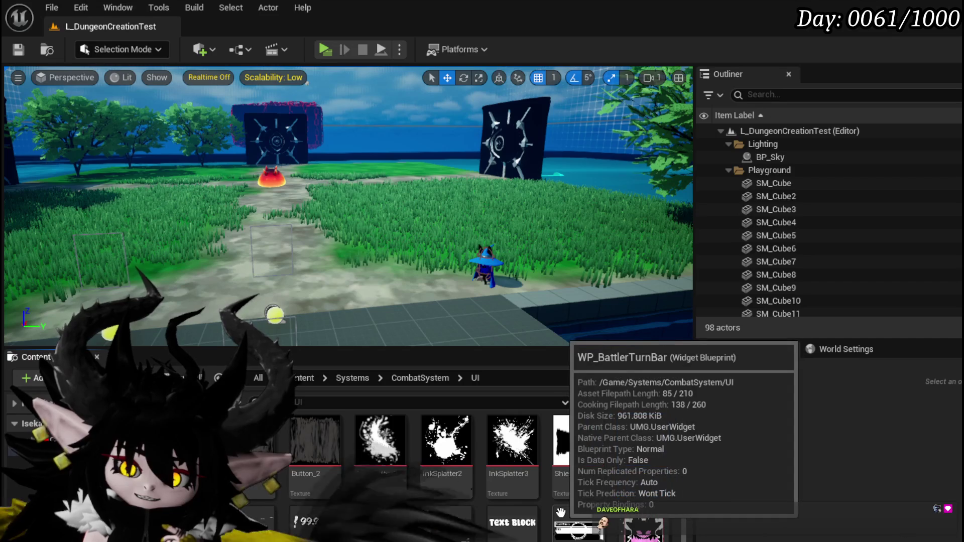
pyautogui.scroll(-3, 560, 507)
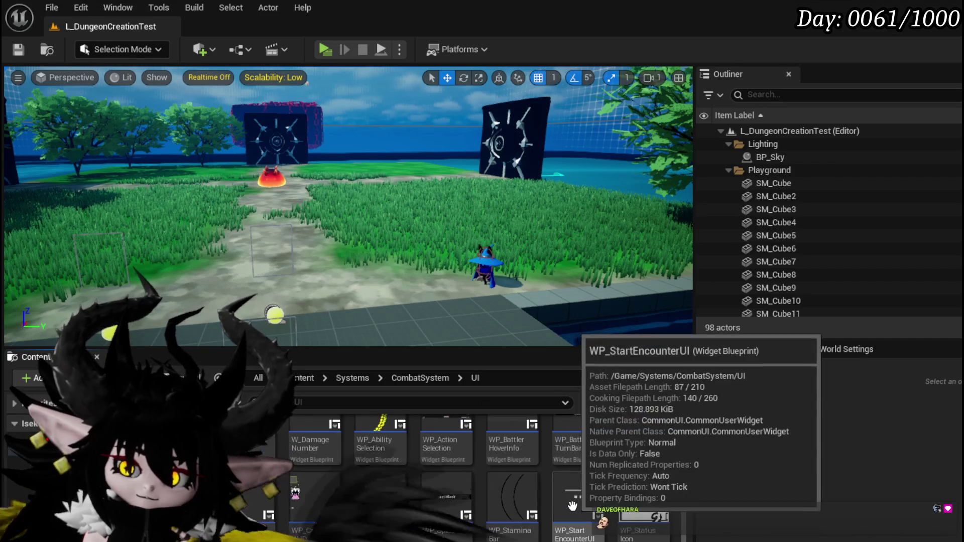
pyautogui.scroll(1, 431, 472)
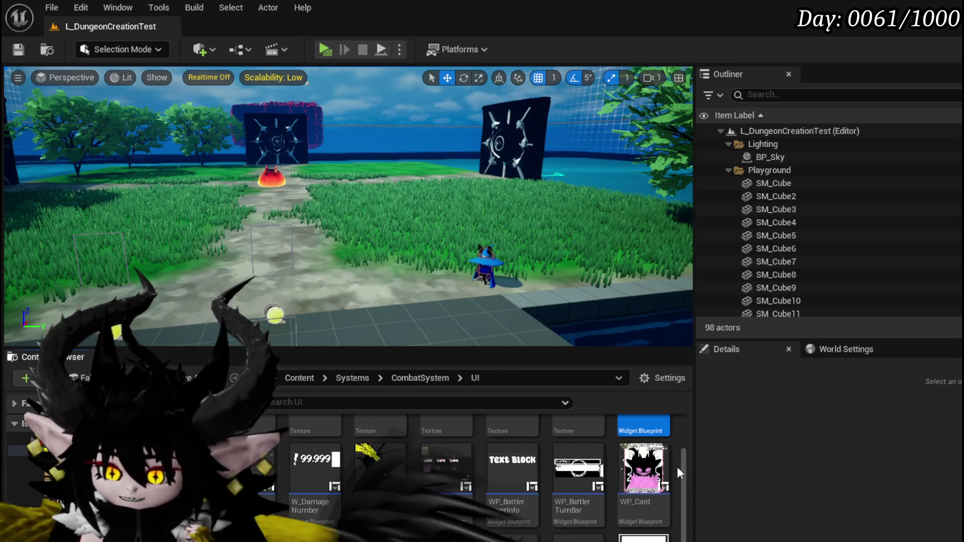
pyautogui.scroll(1, 677, 466)
pyautogui.scroll(-3, 676, 466)
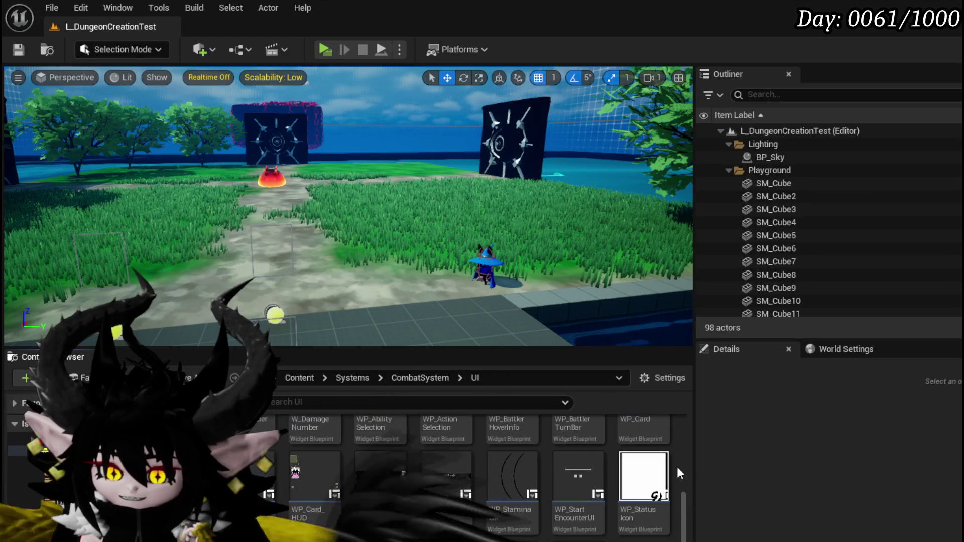
pyautogui.scroll(2, 677, 473)
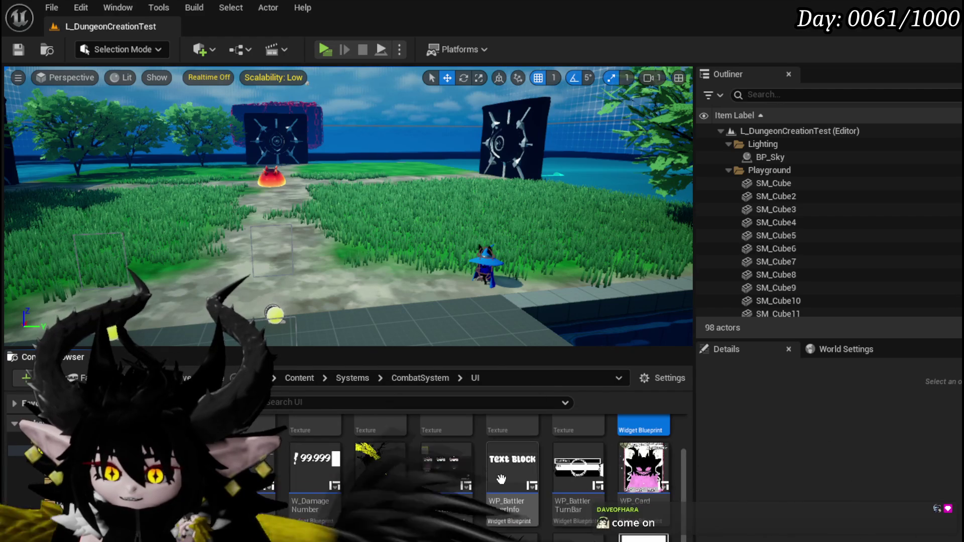
# Step: Open WP_ActionSelection, select its WP_Card_HUD child and edit WP_Card_HUD
pyautogui.doubleClick(459, 463)
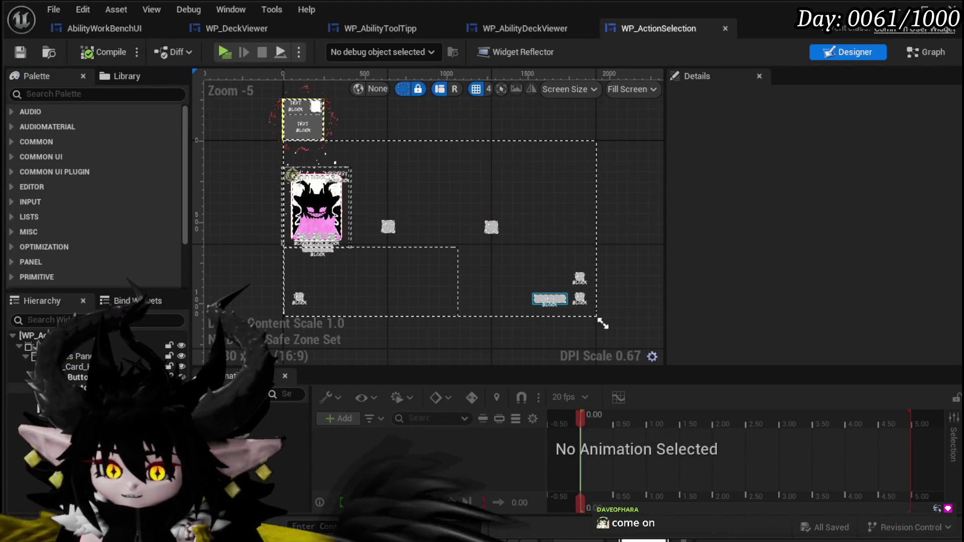
pyautogui.click(522, 271)
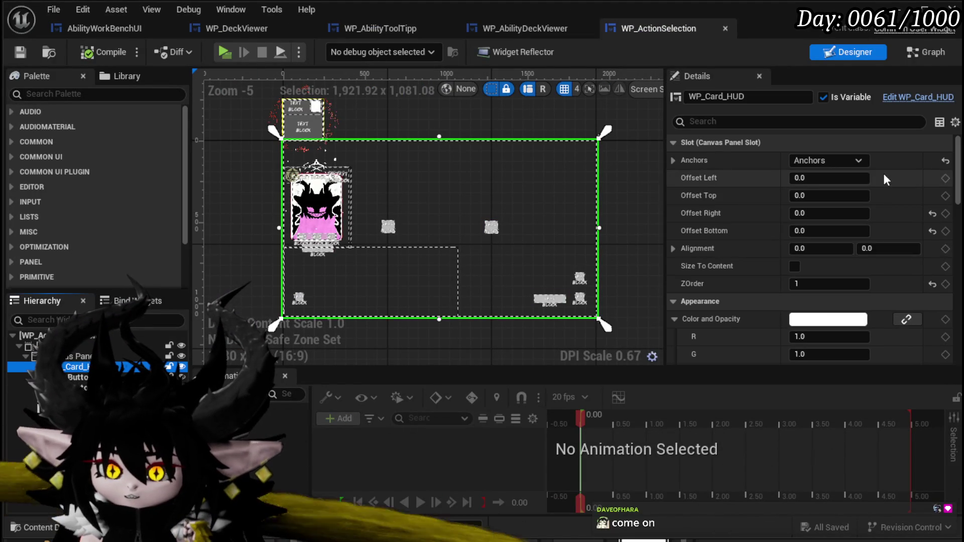
pyautogui.click(908, 106)
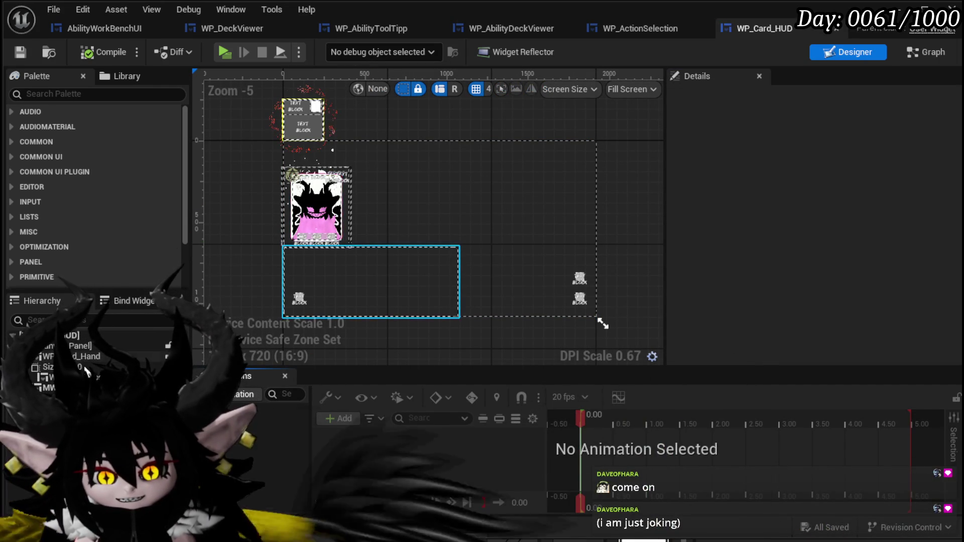
# Step: Confirm WP_DeckViewer is Collapsed, save WP_Card_HUD and return to WP_ActionSelection
pyautogui.click(30, 429)
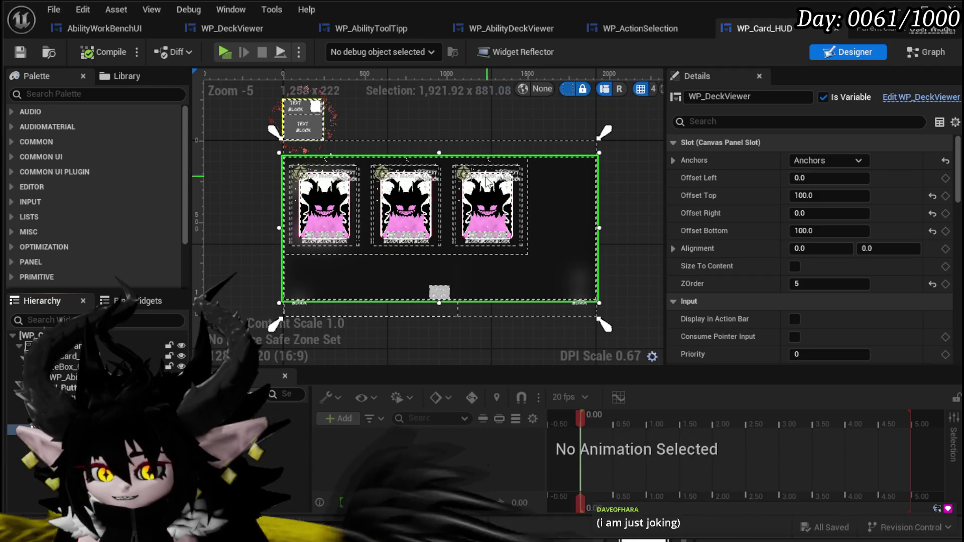
pyautogui.scroll(-10, 862, 174)
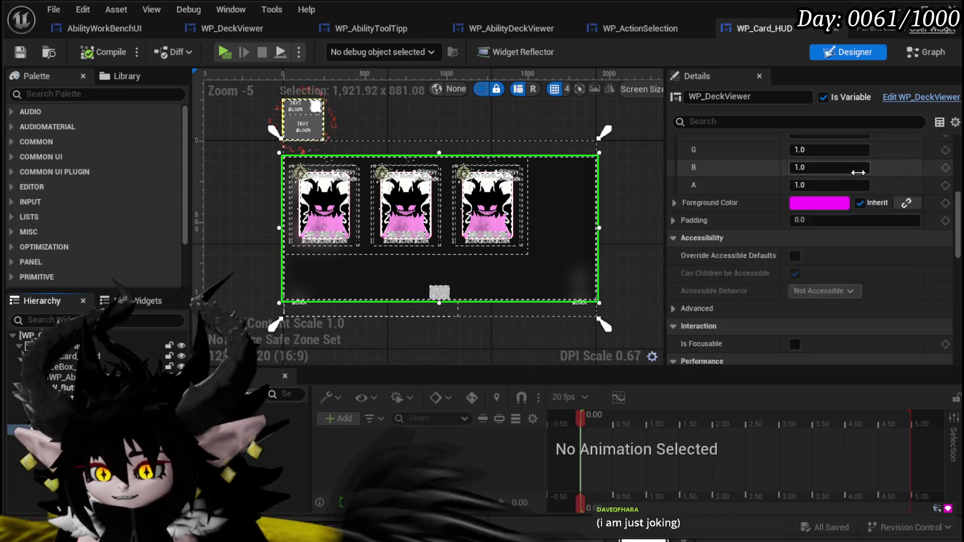
pyautogui.scroll(-3, 858, 175)
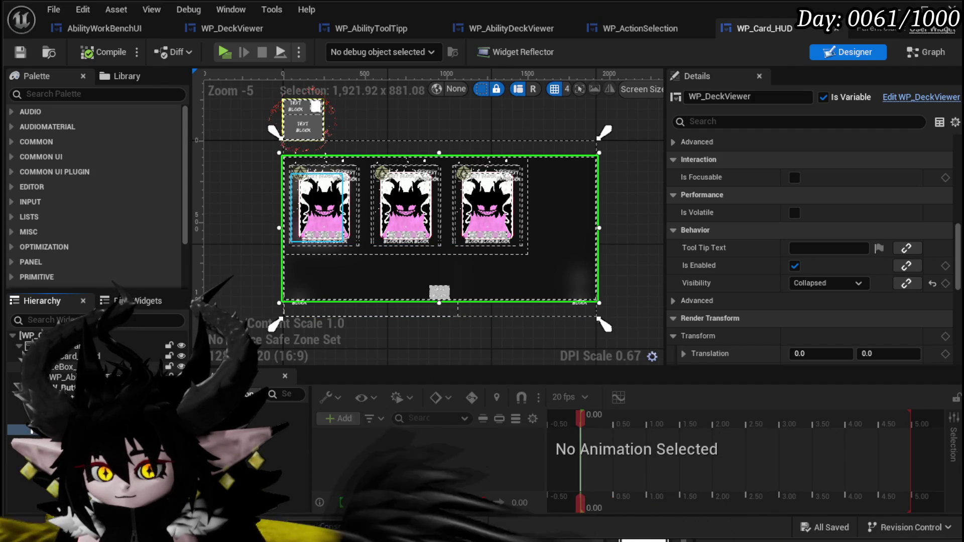
pyautogui.click(317, 206)
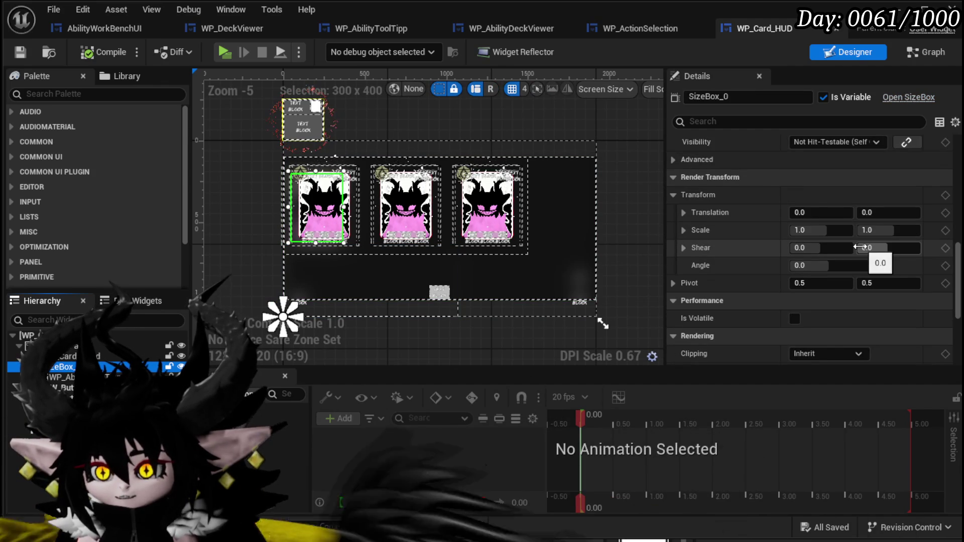
pyautogui.scroll(2, 860, 246)
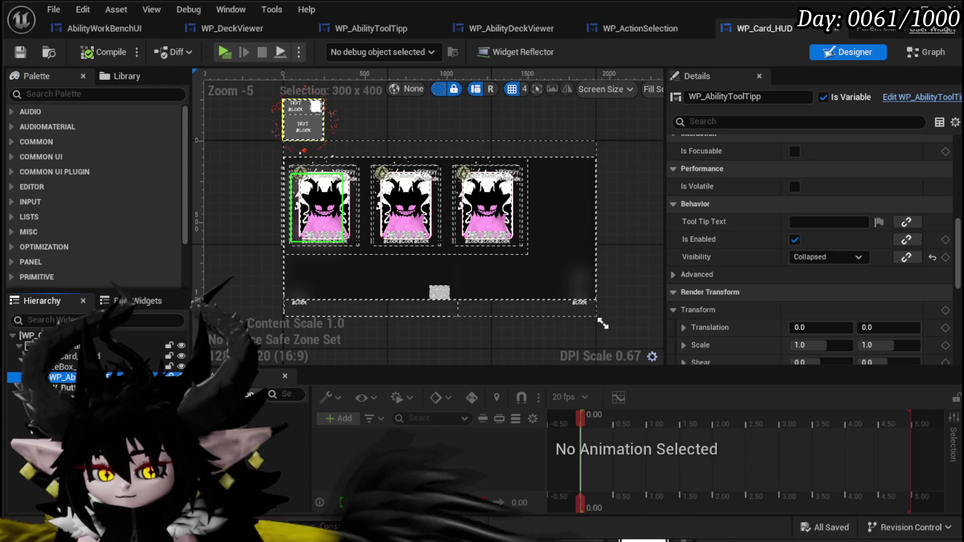
pyautogui.click(593, 296)
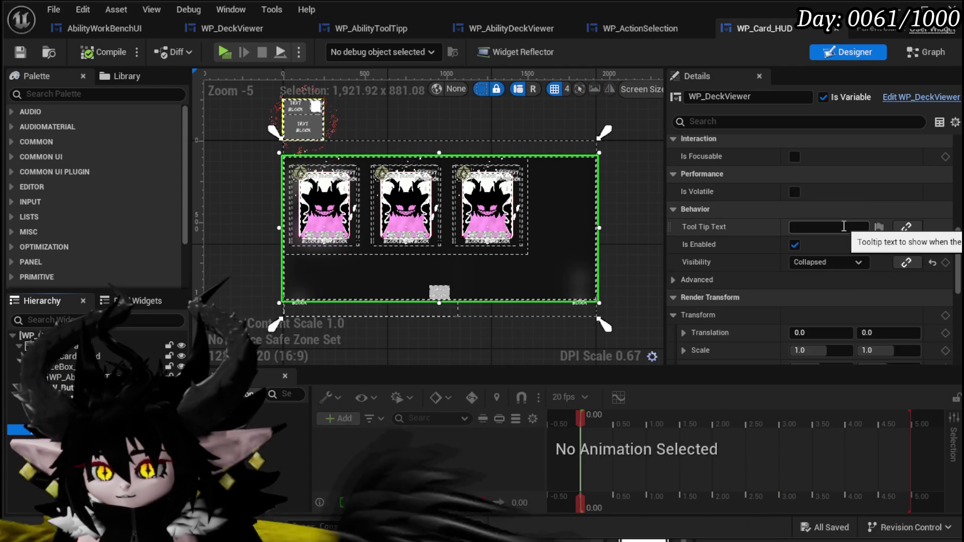
pyautogui.hotkey('ctrl', 's')
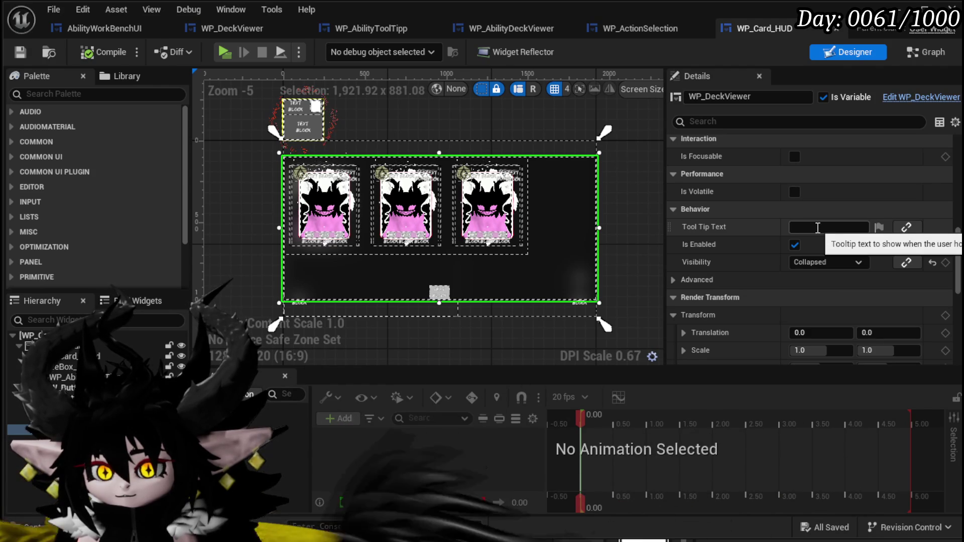
pyautogui.click(641, 29)
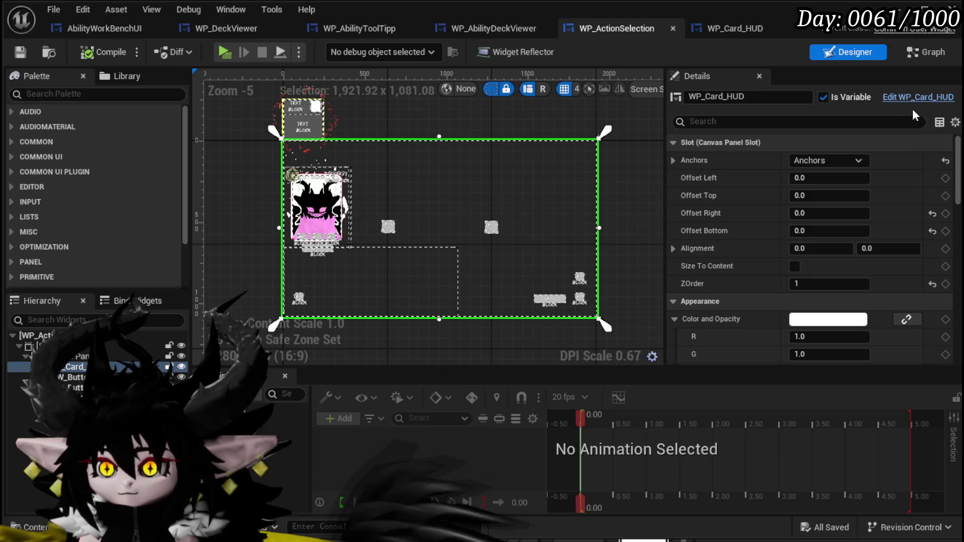
# Step: Return to WP_Card_HUD and turn off Is Variable on WP_DeckViewer
pyautogui.moveTo(957, 143)
pyautogui.mouseDown()
pyautogui.moveTo(959, 286)
pyautogui.moveTo(959, 269)
pyautogui.mouseUp()
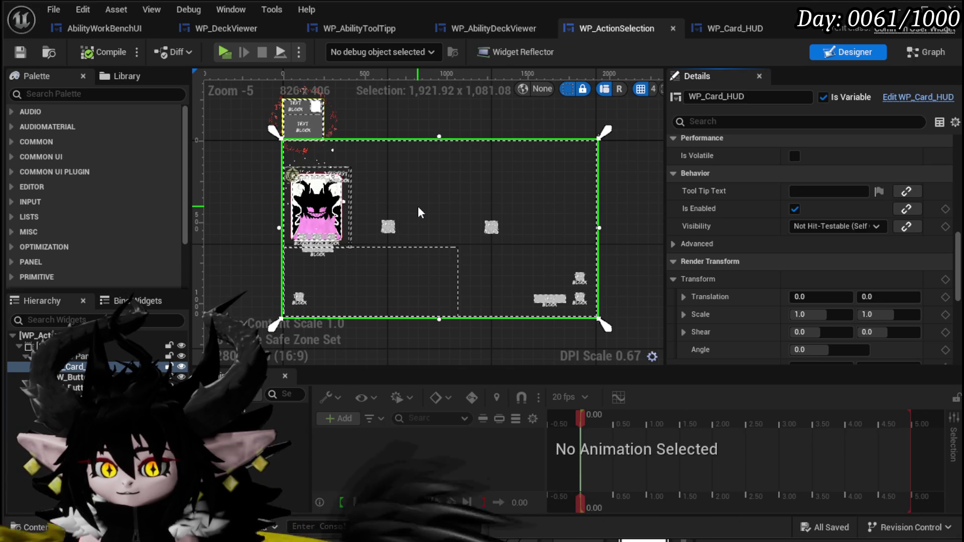
pyautogui.click(712, 25)
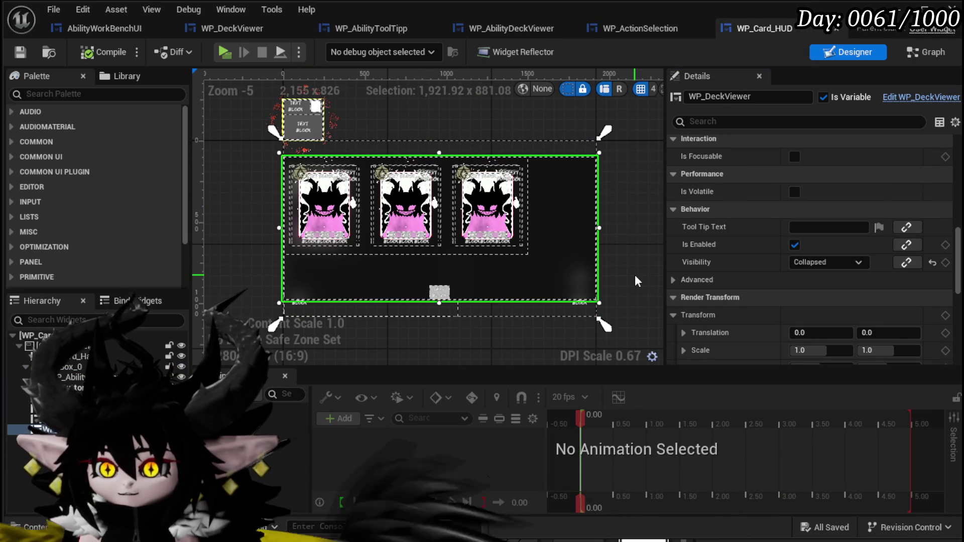
pyautogui.scroll(5, 745, 248)
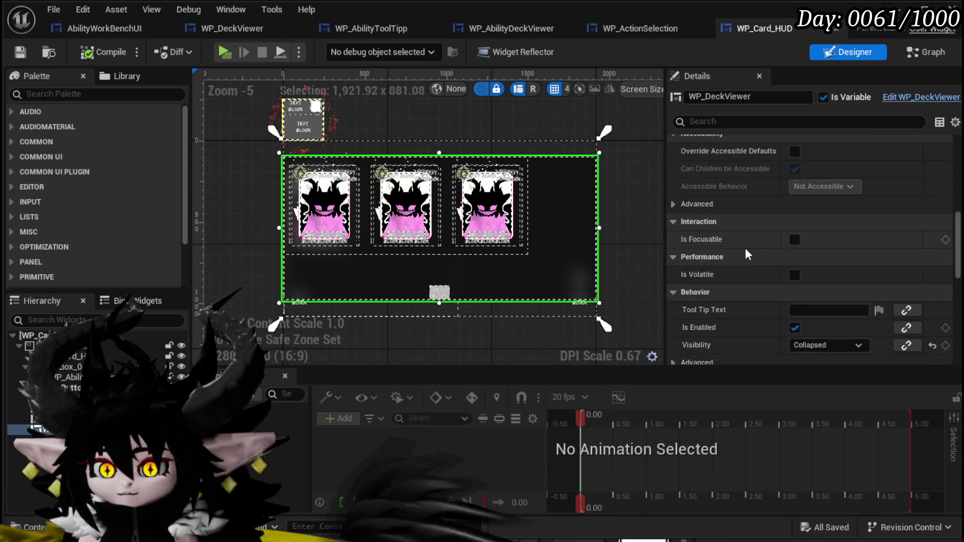
pyautogui.scroll(3, 745, 247)
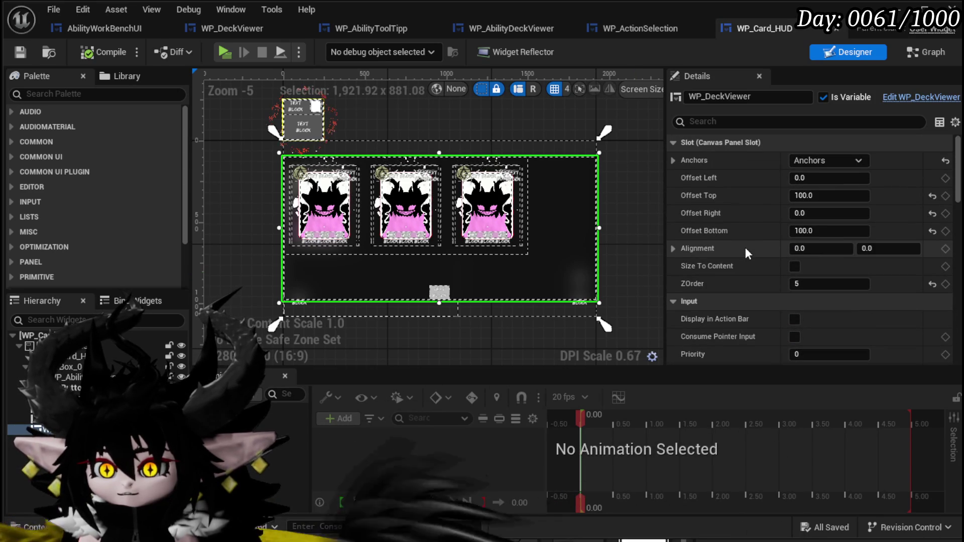
pyautogui.click(822, 97)
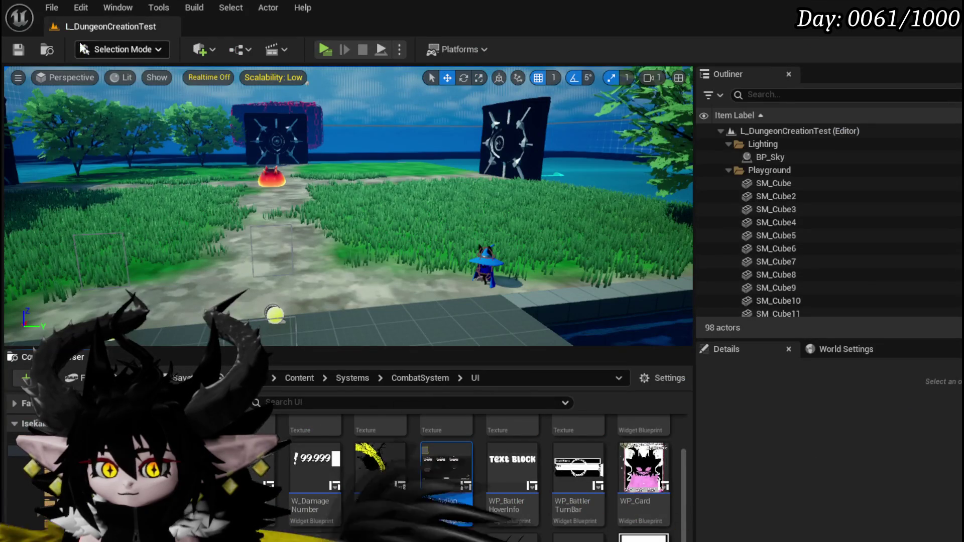
pyautogui.hotkey('ctrl', 's')
pyautogui.click(331, 52)
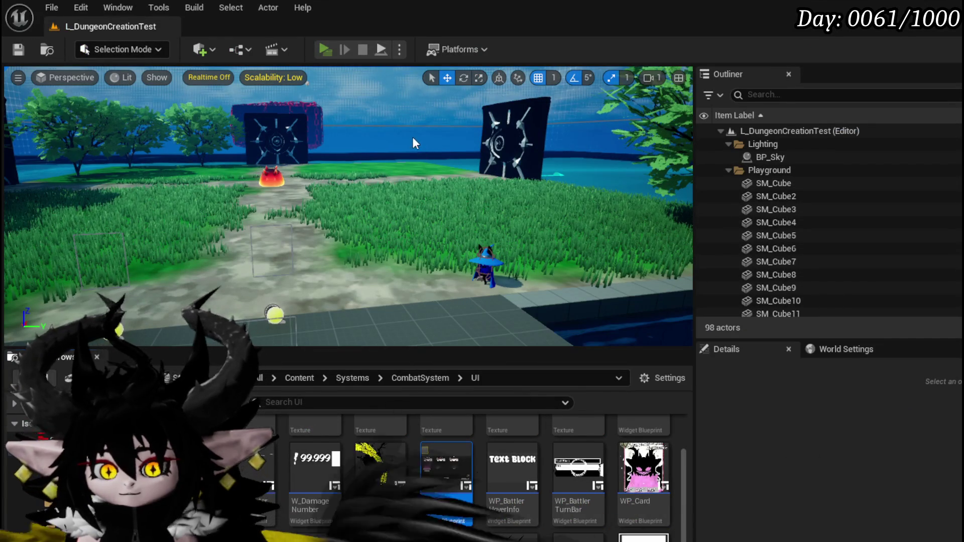
pyautogui.press('w')
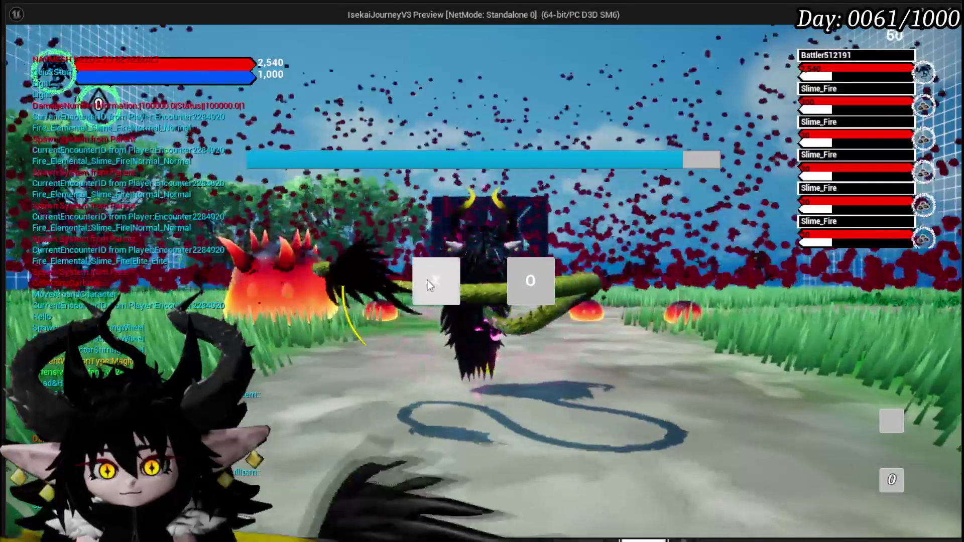
pyautogui.click(427, 277)
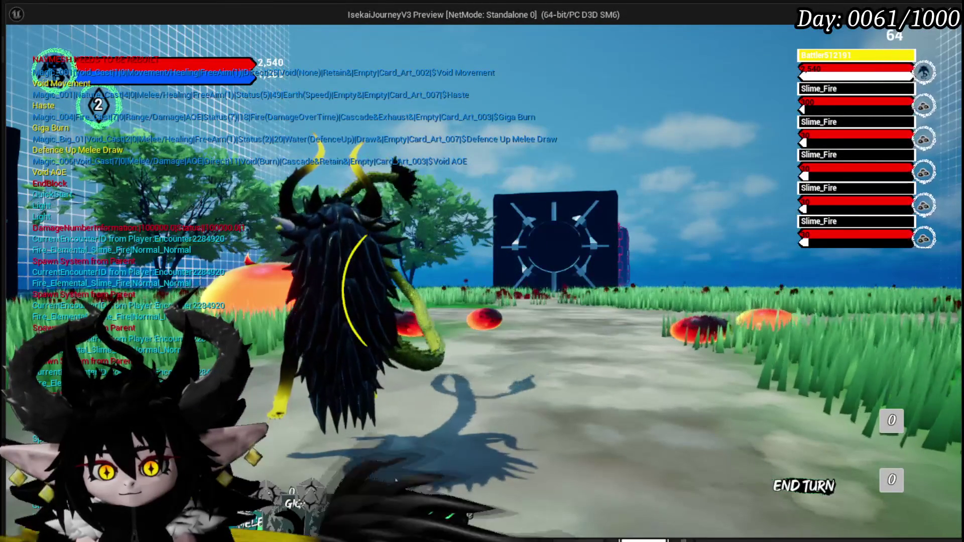
pyautogui.moveTo(422, 392)
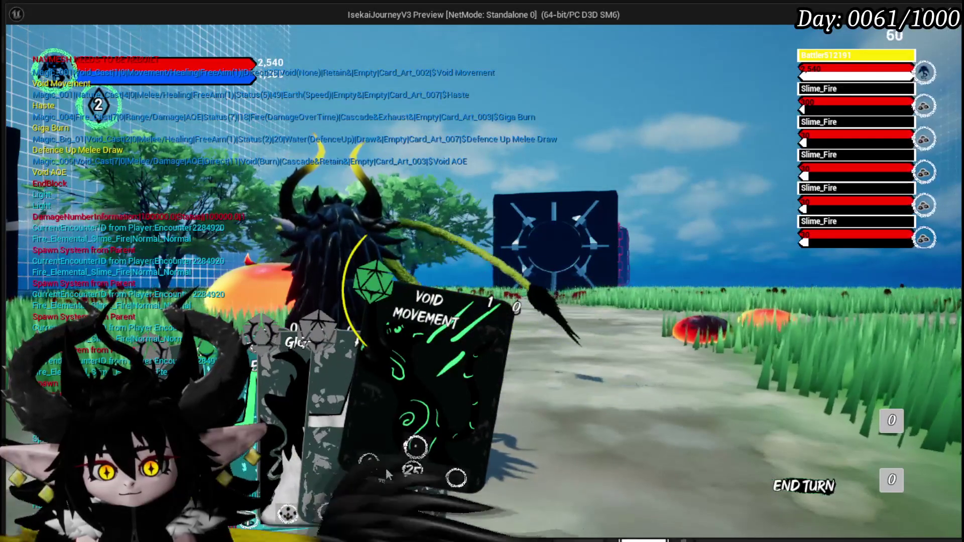
pyautogui.click(387, 462)
pyautogui.moveTo(391, 452)
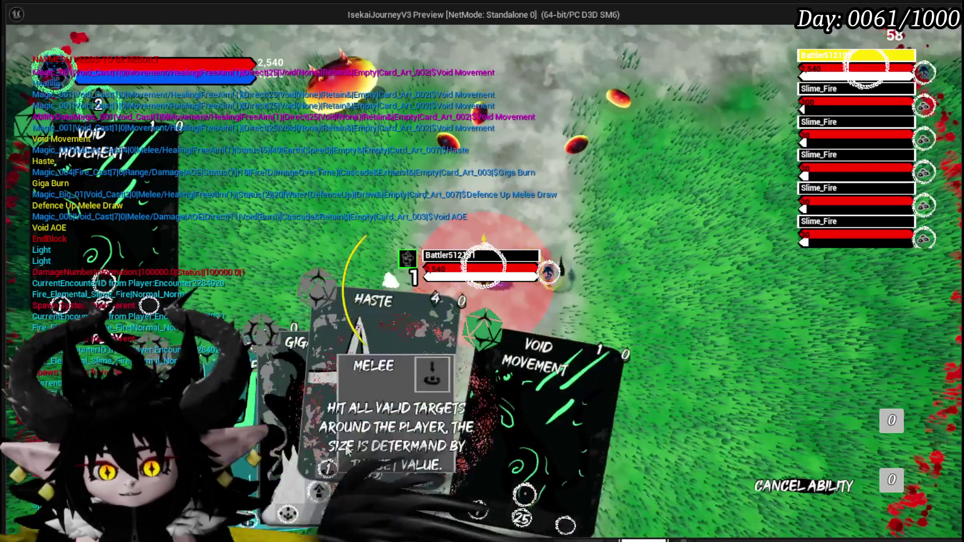
pyautogui.moveTo(355, 399)
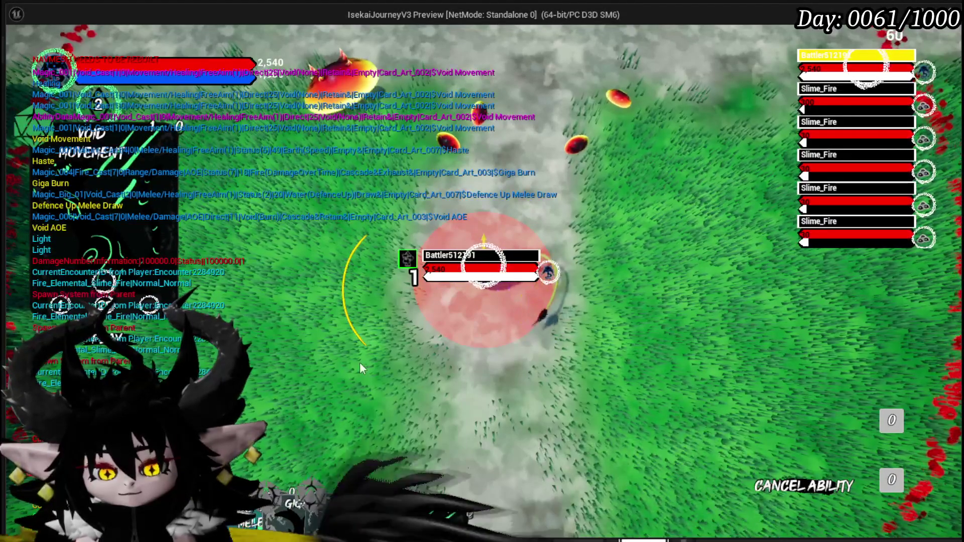
pyautogui.moveTo(326, 481)
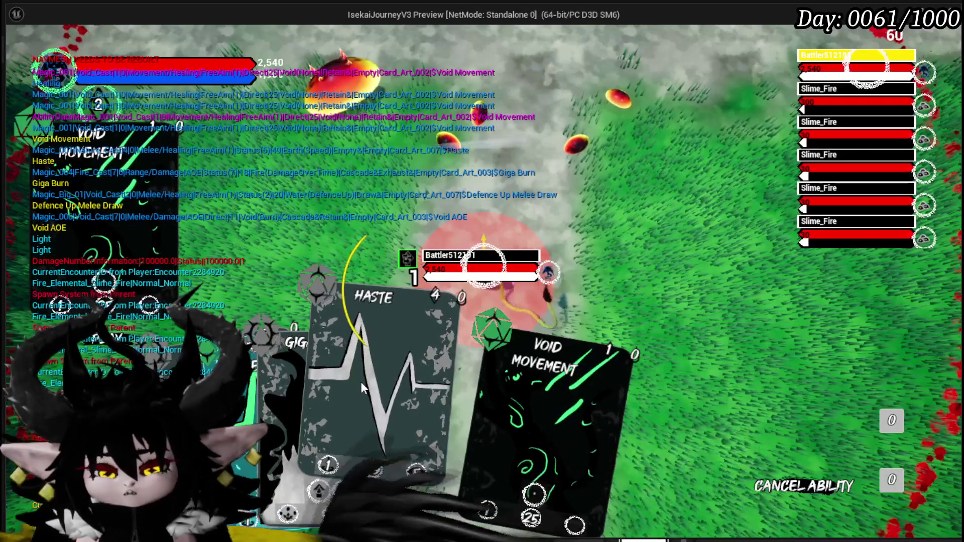
pyautogui.click(360, 382)
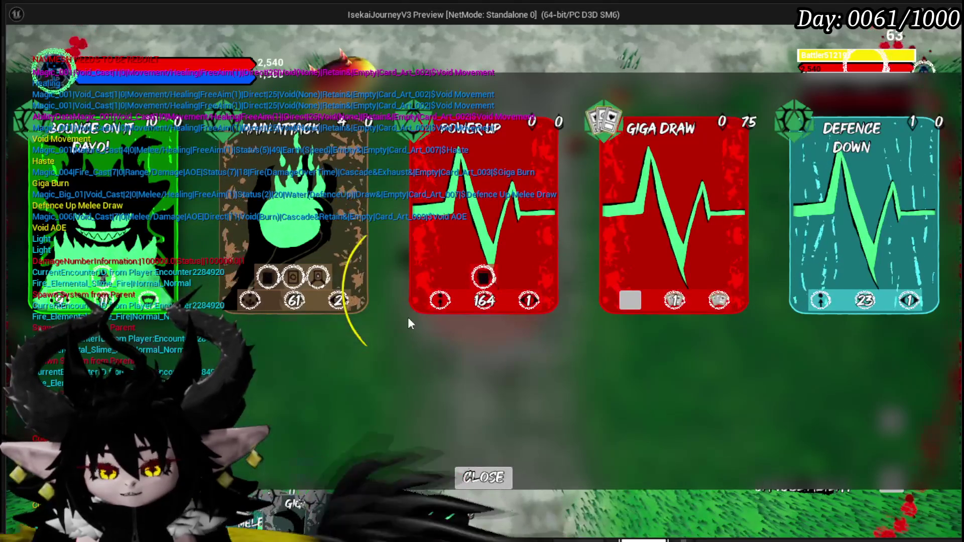
pyautogui.click(483, 478)
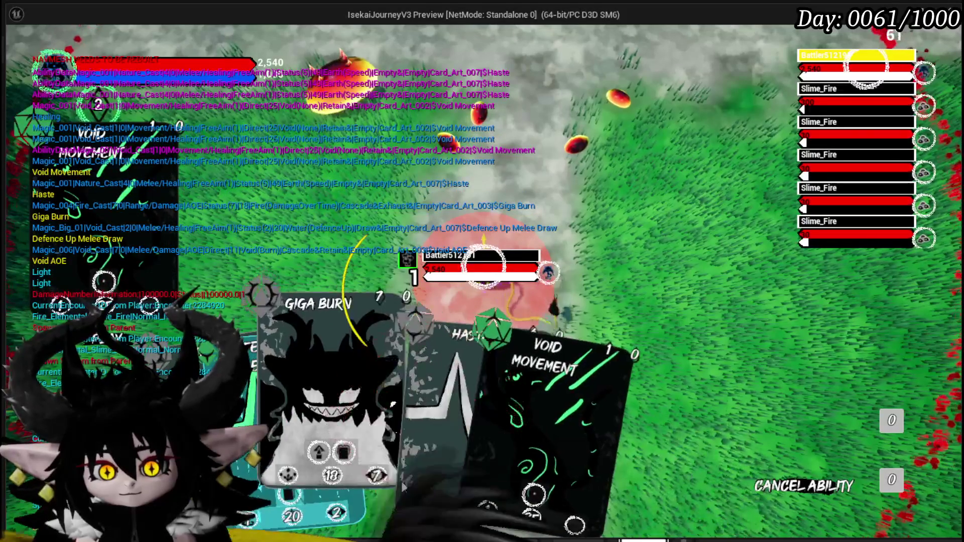
pyautogui.click(379, 467)
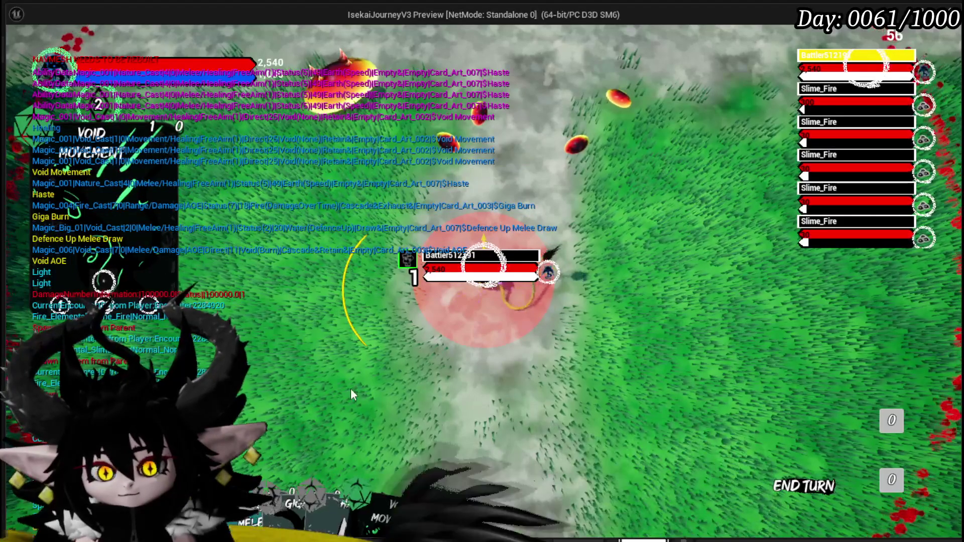
pyautogui.click(359, 390)
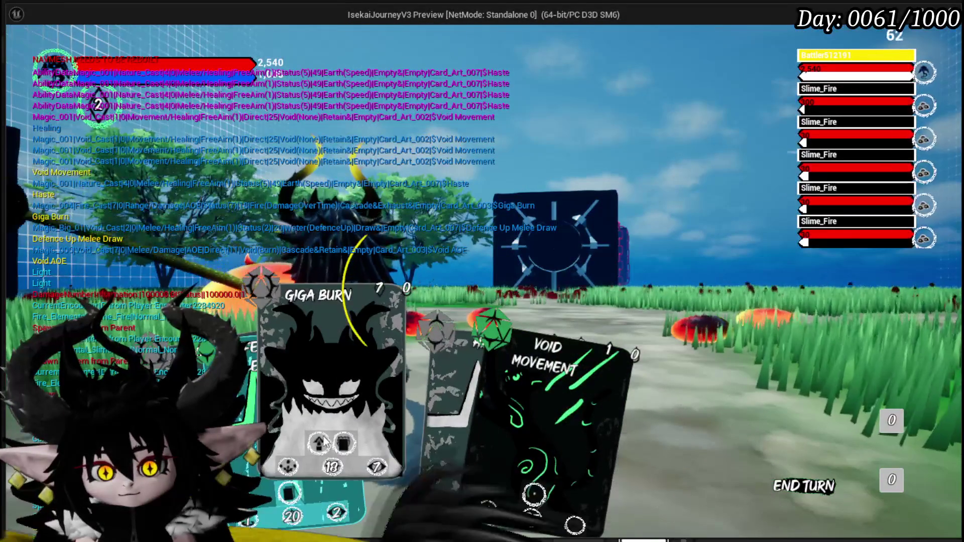
pyautogui.click(321, 395)
pyautogui.moveTo(369, 494)
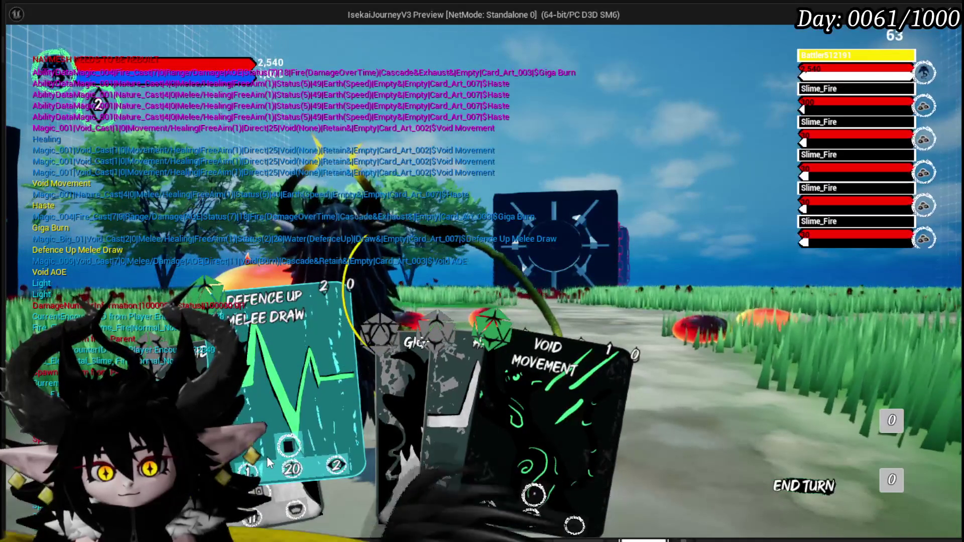
pyautogui.click(354, 455)
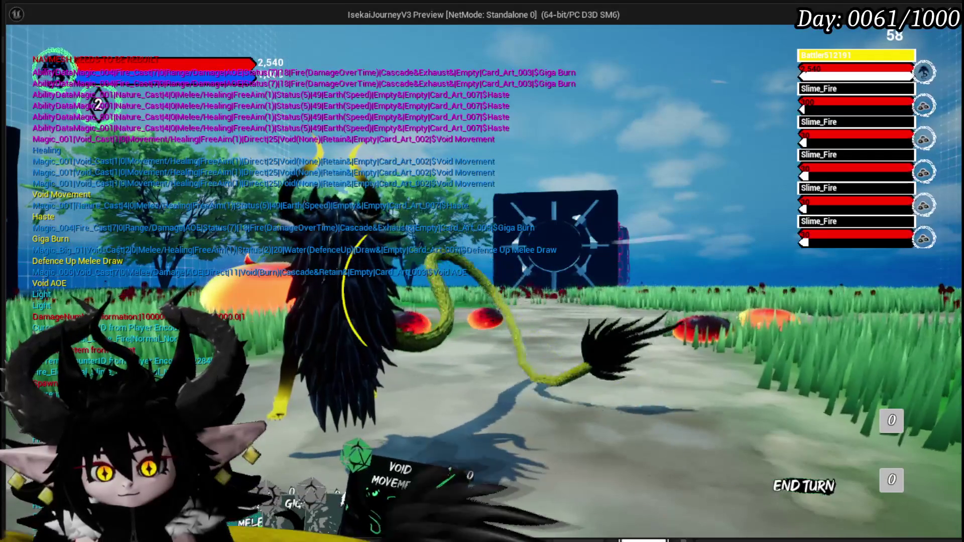
pyautogui.press('Escape')
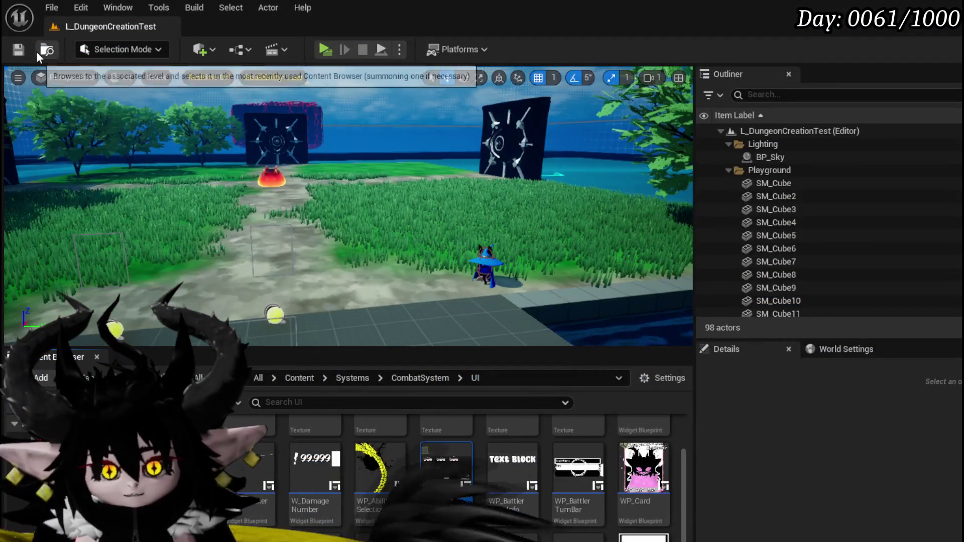
# Step: Inspect the layout and ZOrder of WP_Card_HUD's widgets, including WP_Card_Hand and WP_DeckViewer
pyautogui.click(22, 48)
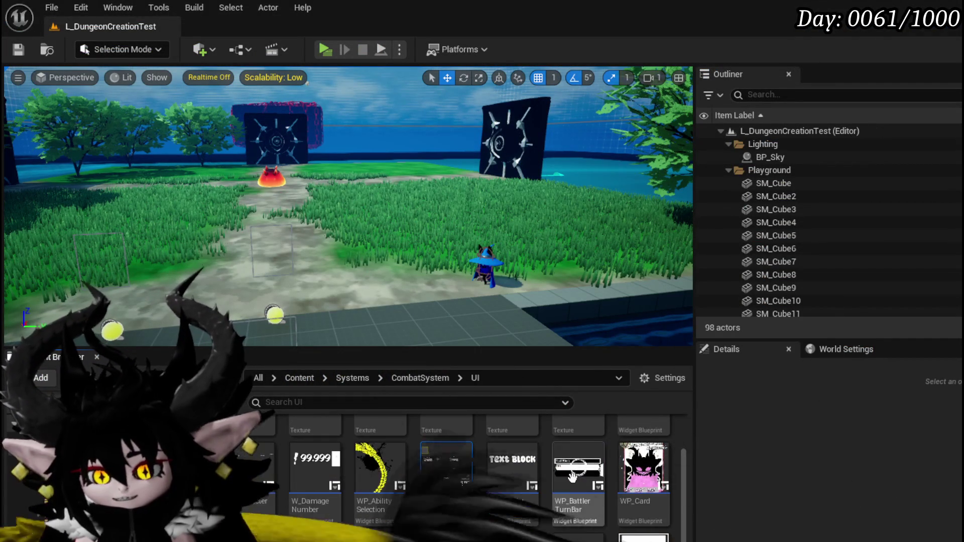
pyautogui.doubleClick(446, 464)
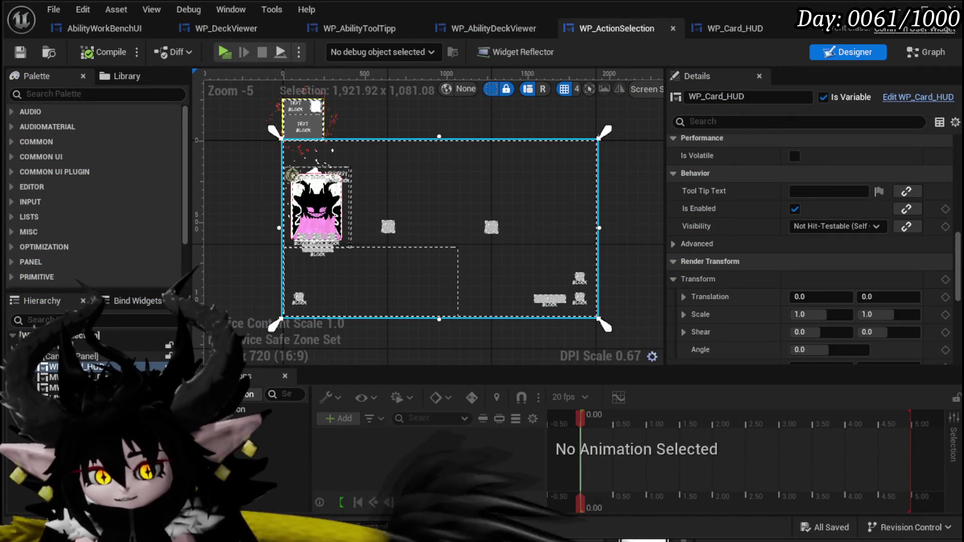
pyautogui.click(55, 377)
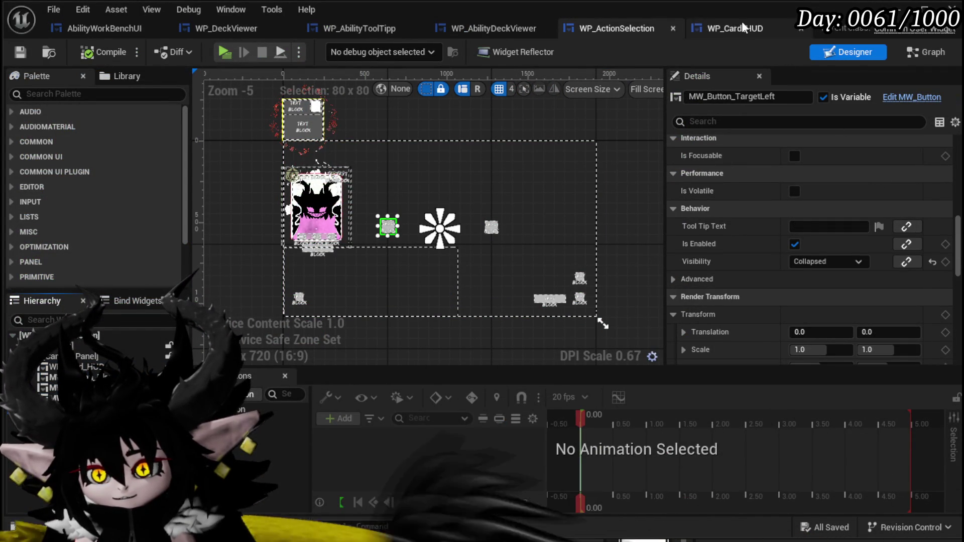
pyautogui.click(742, 26)
pyautogui.click(602, 324)
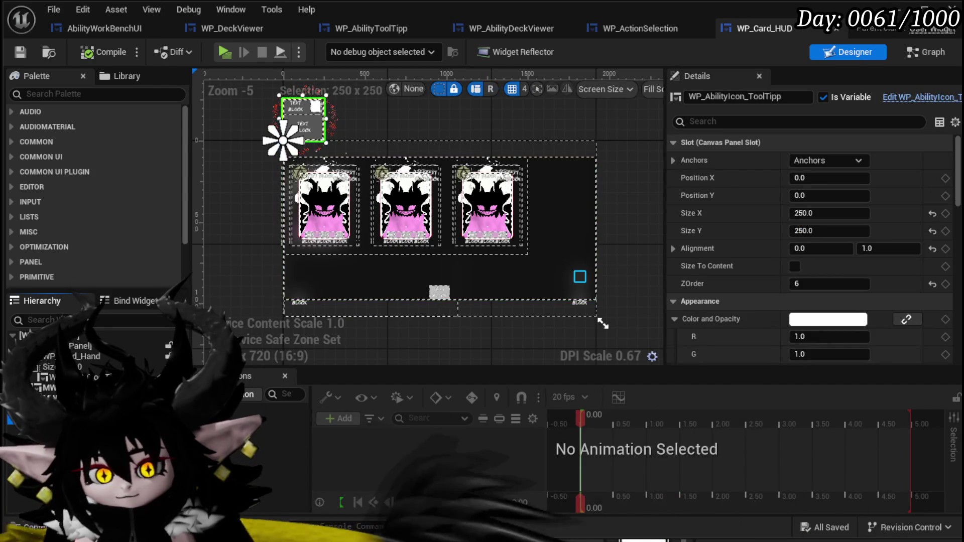
pyautogui.click(371, 281)
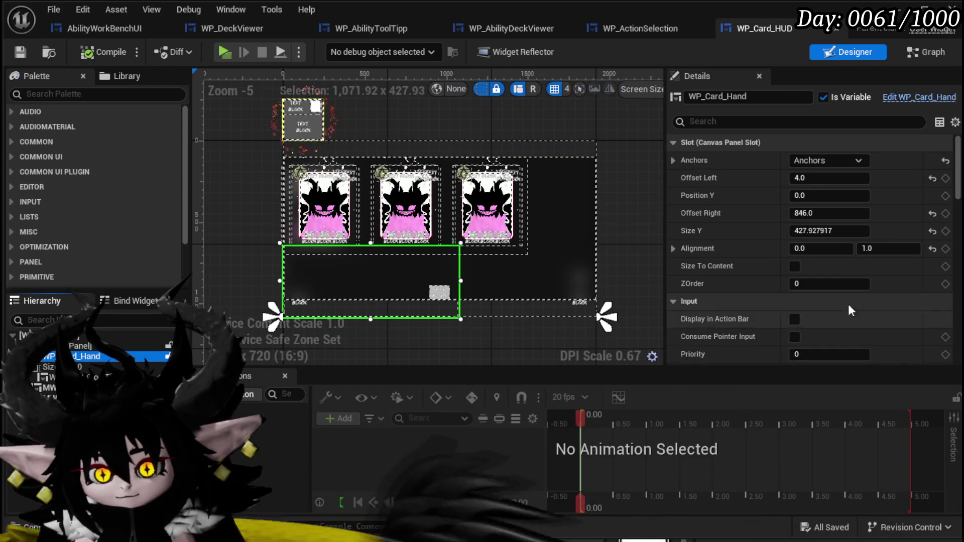
pyautogui.scroll(-10, 944, 212)
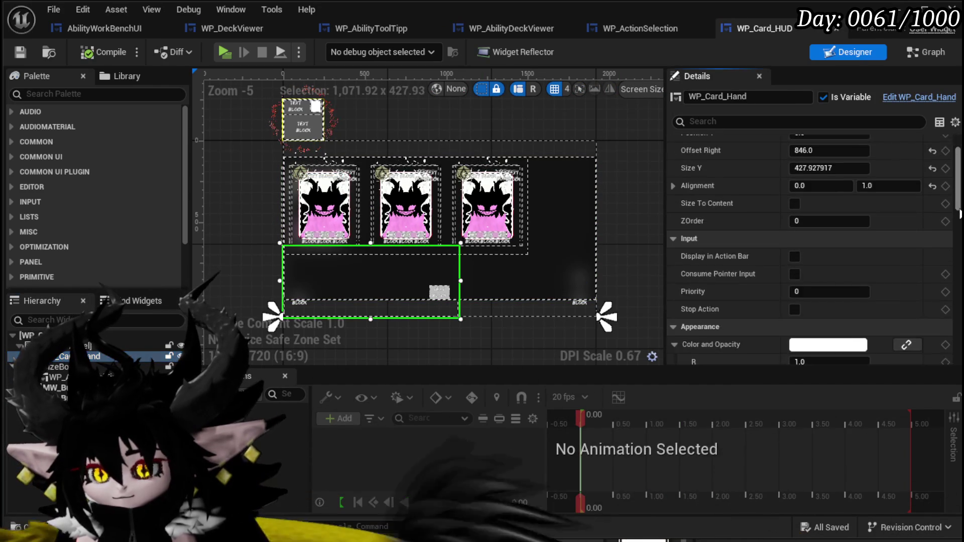
pyautogui.scroll(-10, 809, 250)
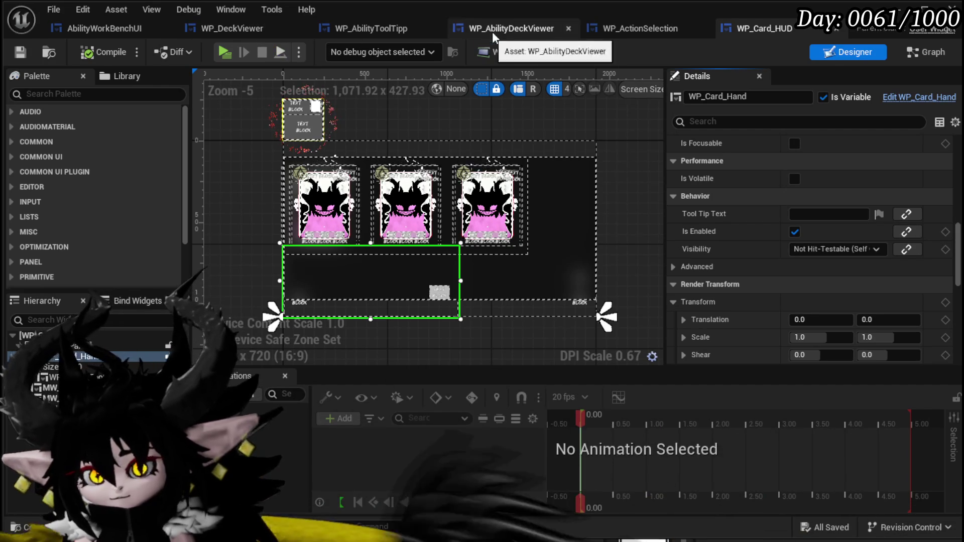
pyautogui.scroll(10, 910, 239)
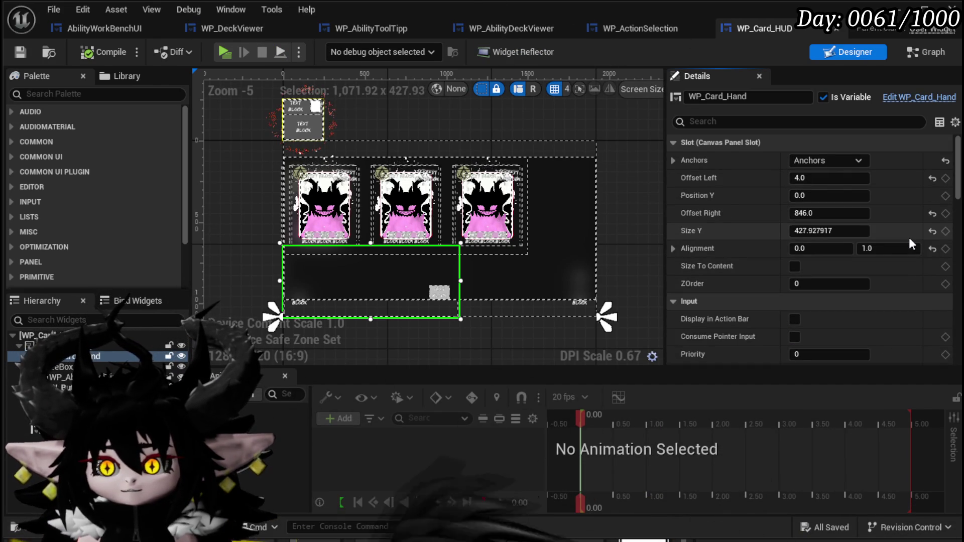
pyautogui.click(541, 257)
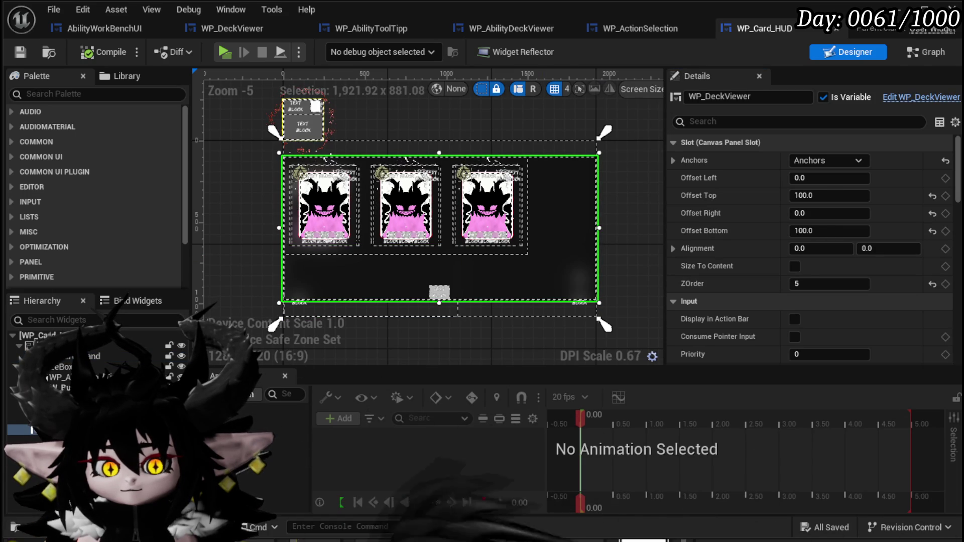
pyautogui.click(303, 120)
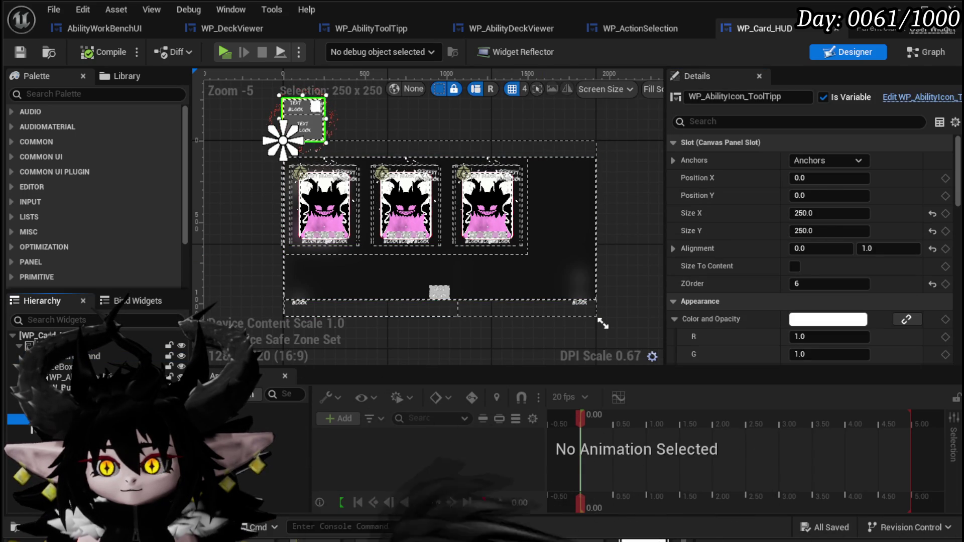
pyautogui.click(580, 276)
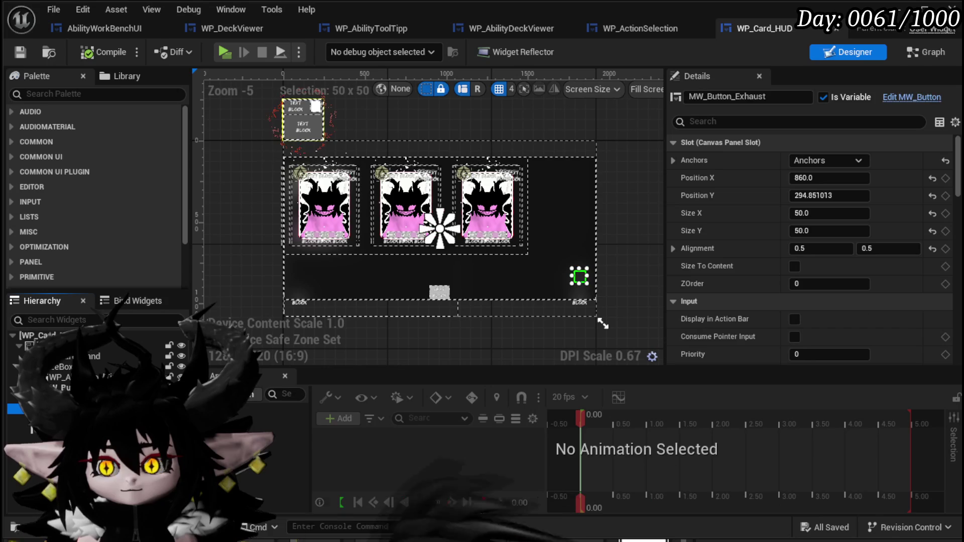
pyautogui.click(60, 377)
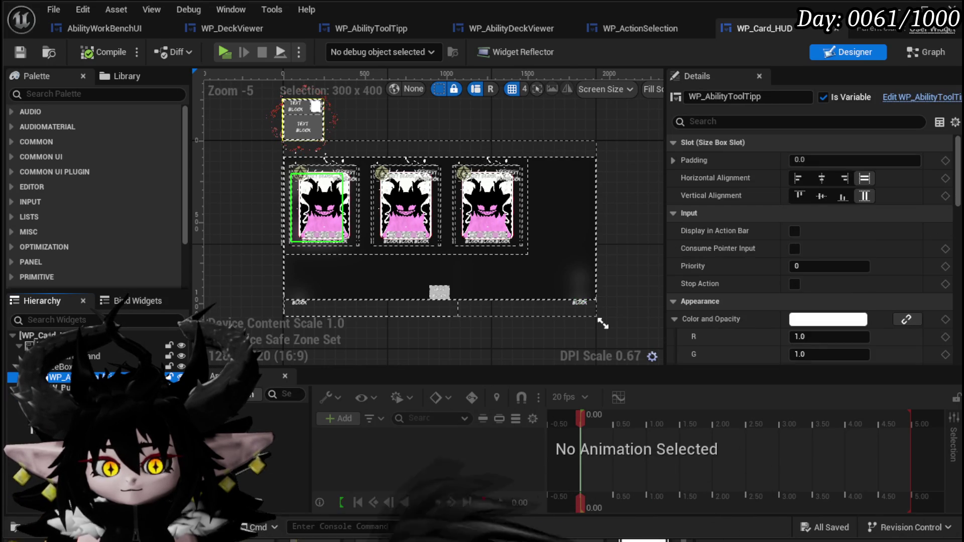
# Step: Set WP_Card_Hand's ZOrder to 6, then compile and save WP_Card_HUD
pyautogui.click(601, 323)
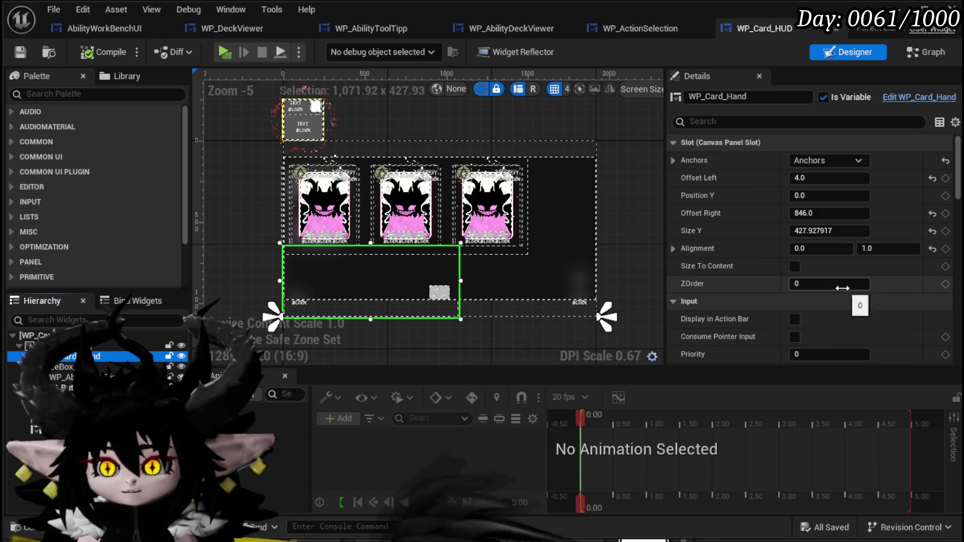
pyautogui.write('6')
pyautogui.press('Return')
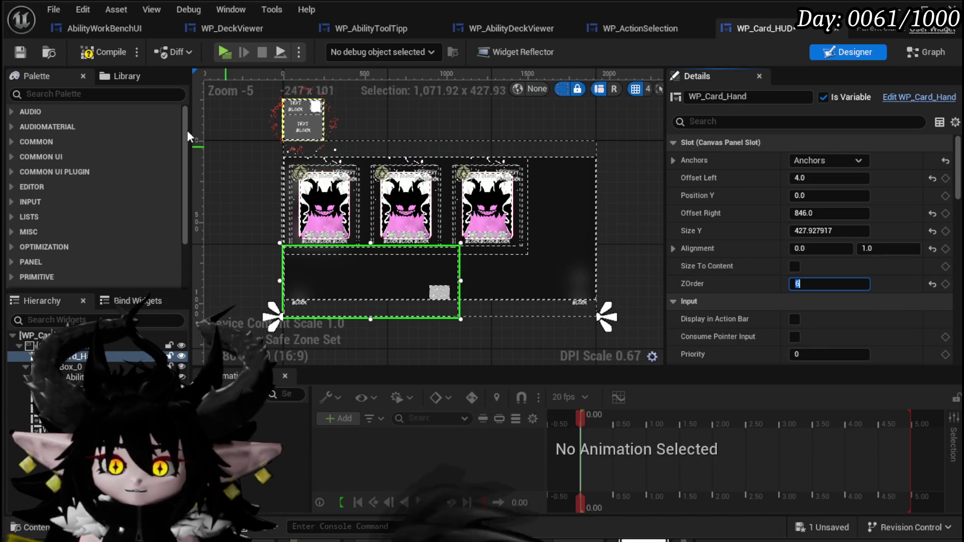
pyautogui.click(88, 52)
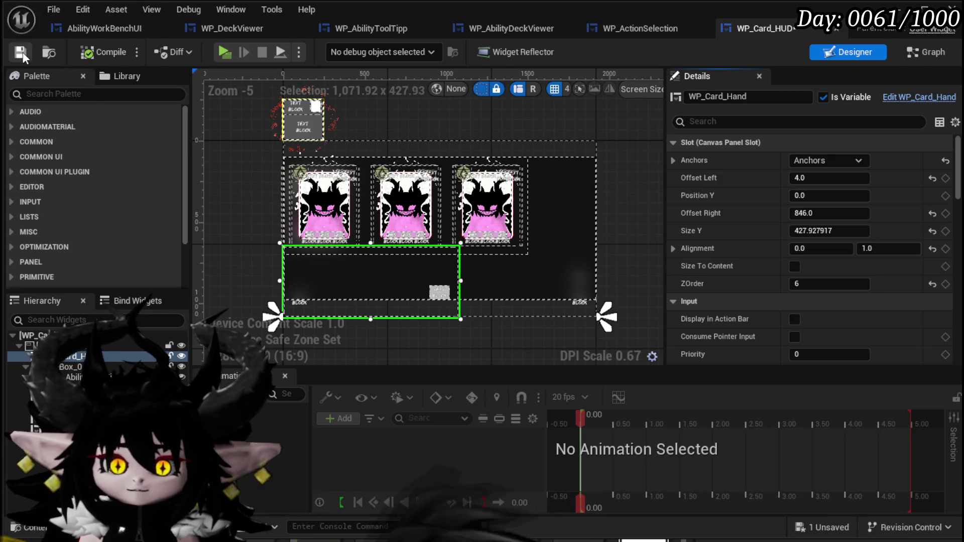
pyautogui.hotkey('alt', 'Tab')
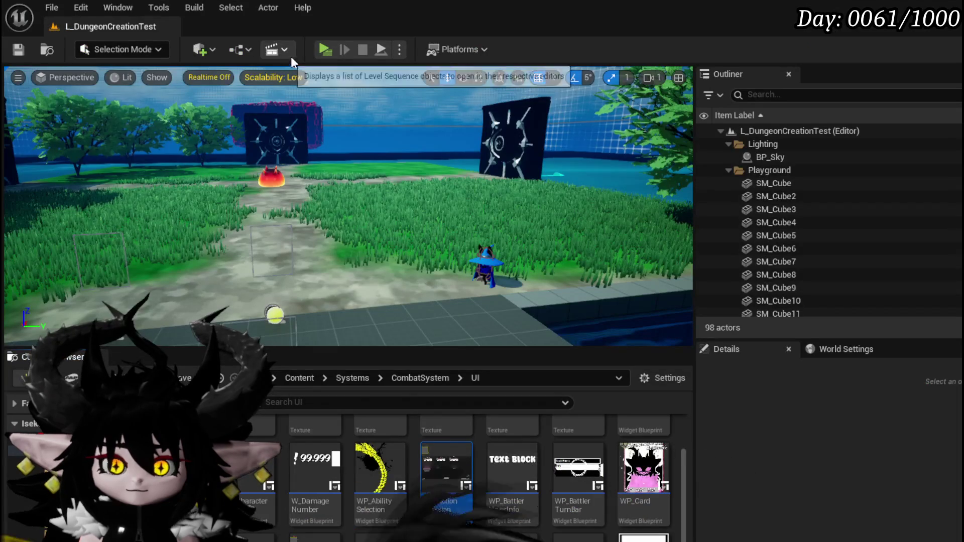
# Step: Start a play-in-editor session and accept the encounter prompt to begin a battle
pyautogui.hotkey('alt', 'p')
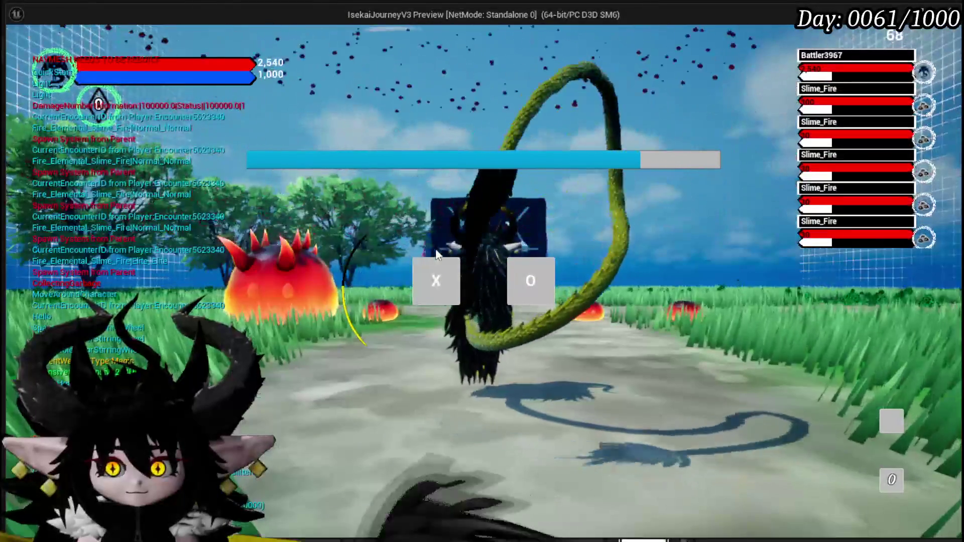
pyautogui.click(436, 271)
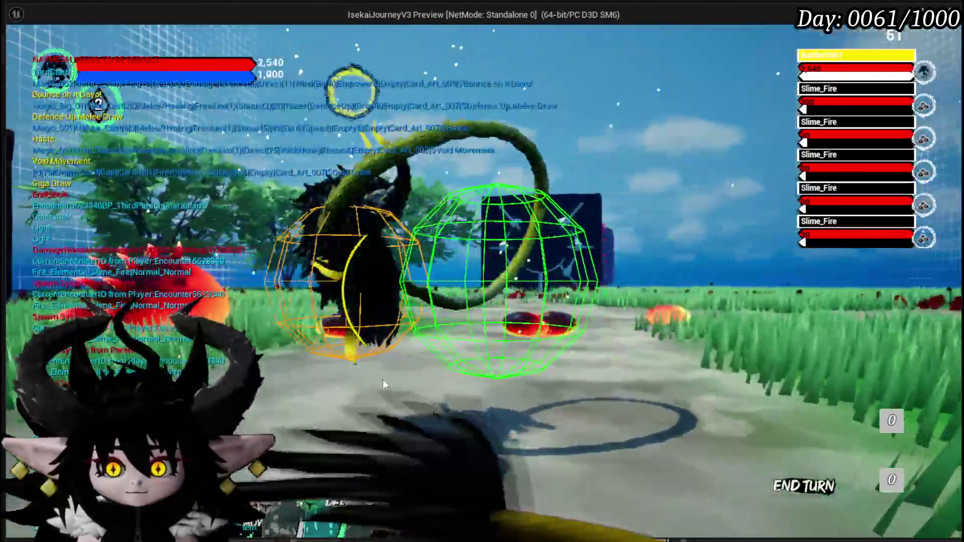
pyautogui.moveTo(390, 450)
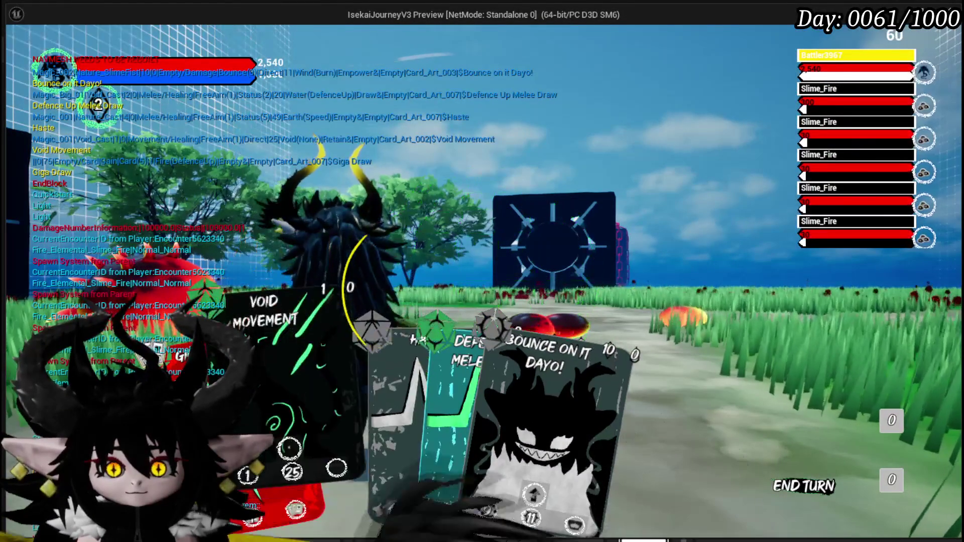
# Step: Select the Void Movement, Giga Draw and Defence Up Melee Draw cards, then stop and save all
pyautogui.click(287, 372)
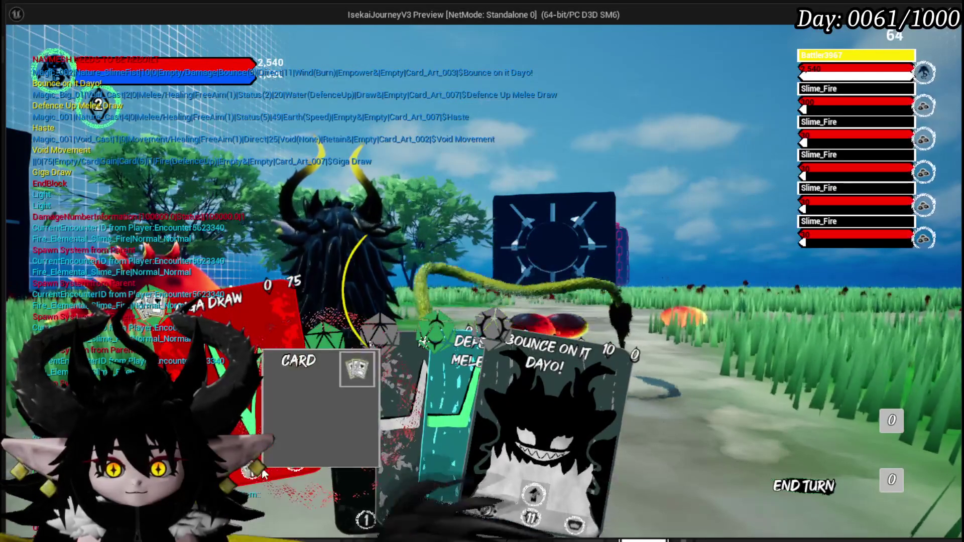
pyautogui.click(279, 470)
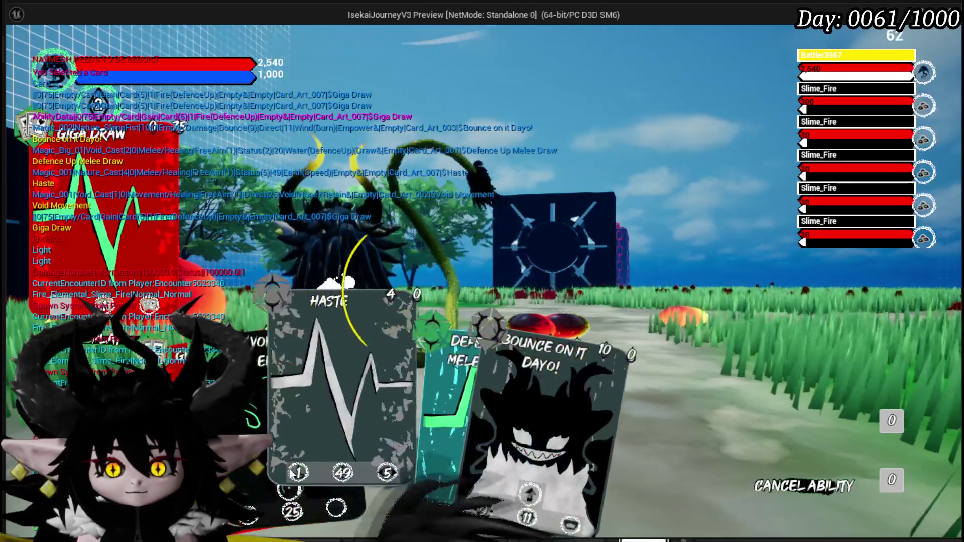
pyautogui.click(279, 473)
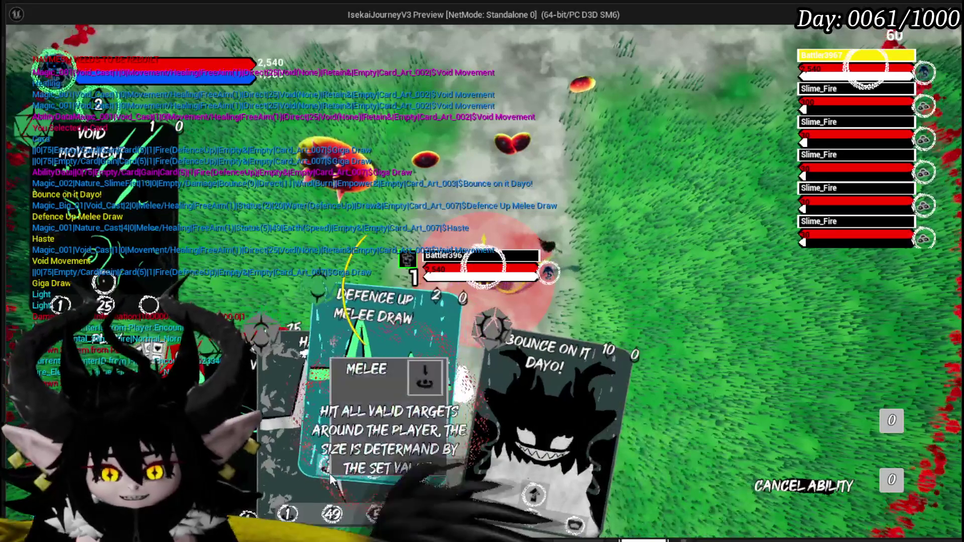
pyautogui.click(351, 469)
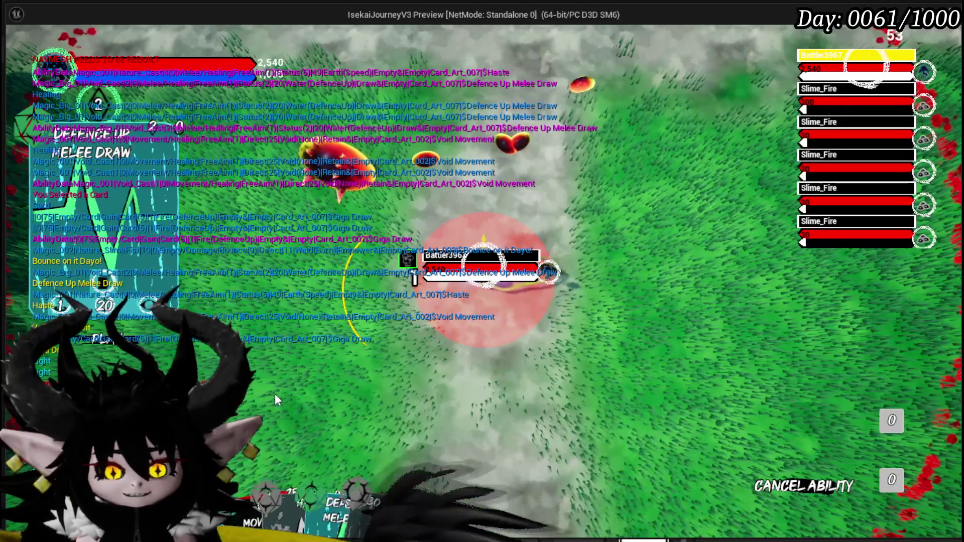
pyautogui.press('Escape')
pyautogui.hotkey('ctrl', 's')
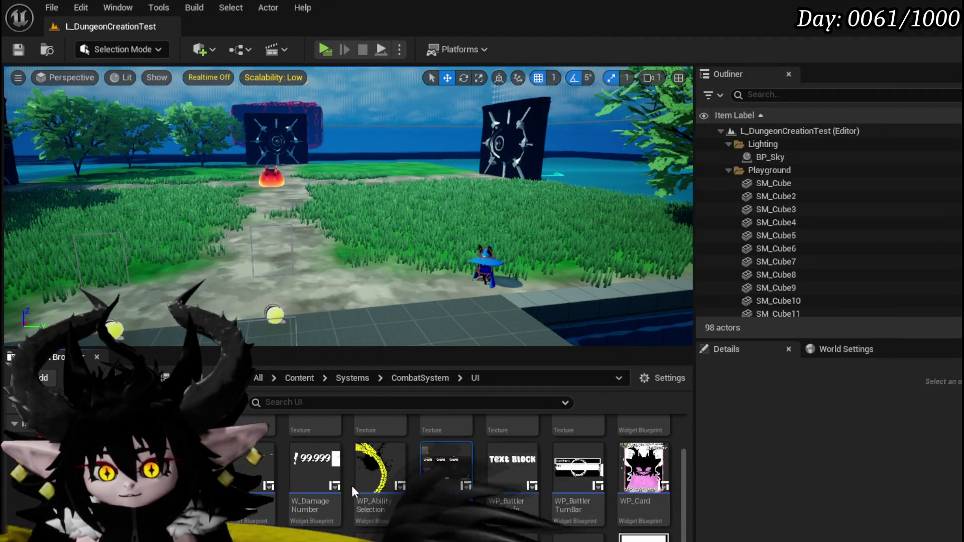
# Step: Find WP_AbilityToolTipp in the AbilitySystem UI folder and open it in the Widget editor
pyautogui.scroll(2, 688, 452)
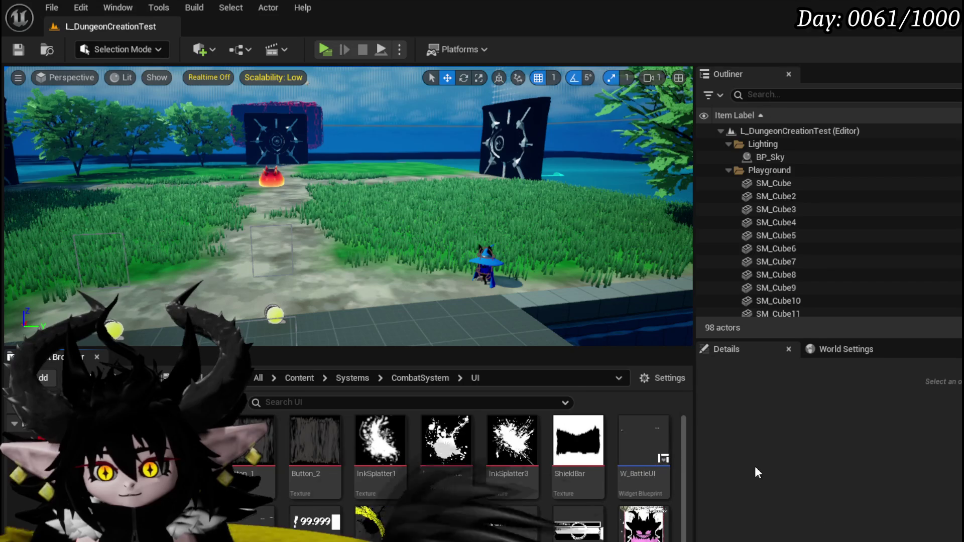
pyautogui.scroll(-1, 464, 466)
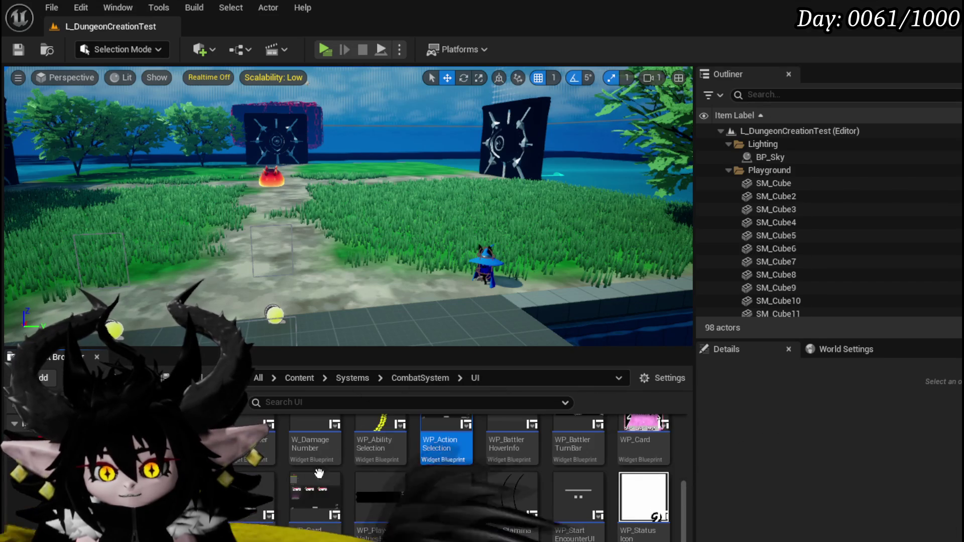
pyautogui.scroll(1, 335, 503)
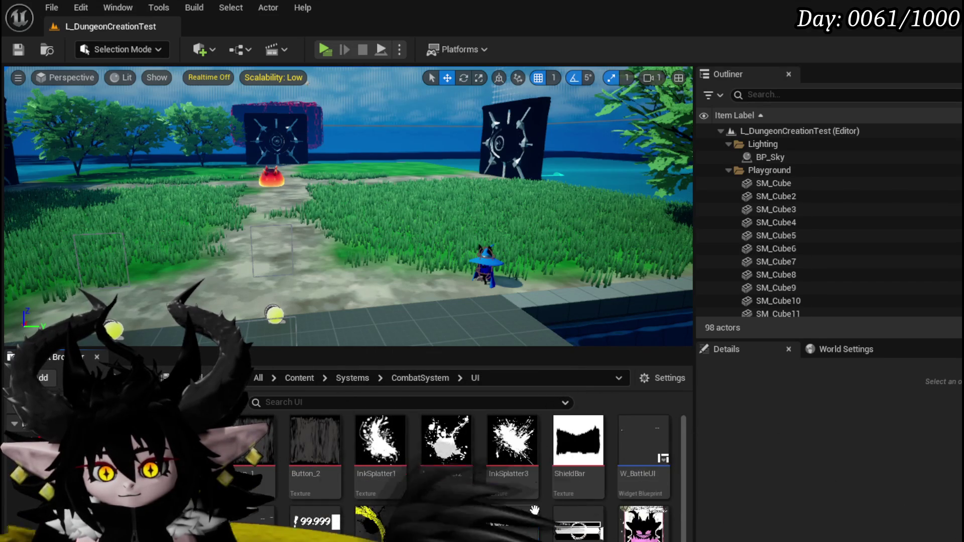
pyautogui.scroll(-3, 573, 509)
pyautogui.scroll(3, 339, 468)
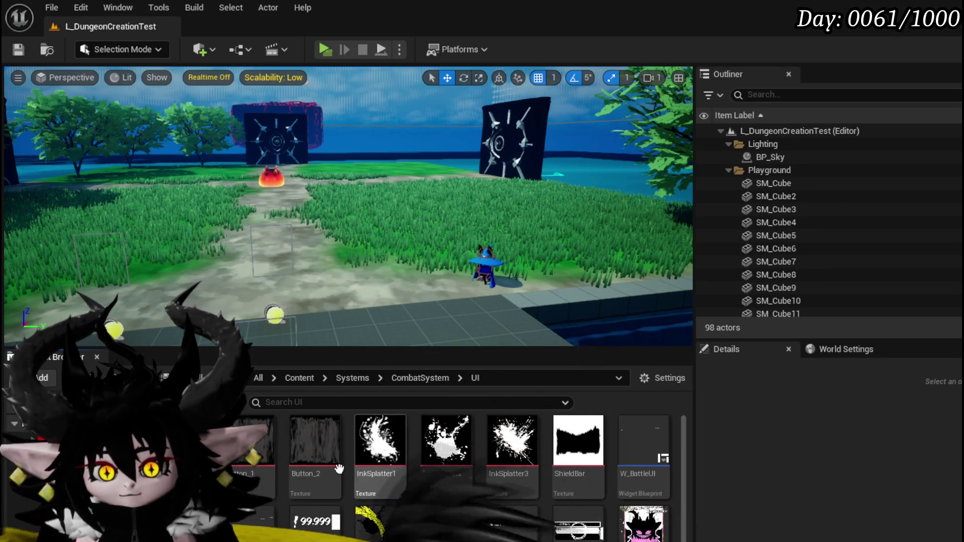
pyautogui.scroll(-2, 512, 452)
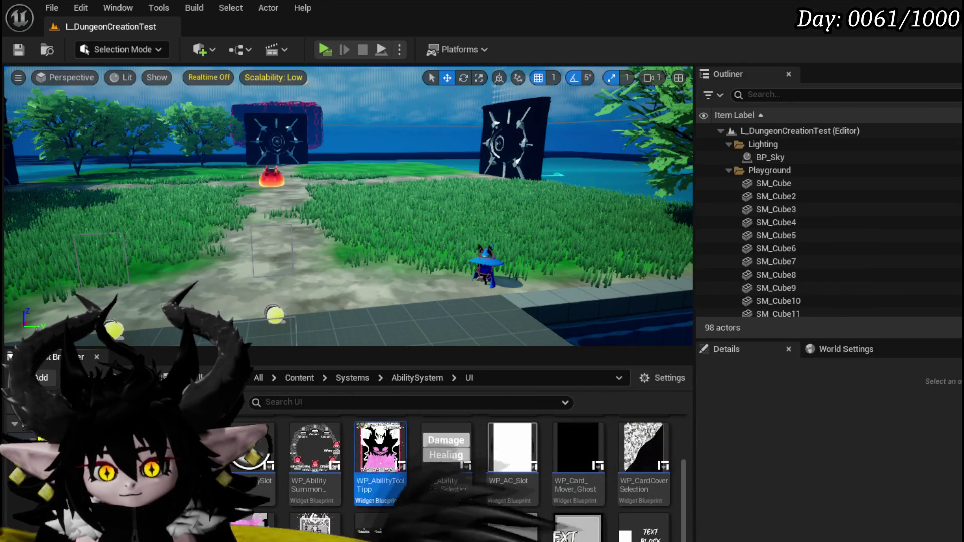
pyautogui.doubleClick(446, 447)
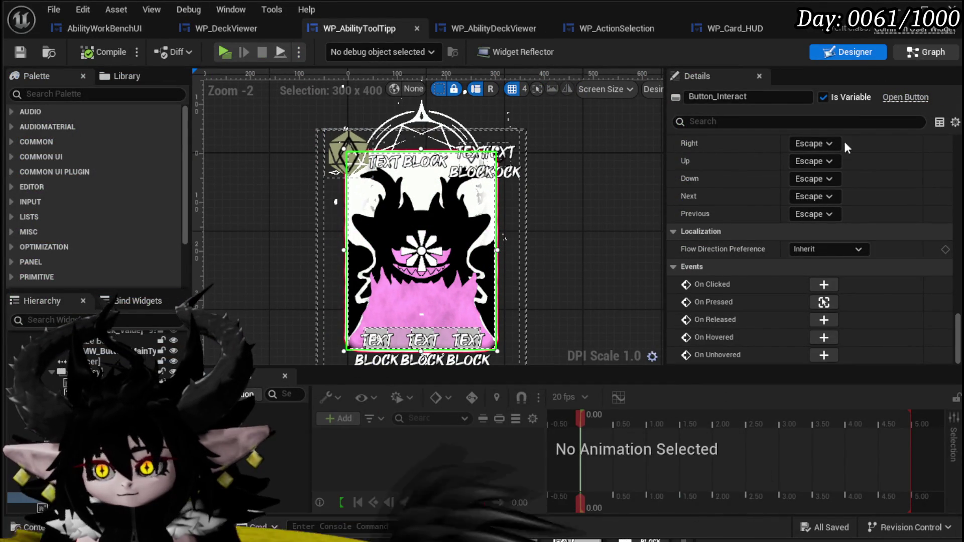
# Step: Add a Print String node after Call On Press Card in the event graph and compile
pyautogui.click(823, 302)
pyautogui.moveTo(412, 157)
pyautogui.mouseDown()
pyautogui.moveTo(332, 157)
pyautogui.moveTo(374, 157)
pyautogui.moveTo(341, 181)
pyautogui.moveTo(327, 210)
pyautogui.mouseUp()
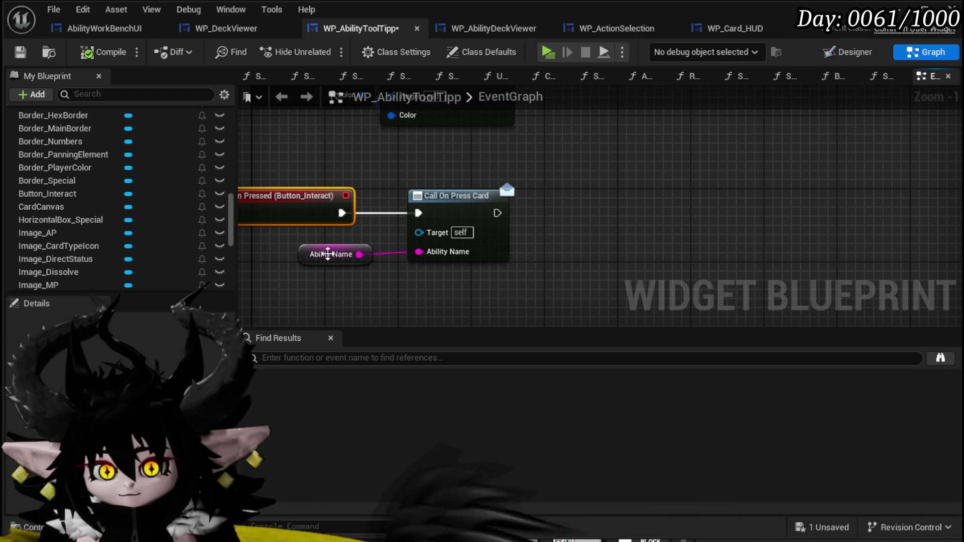
pyautogui.moveTo(496, 213); pyautogui.dragTo(618, 213)
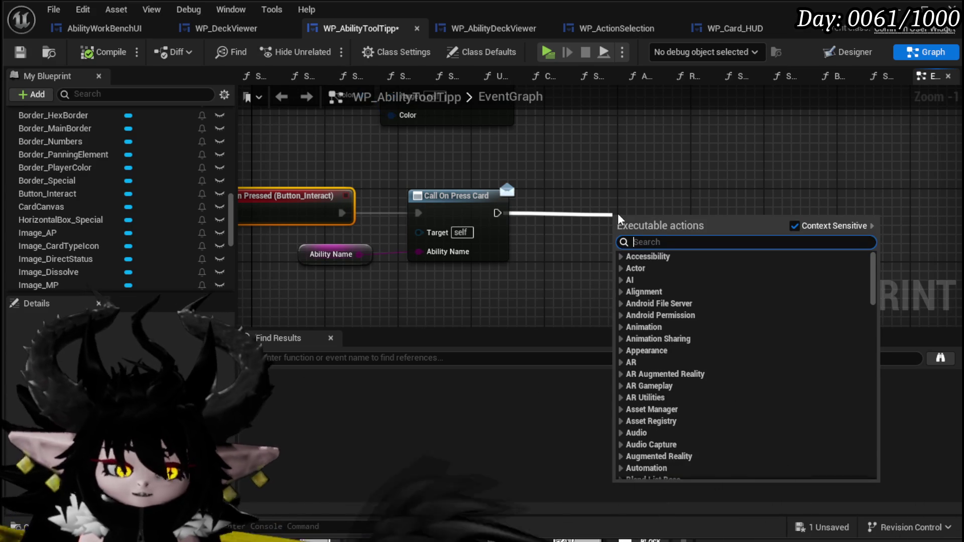
pyautogui.write('Print Stri')
pyautogui.press('Return')
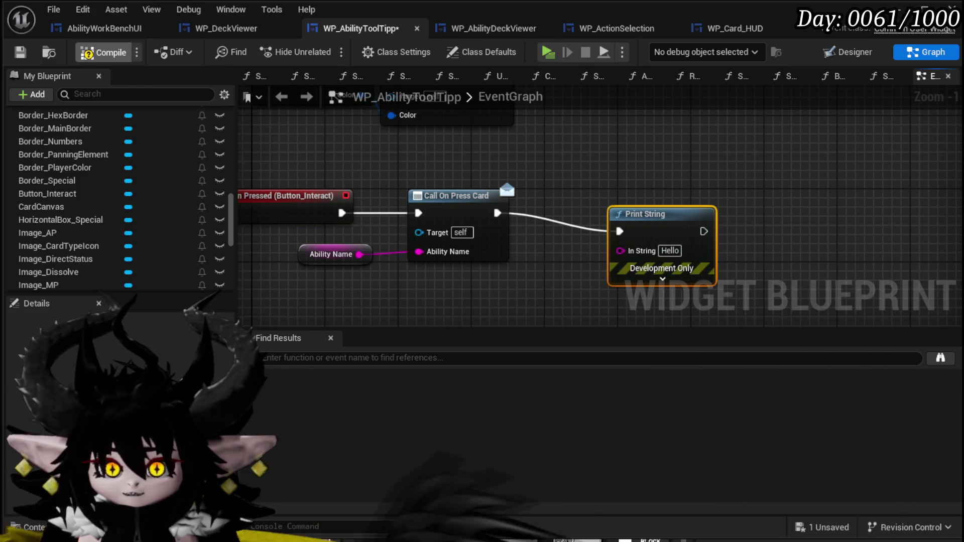
pyautogui.click(11, 52)
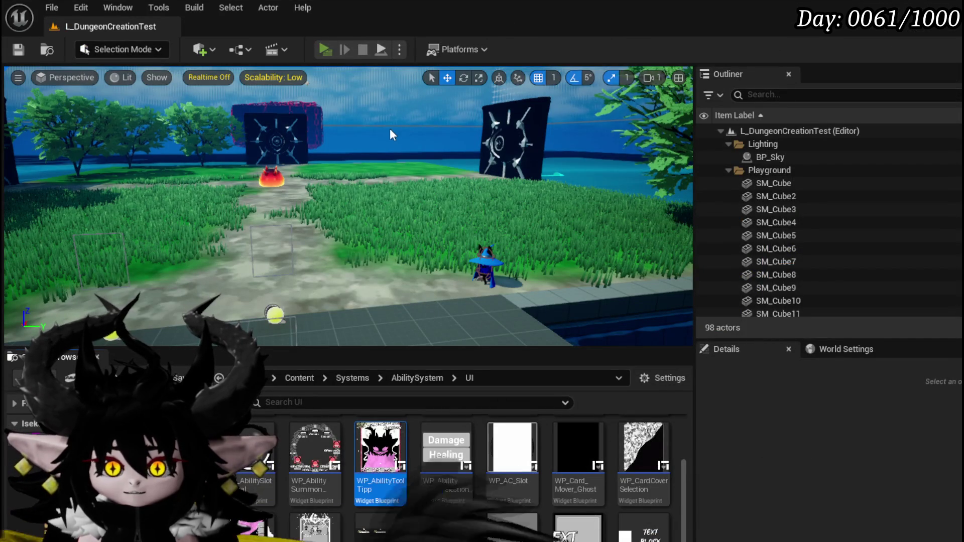
# Step: Play-test a battle against the fire slime, watch Hello print on card presses, then stop and save
pyautogui.hotkey('alt', 'p')
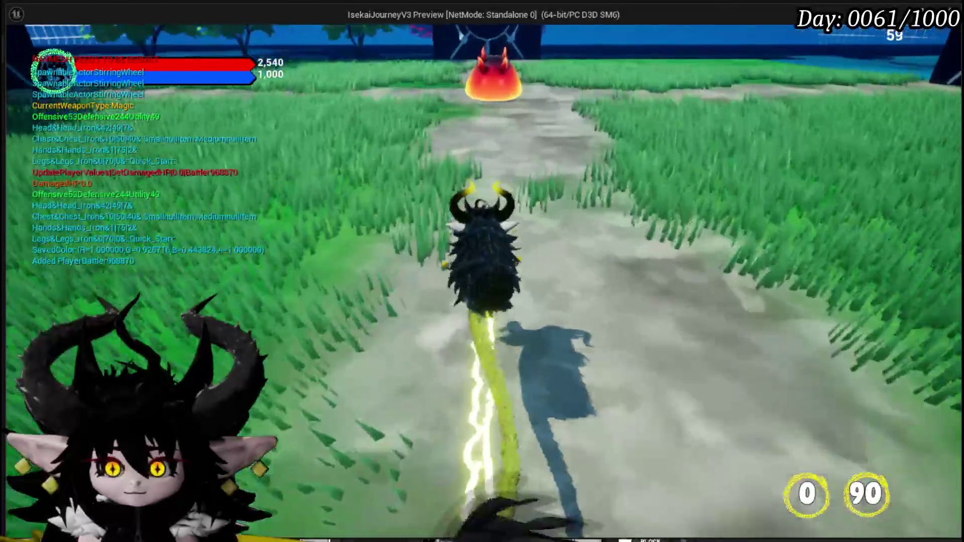
pyautogui.click(482, 271)
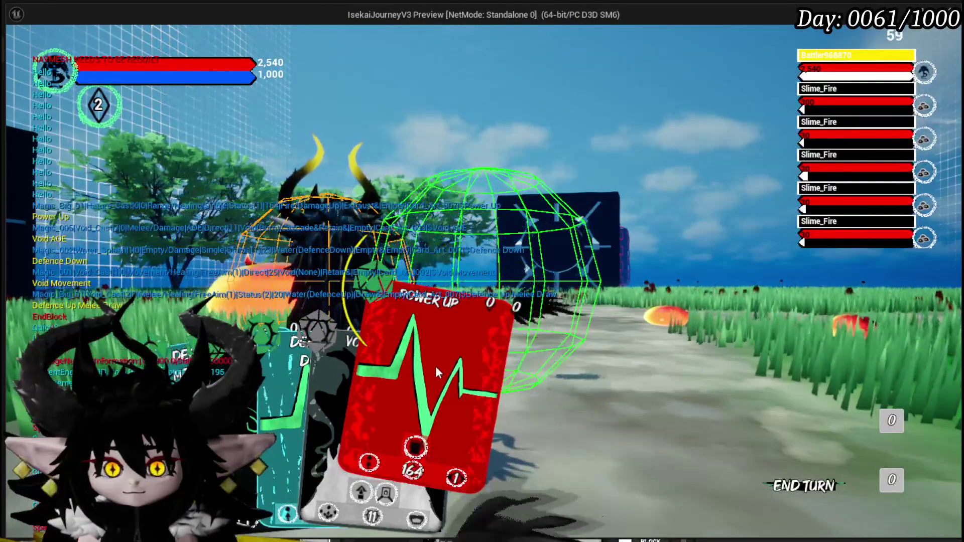
pyautogui.press('Escape')
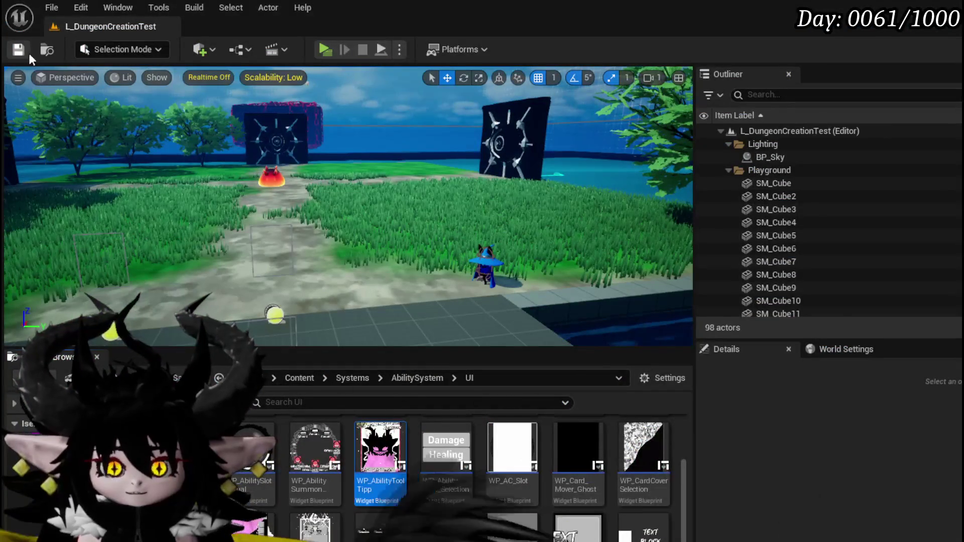
pyautogui.click(20, 51)
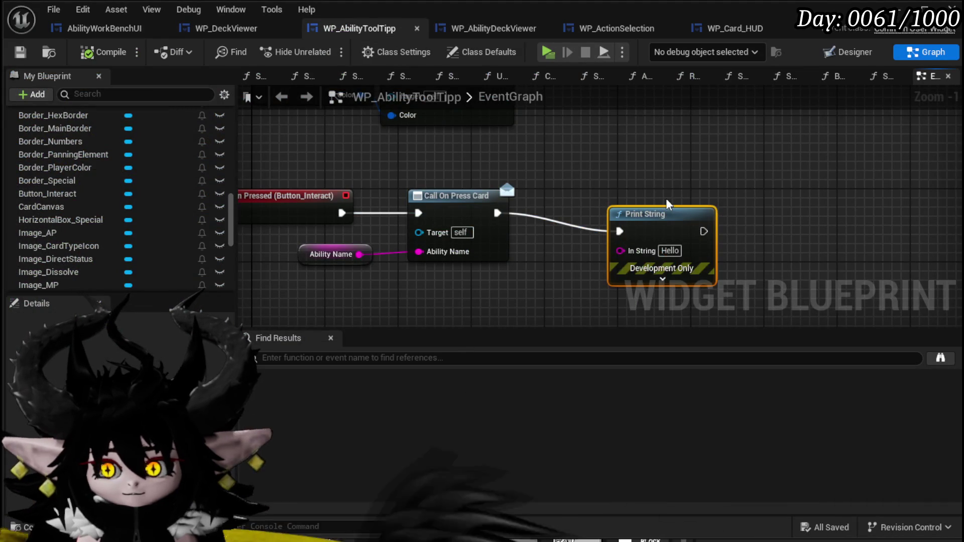
# Step: Delete the Hello Print String node from WP_AbilityToolTipp's event graph and save the blueprint
pyautogui.moveTo(666, 200); pyautogui.dragTo(648, 182)
pyautogui.press('Delete')
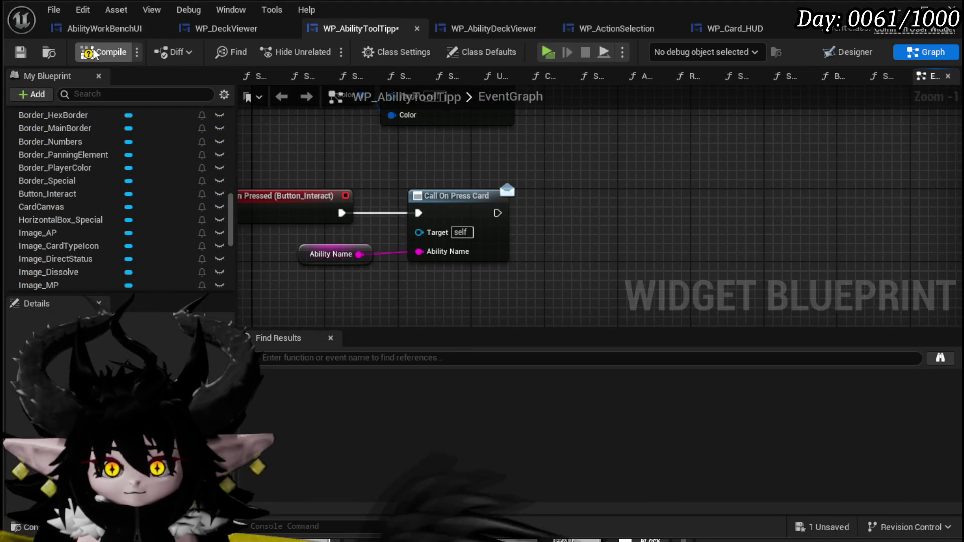
pyautogui.click(20, 54)
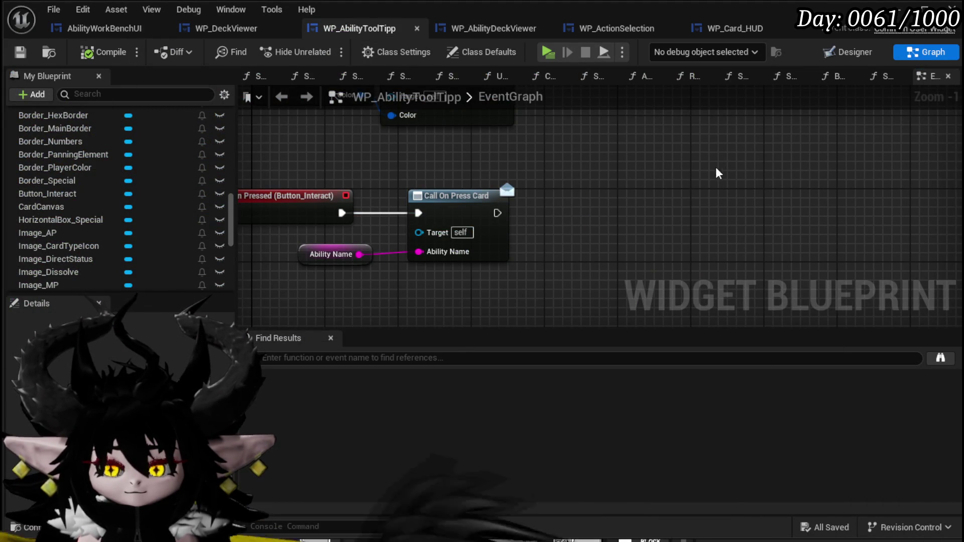
pyautogui.scroll(15, 189, 191)
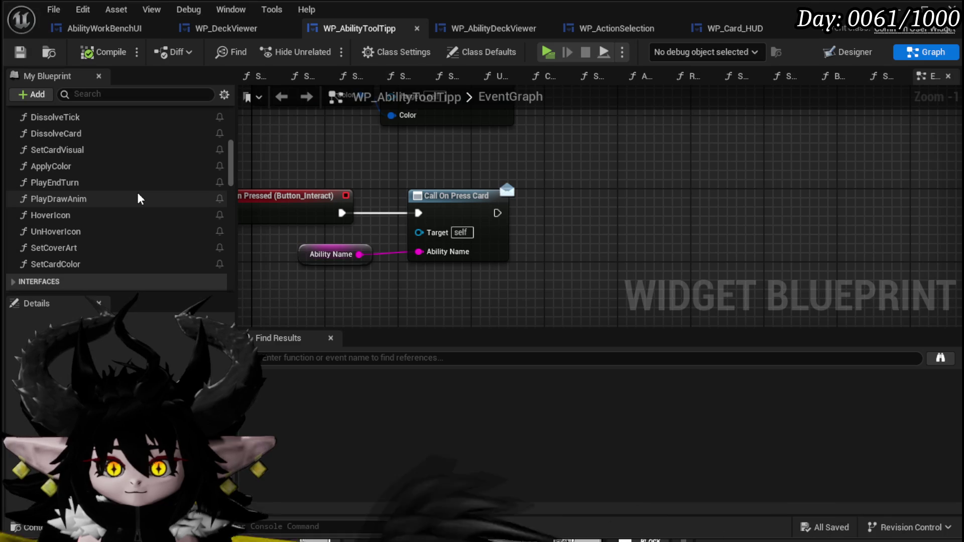
pyautogui.scroll(10, 138, 194)
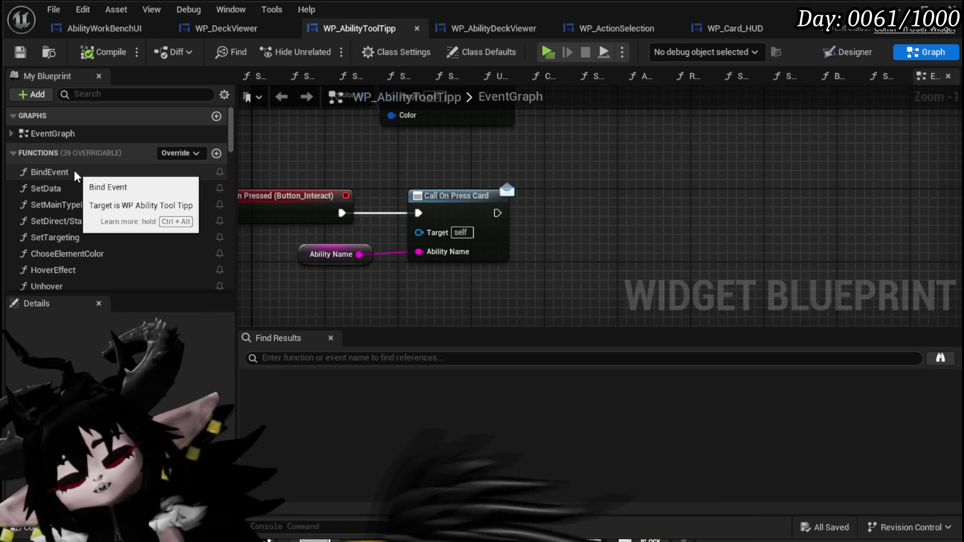
# Step: Override On Mouse Button Down in WP_AbilityToolTipp and position its node in the graph
pyautogui.click(173, 153)
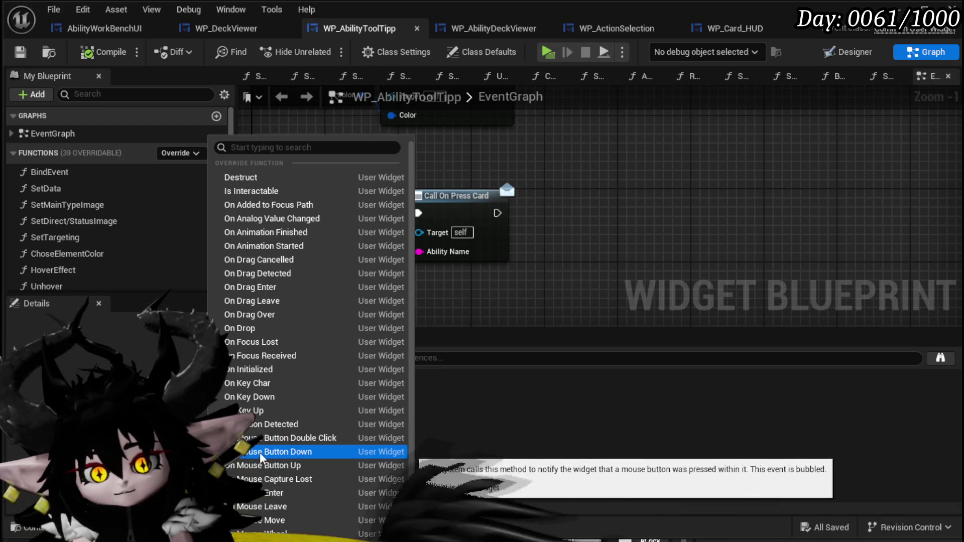
pyautogui.click(260, 452)
pyautogui.moveTo(554, 215); pyautogui.dragTo(333, 194)
pyautogui.click(420, 241)
pyautogui.moveTo(417, 234); pyautogui.dragTo(375, 239)
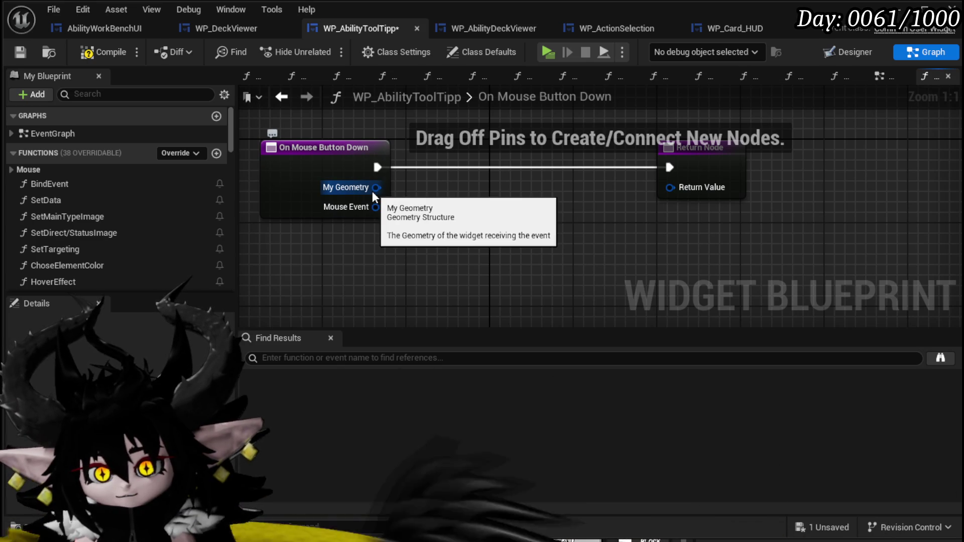
# Step: Add an Is Mouse Button Down node fed by the Mouse Event
pyautogui.moveTo(376, 207); pyautogui.dragTo(405, 236)
pyautogui.write('==')
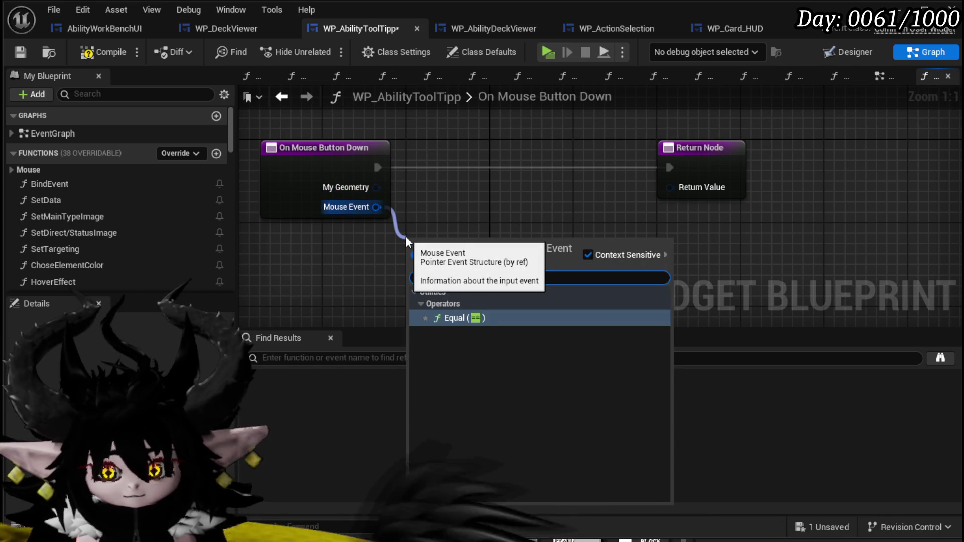
pyautogui.click(508, 322)
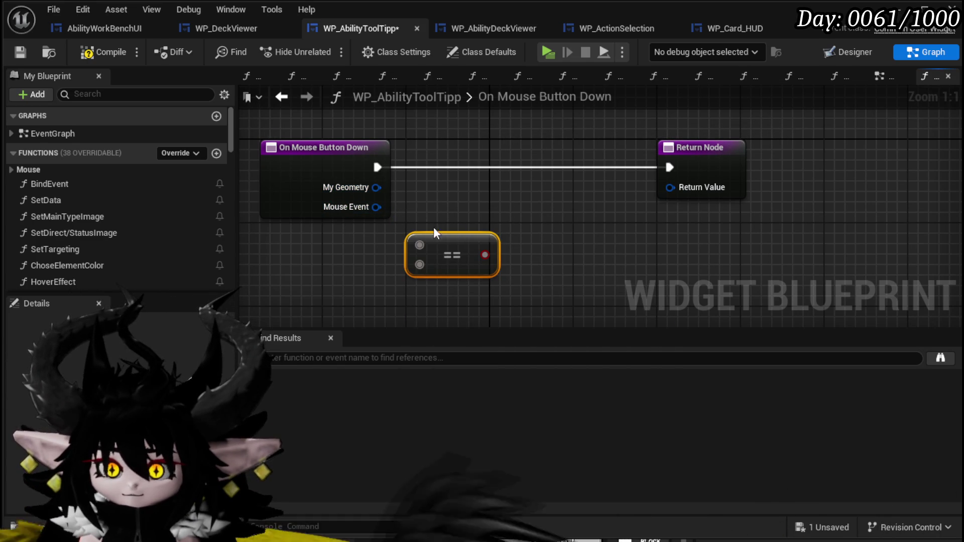
pyautogui.moveTo(375, 207); pyautogui.dragTo(325, 233)
pyautogui.write('get ')
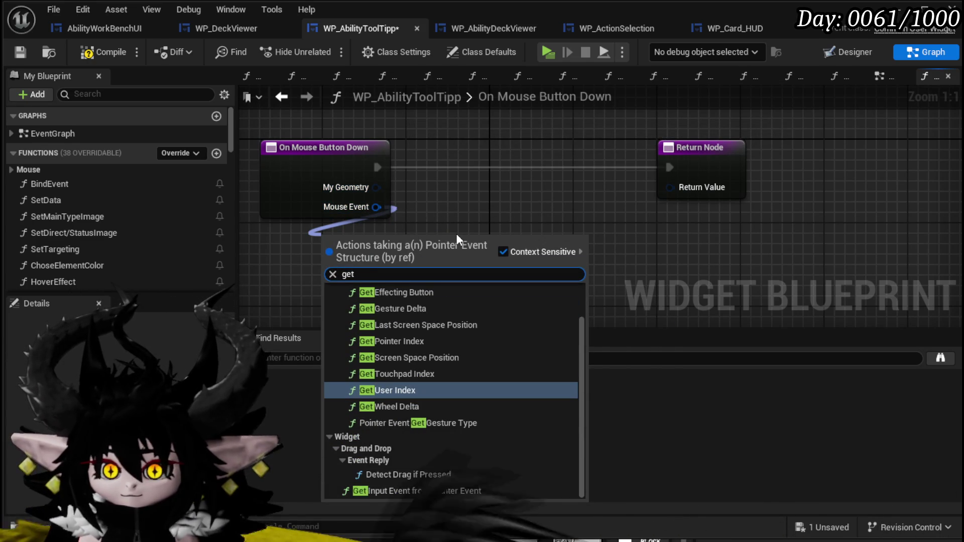
pyautogui.write('k')
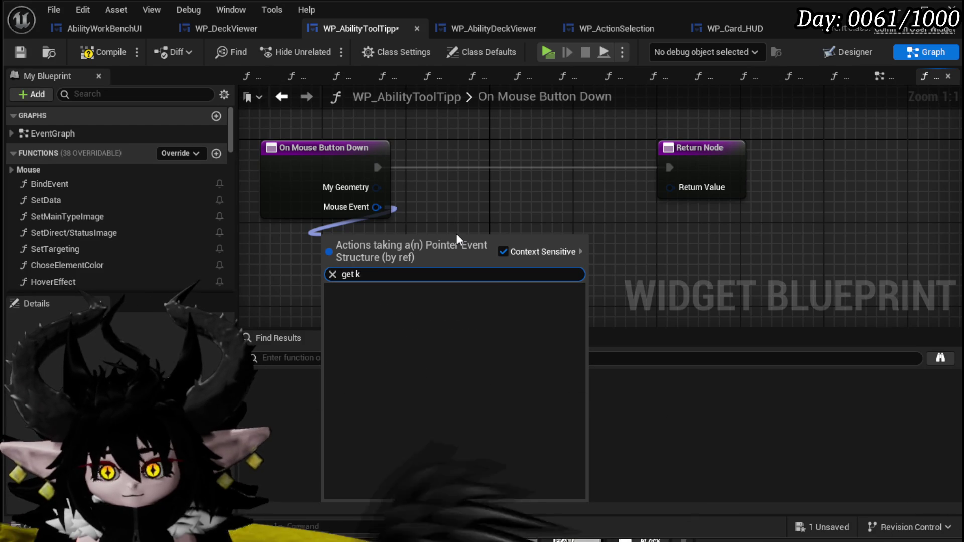
pyautogui.moveTo(376, 187); pyautogui.dragTo(329, 254)
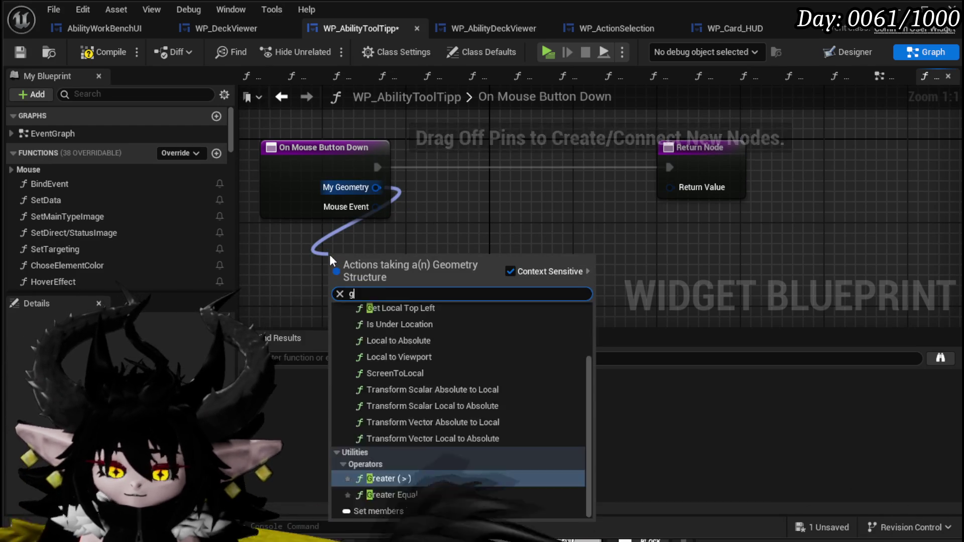
pyautogui.write('get key')
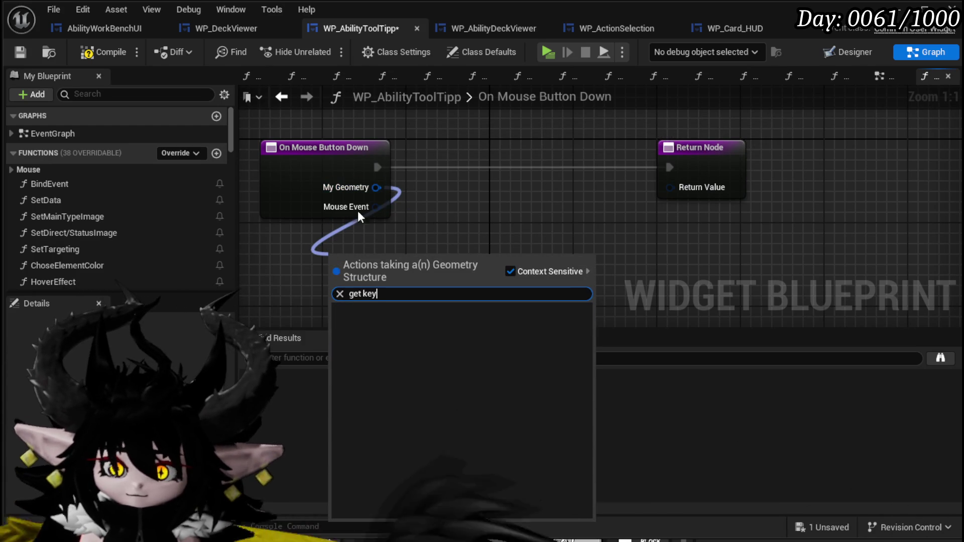
pyautogui.moveTo(375, 207); pyautogui.dragTo(329, 262)
pyautogui.write('mo')
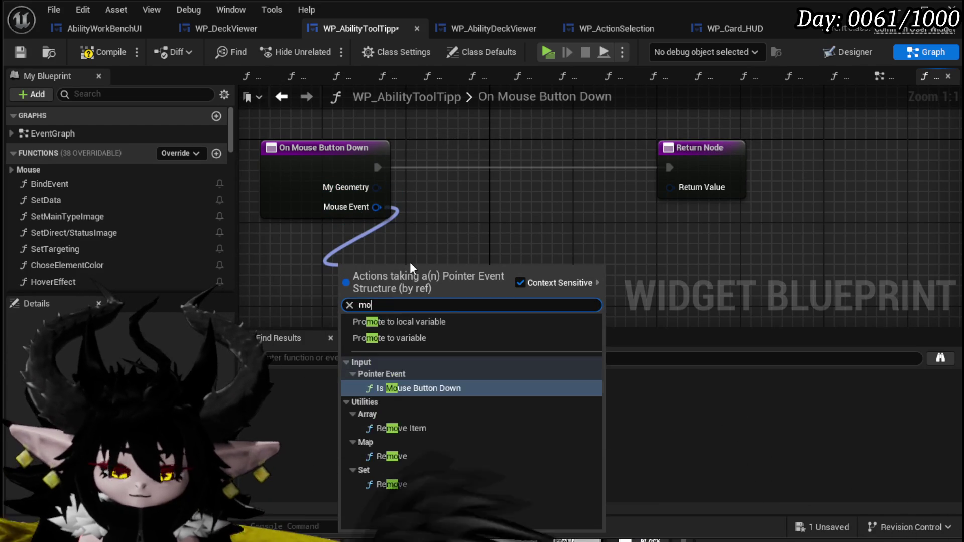
pyautogui.write('use')
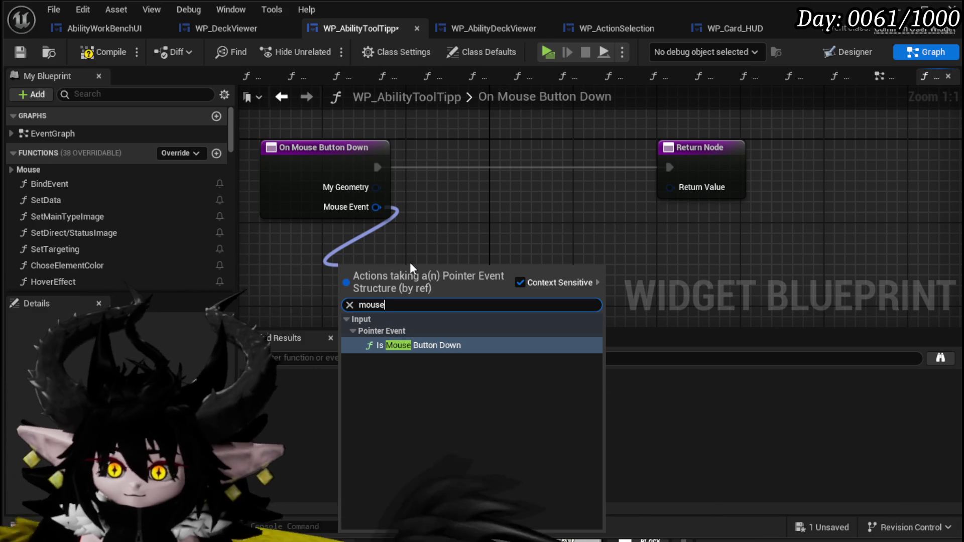
pyautogui.click(396, 346)
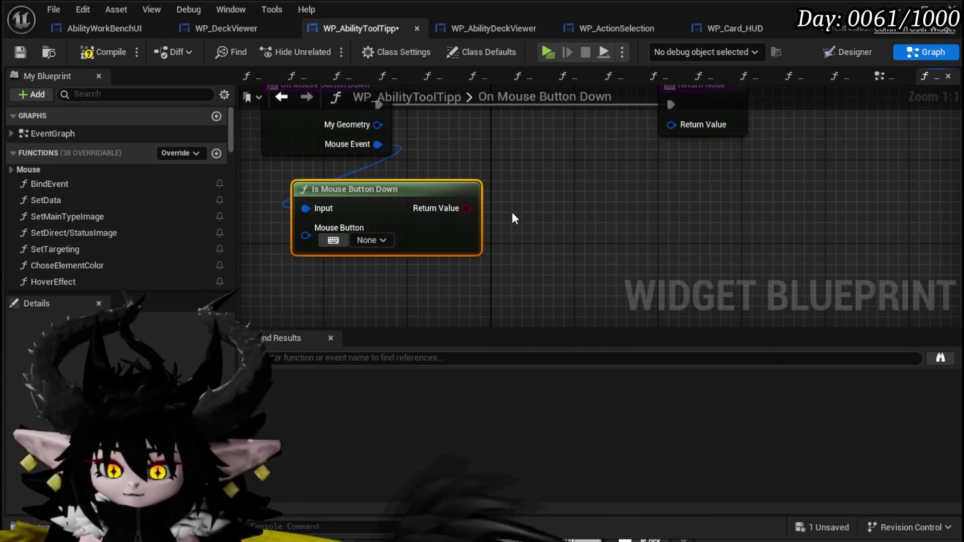
# Step: Check Left Mouse Button into a Branch whose True path returns Unhandled, then play-test
pyautogui.click(375, 243)
pyautogui.click(336, 242)
pyautogui.click(579, 231)
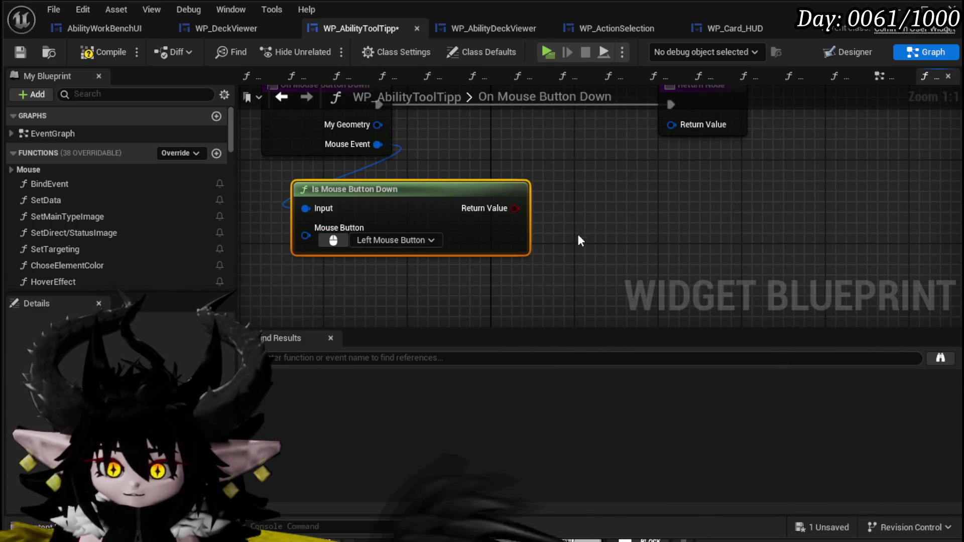
pyautogui.moveTo(552, 260)
pyautogui.mouseDown()
pyautogui.moveTo(481, 272)
pyautogui.moveTo(474, 181)
pyautogui.mouseUp()
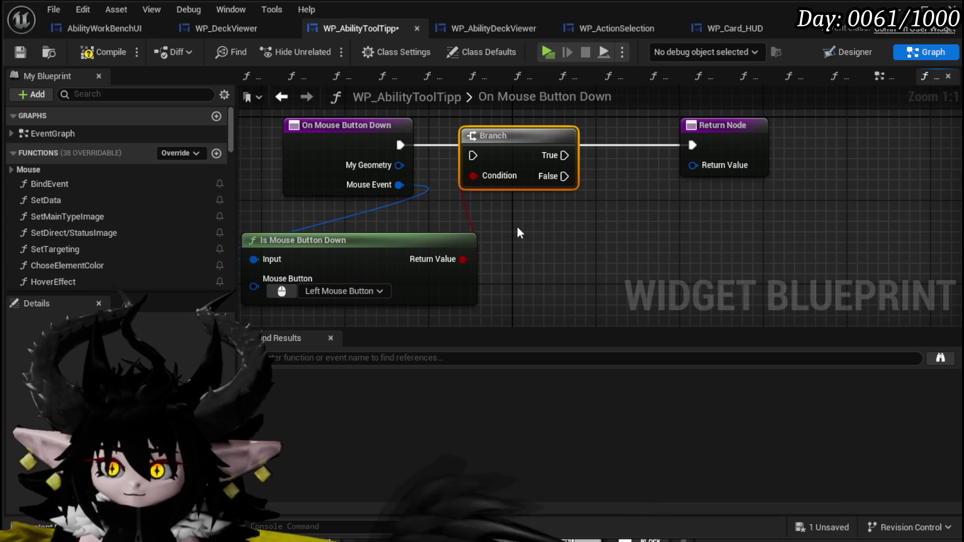
pyautogui.press('q')
pyautogui.moveTo(565, 145)
pyautogui.mouseDown()
pyautogui.moveTo(481, 149)
pyautogui.moveTo(677, 143)
pyautogui.moveTo(672, 219)
pyautogui.mouseUp()
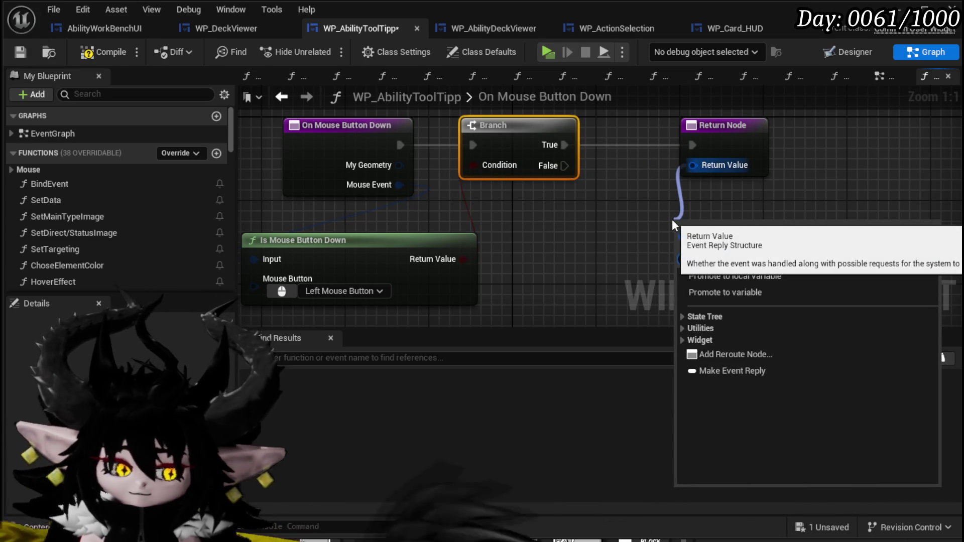
pyautogui.write('unhandled')
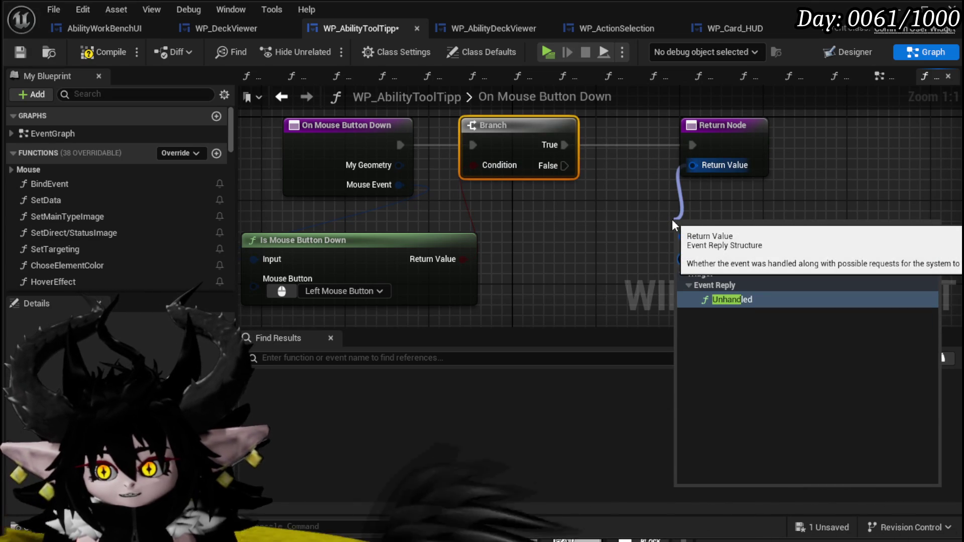
pyautogui.press('Return')
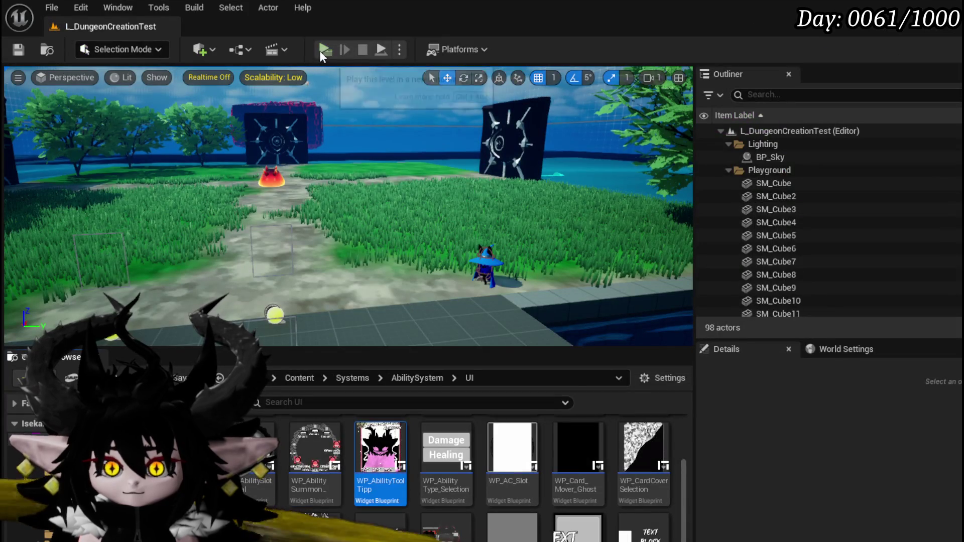
pyautogui.click(321, 50)
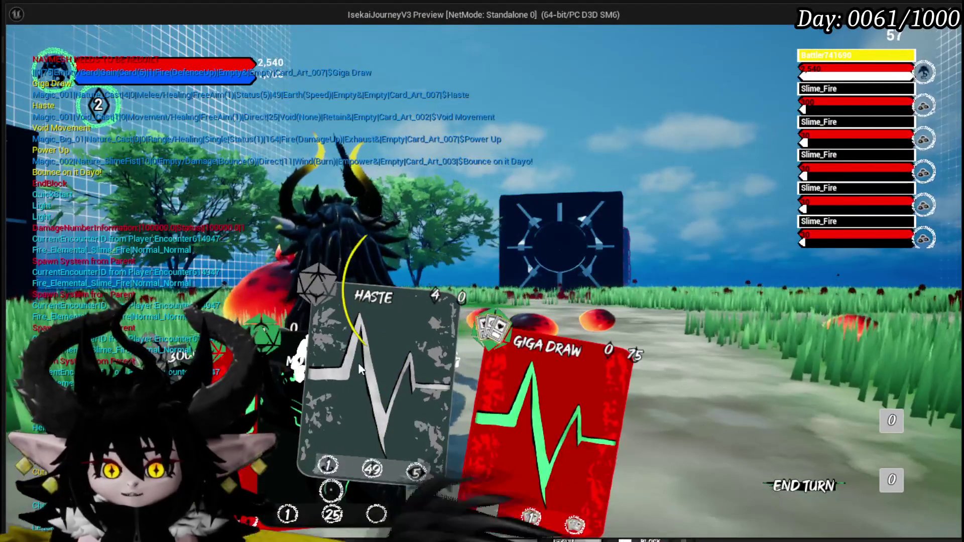
# Step: Stop the play-test and bring back WP_AbilityToolTipp's On Mouse Button Down graph
pyautogui.hotkey('alt', 'Tab')
pyautogui.press('Escape')
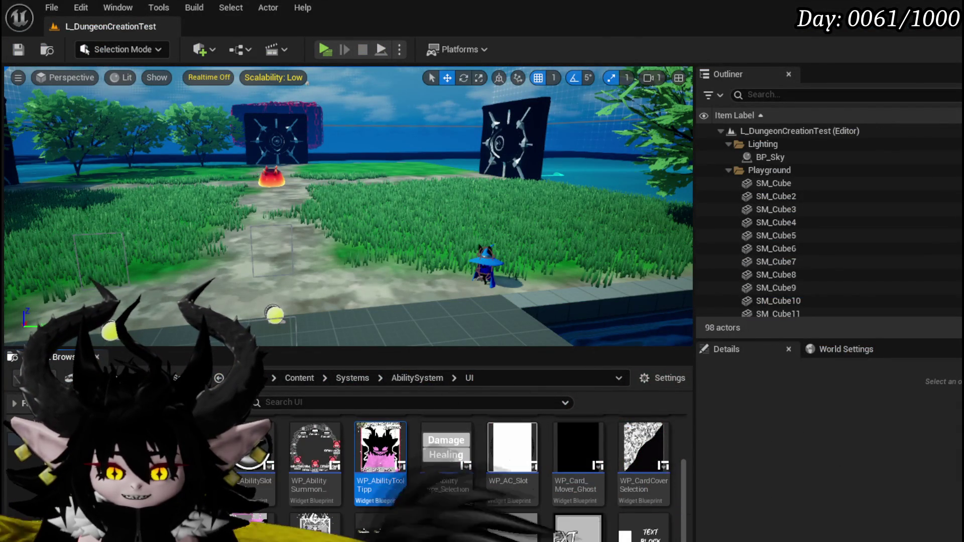
pyautogui.hotkey('alt', 'Tab')
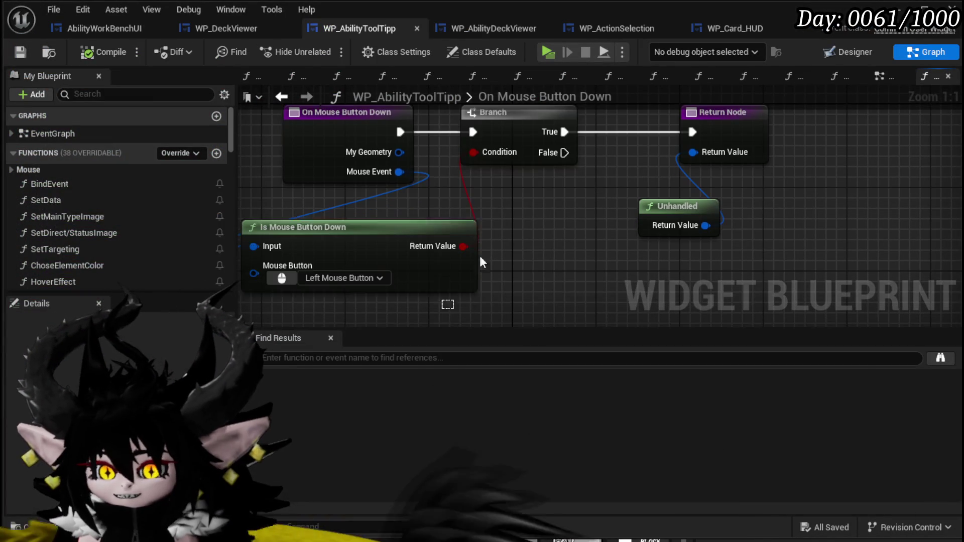
# Step: Remove the Branch and Is Mouse Button Down nodes, then compile and save WP_AbilityToolTipp
pyautogui.hotkey('ctrl', 'z')
pyautogui.click(102, 53)
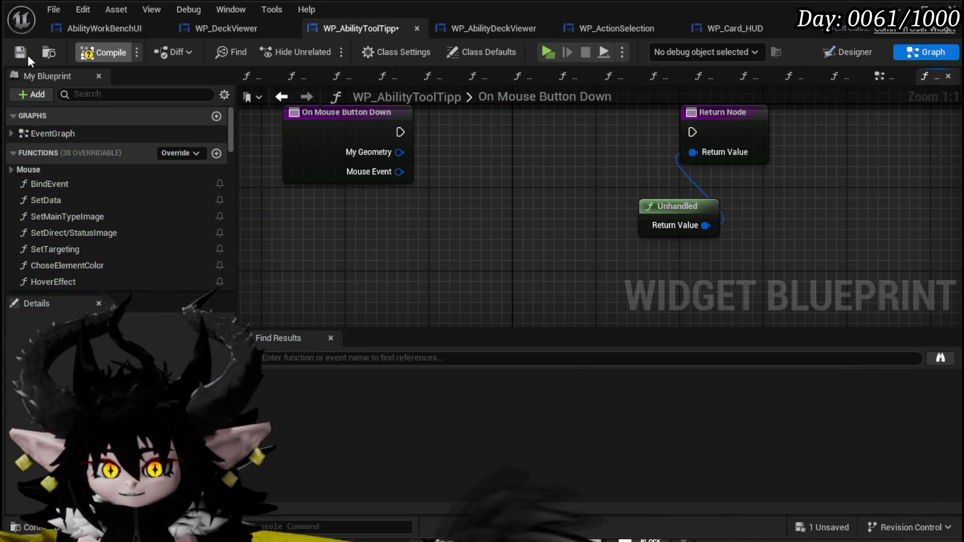
pyautogui.click(20, 53)
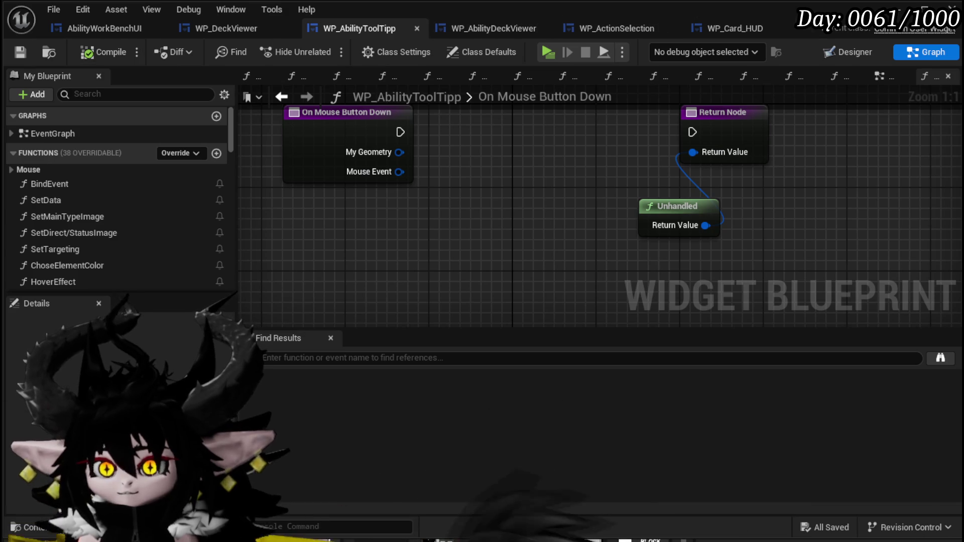
# Step: Open PlayerStatsHUD's On Mouse Button Down graph and select its Get Effecting Button and == nodes
pyautogui.hotkey('alt', 'Tab')
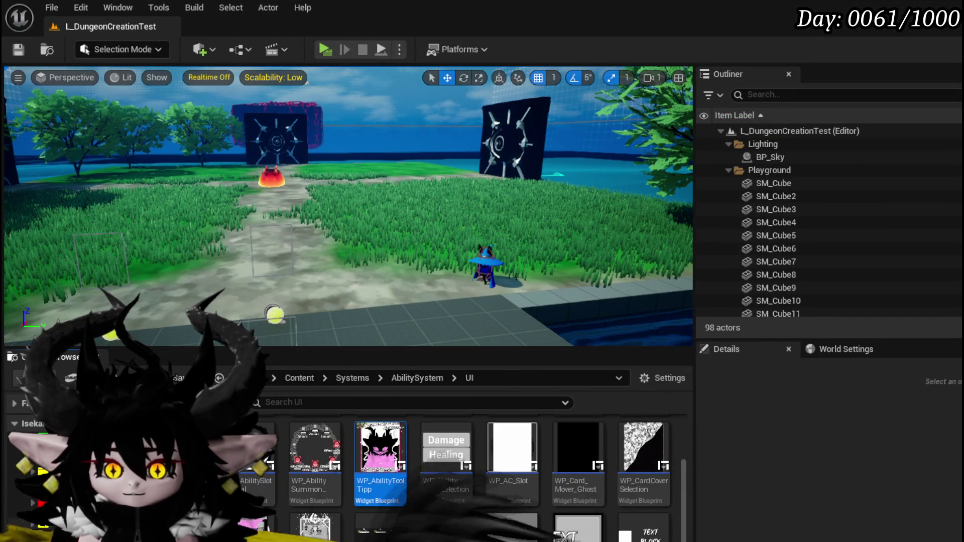
pyautogui.hotkey('alt', 'Left')
pyautogui.doubleClick(251, 440)
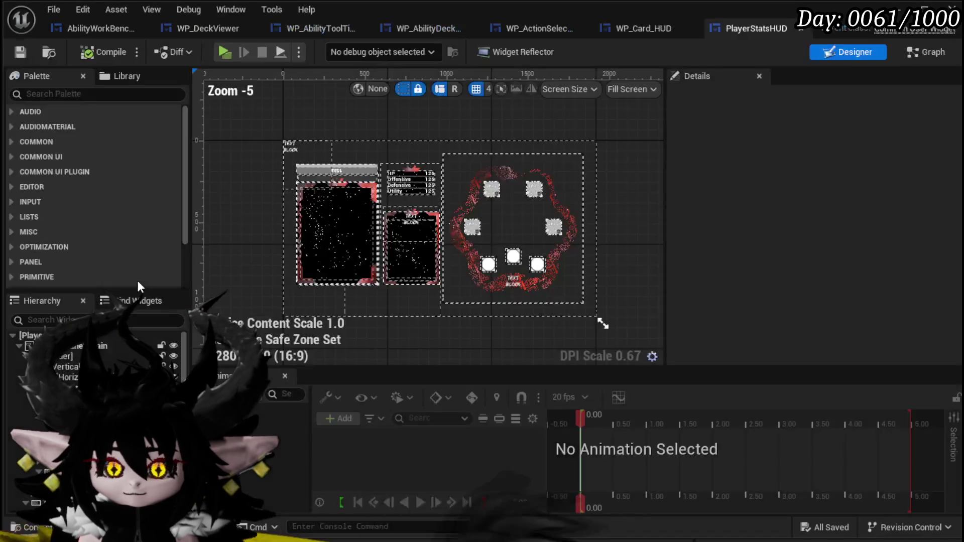
pyautogui.click(926, 52)
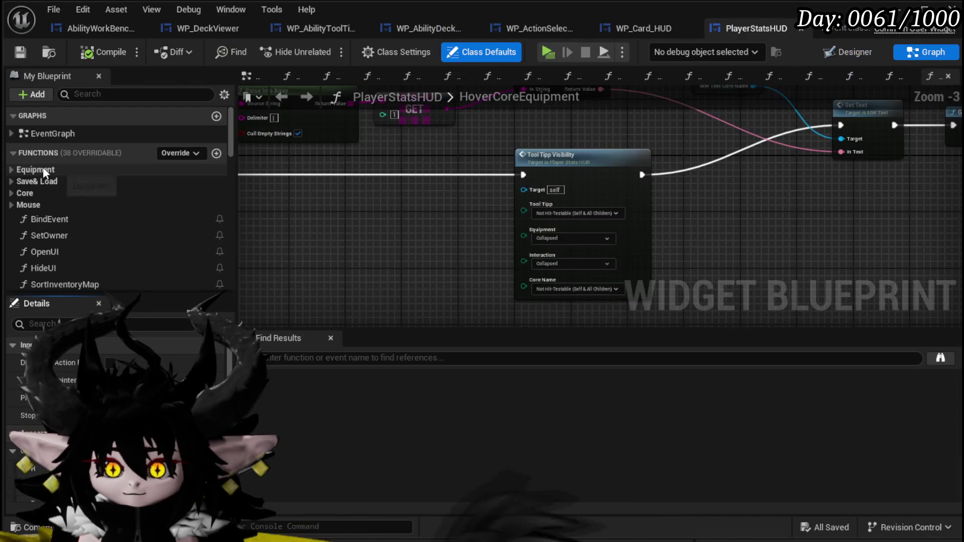
pyautogui.click(26, 206)
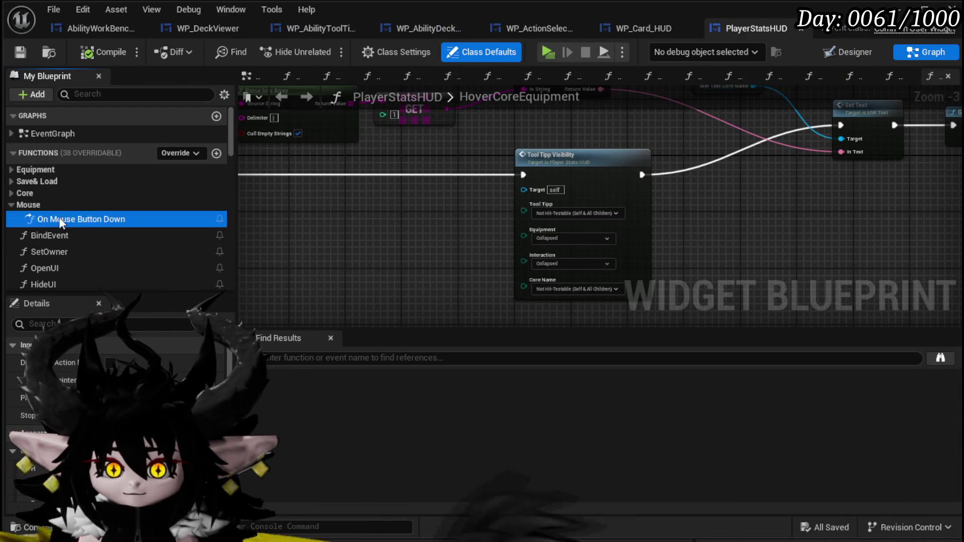
pyautogui.doubleClick(70, 219)
pyautogui.moveTo(388, 183)
pyautogui.mouseDown()
pyautogui.moveTo(462, 267)
pyautogui.moveTo(547, 282)
pyautogui.mouseUp()
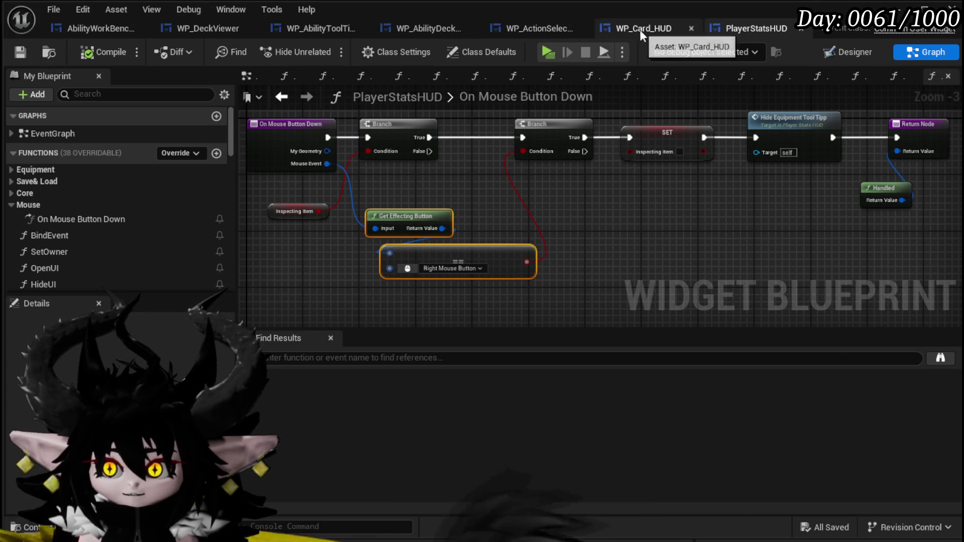
# Step: Paste Get Effecting Button and == into WP_AbilityToolTipp, wire Mouse Event, compare against Left Mouse Button
pyautogui.click(416, 29)
pyautogui.click(325, 30)
pyautogui.hotkey('ctrl', 'v')
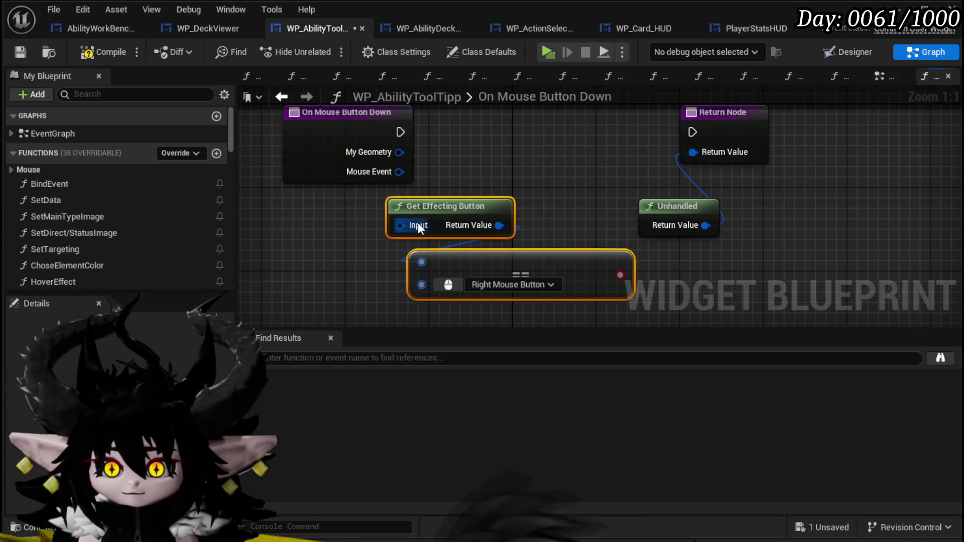
pyautogui.moveTo(399, 172); pyautogui.dragTo(400, 223)
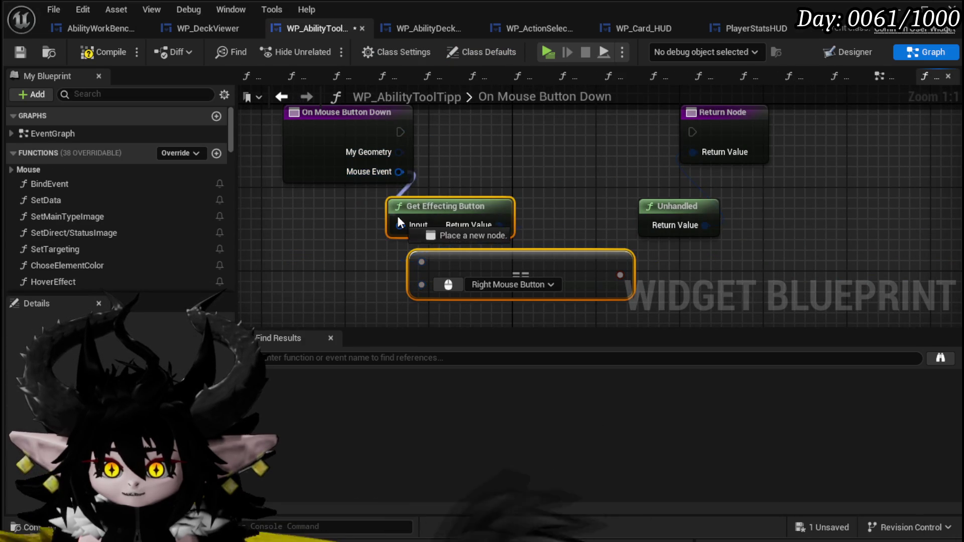
pyautogui.moveTo(331, 138); pyautogui.dragTo(288, 136)
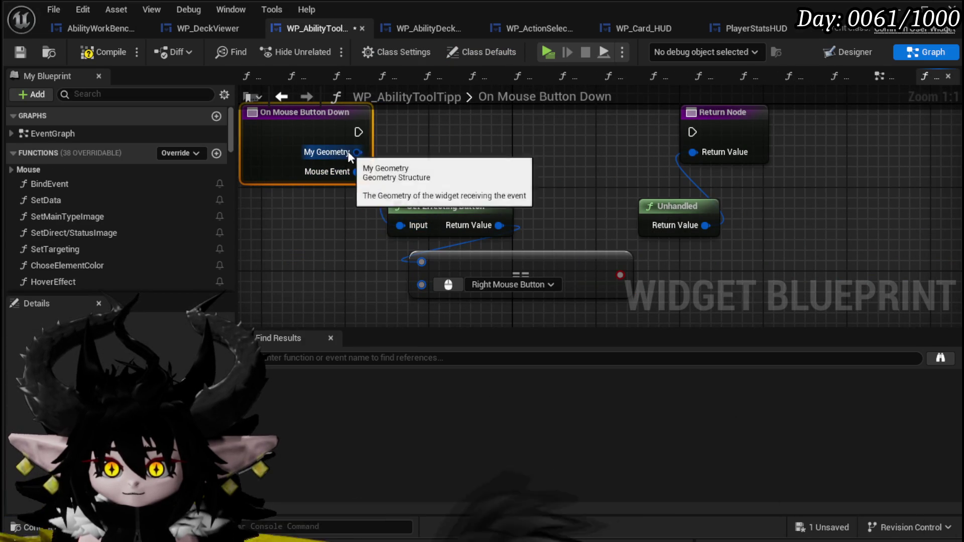
pyautogui.moveTo(402, 230); pyautogui.dragTo(477, 142)
pyautogui.moveTo(358, 132); pyautogui.dragTo(703, 133)
pyautogui.click(442, 283)
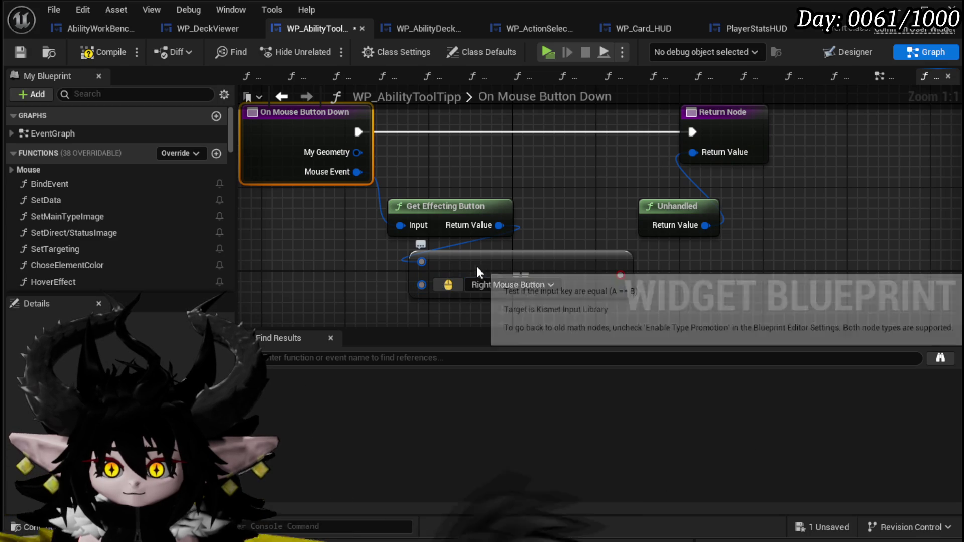
# Step: Add a Branch on the comparison, routing execution through it with True going to the Return Node
pyautogui.moveTo(611, 274)
pyautogui.mouseDown()
pyautogui.moveTo(549, 200)
pyautogui.moveTo(533, 158)
pyautogui.mouseUp()
pyautogui.write('branch')
pyautogui.press('Return')
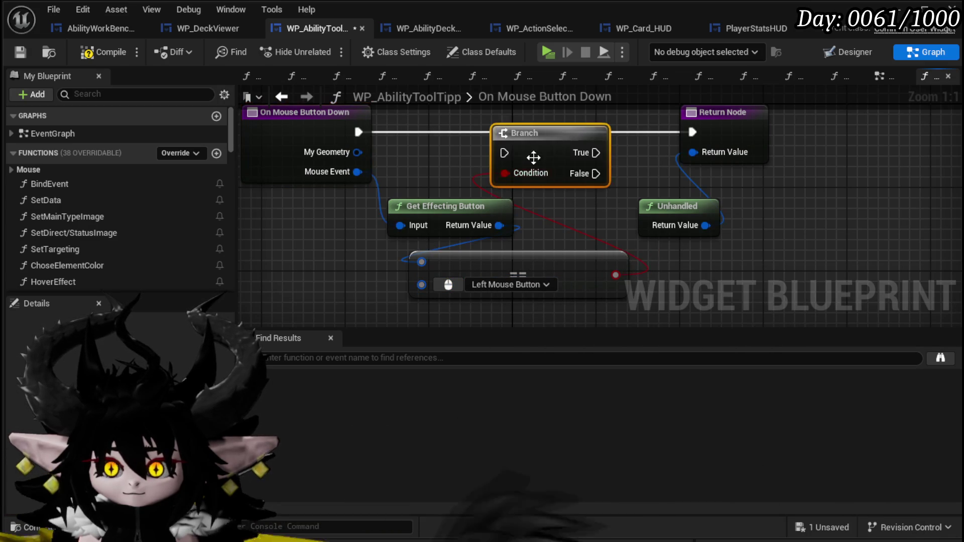
pyautogui.moveTo(356, 132); pyautogui.dragTo(494, 137)
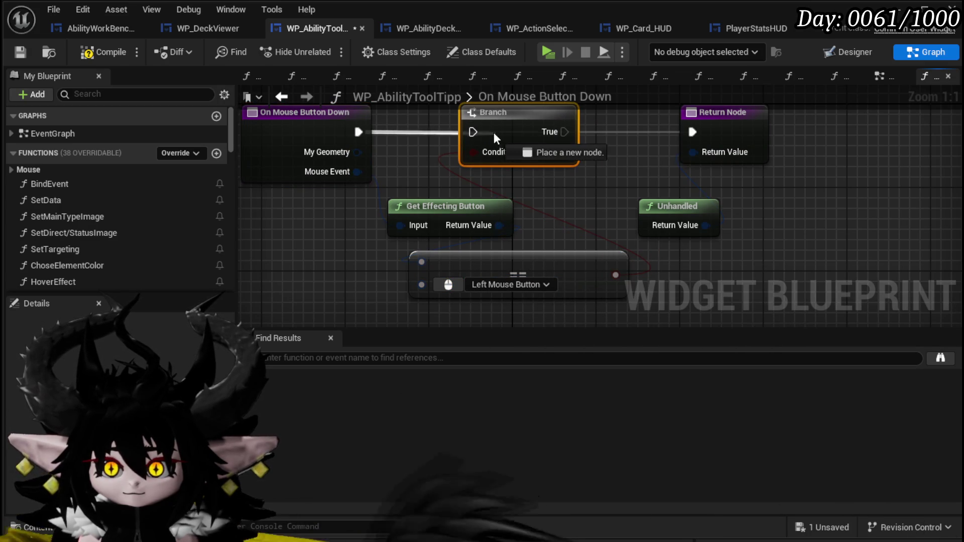
pyautogui.moveTo(699, 131); pyautogui.dragTo(696, 133)
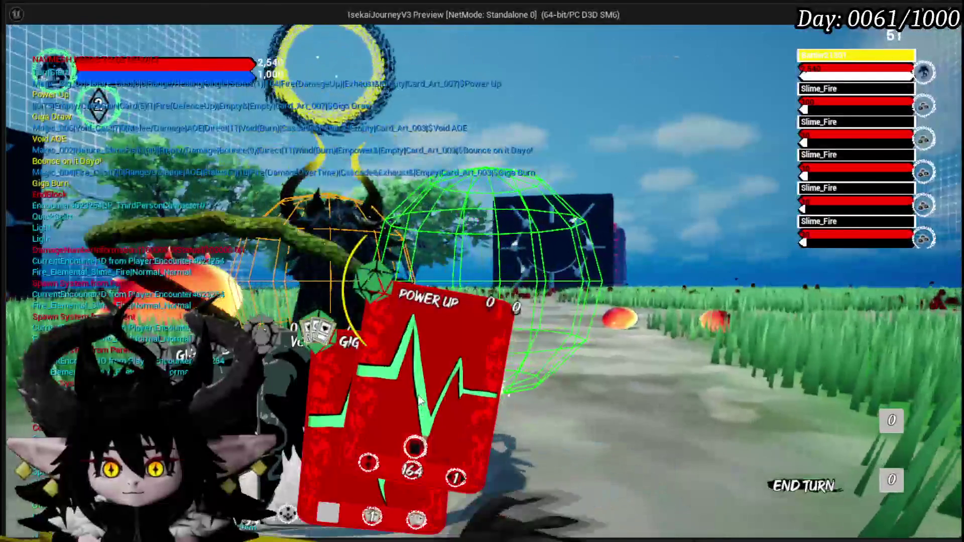
# Step: Select the Giga Draw card, then the Power Up card in combat, and stop the play-test
pyautogui.click(308, 380)
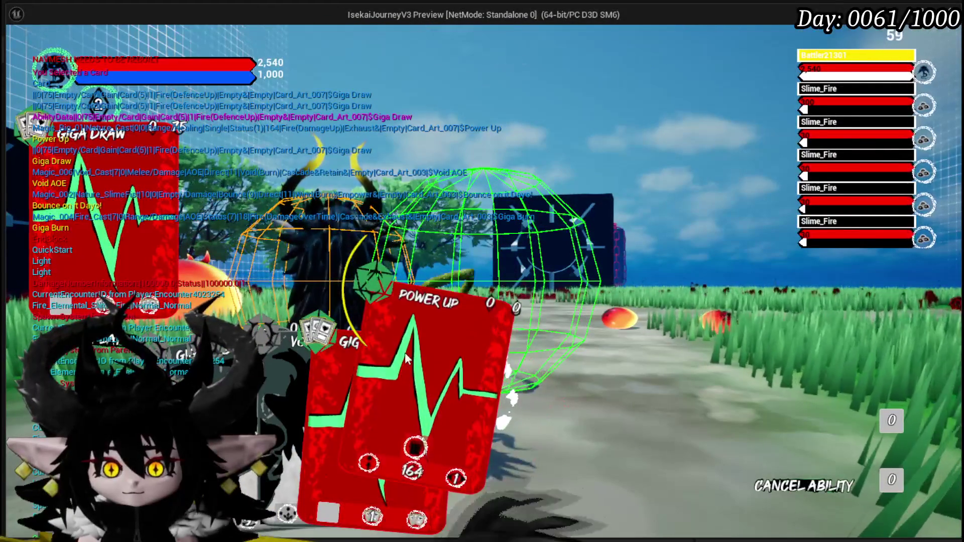
pyautogui.click(431, 299)
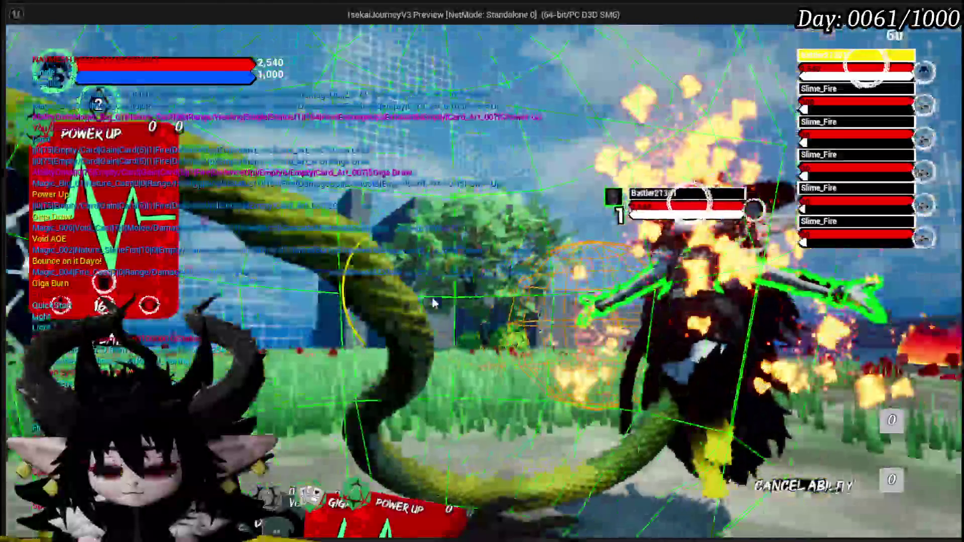
pyautogui.press('Escape')
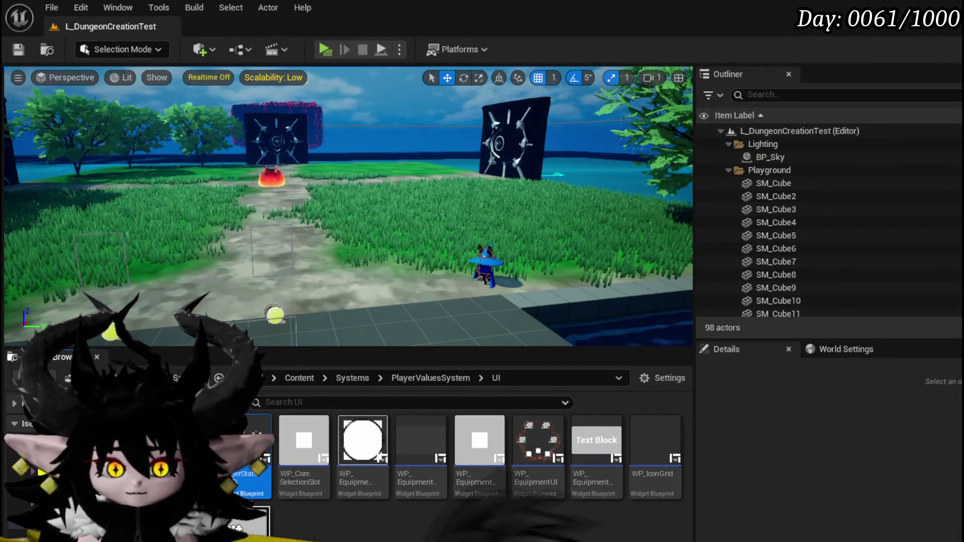
# Step: Delete the On Mouse Button Down override from WP_AbilityToolTipp and compile
pyautogui.hotkey('alt', 'Tab')
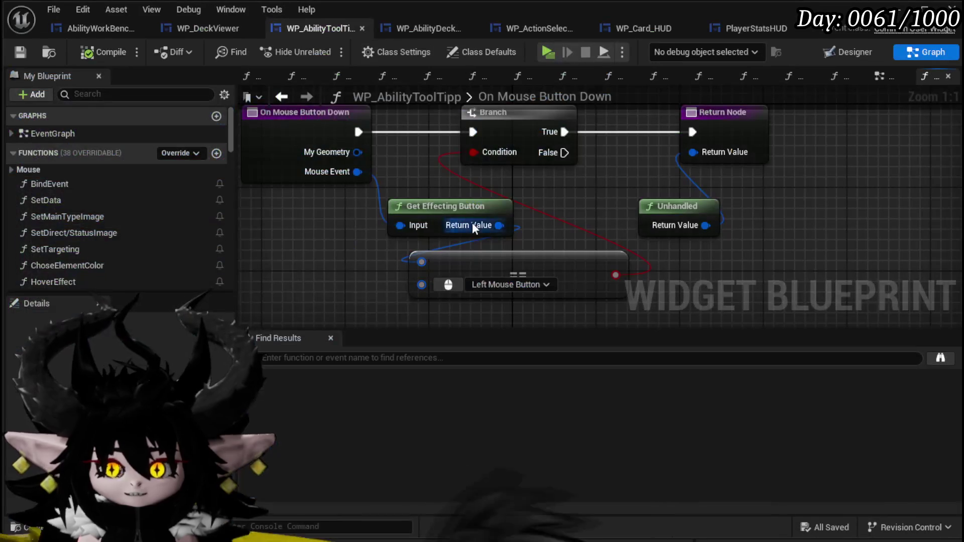
pyautogui.scroll(-1, 47, 198)
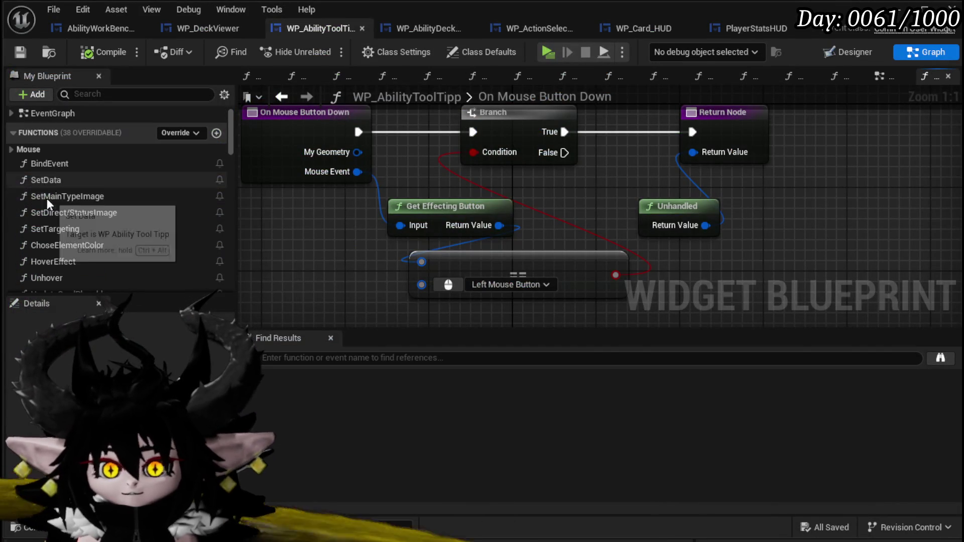
pyautogui.click(10, 151)
pyautogui.click(44, 163)
pyautogui.press('Delete')
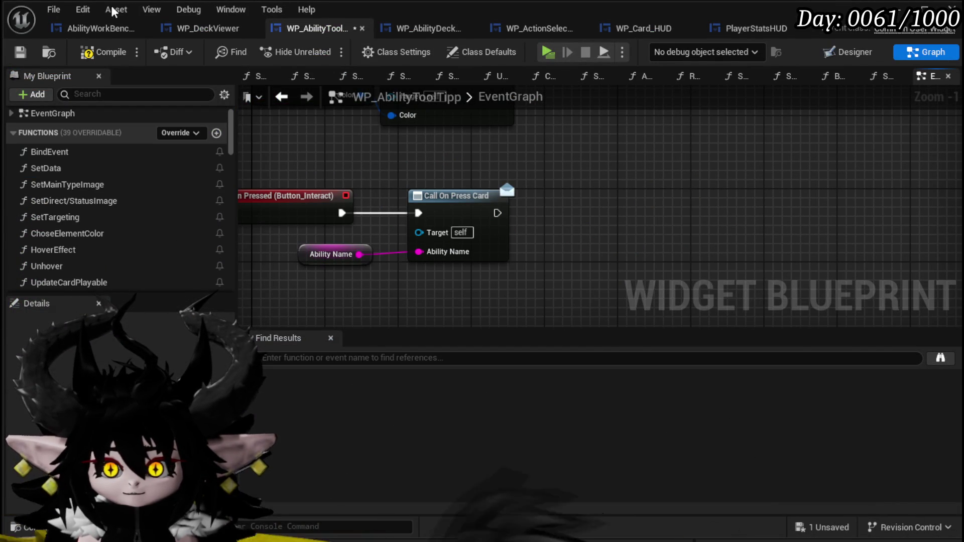
pyautogui.click(10, 50)
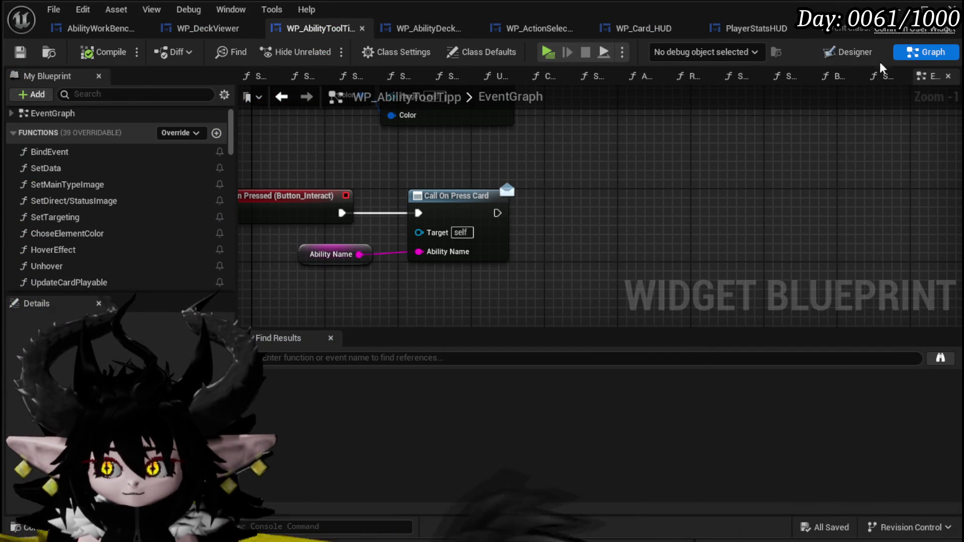
# Step: In the Designer, set Button_Interact's Behavior > Visibility to Collapsed
pyautogui.click(847, 58)
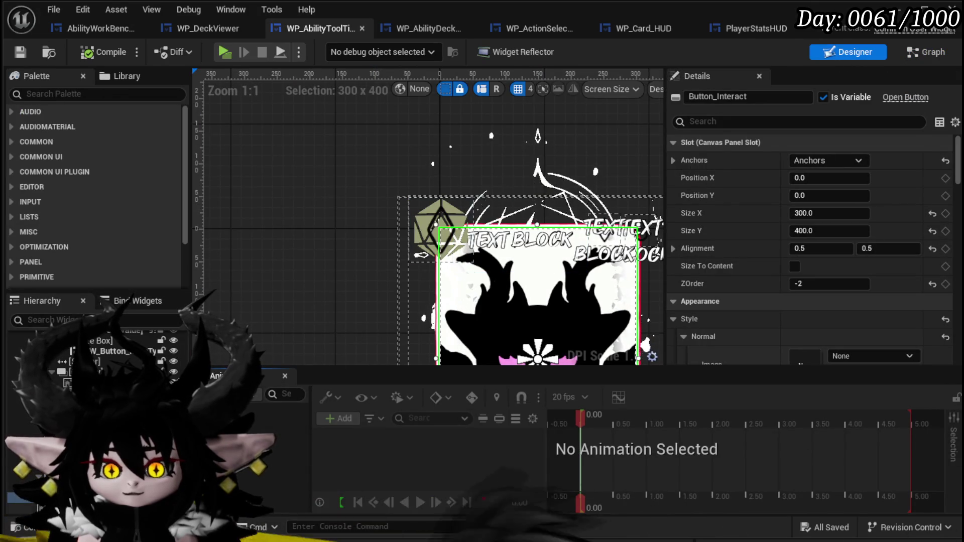
pyautogui.scroll(-10, 818, 226)
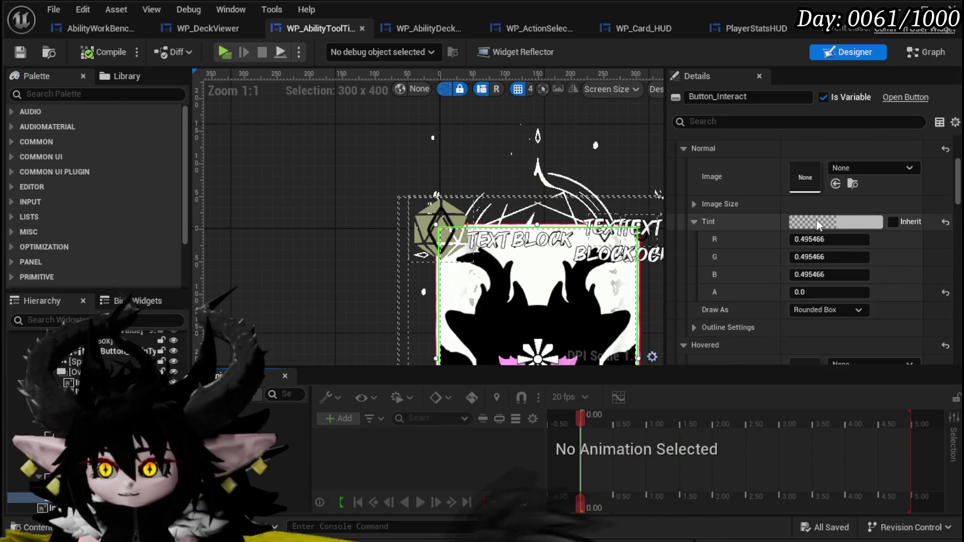
pyautogui.scroll(-15, 816, 219)
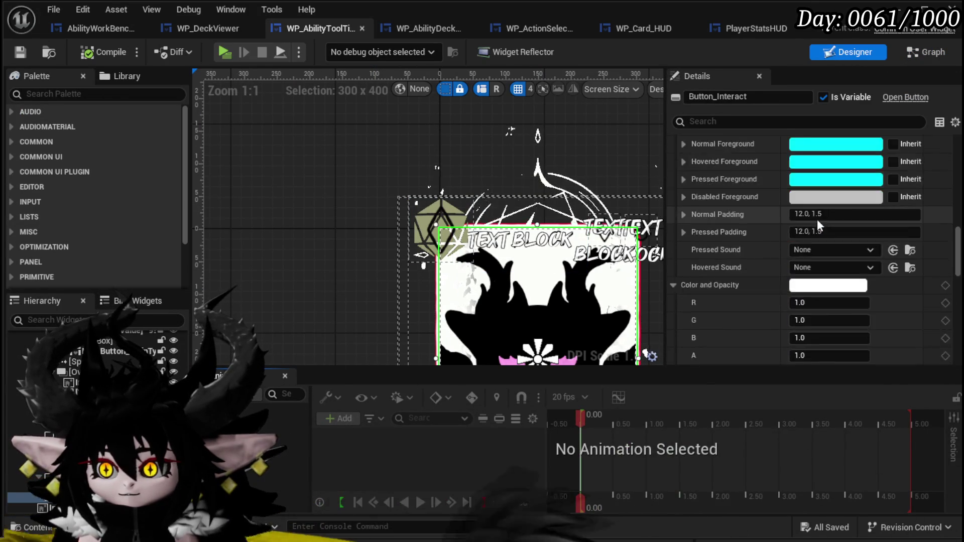
pyautogui.scroll(-5, 818, 219)
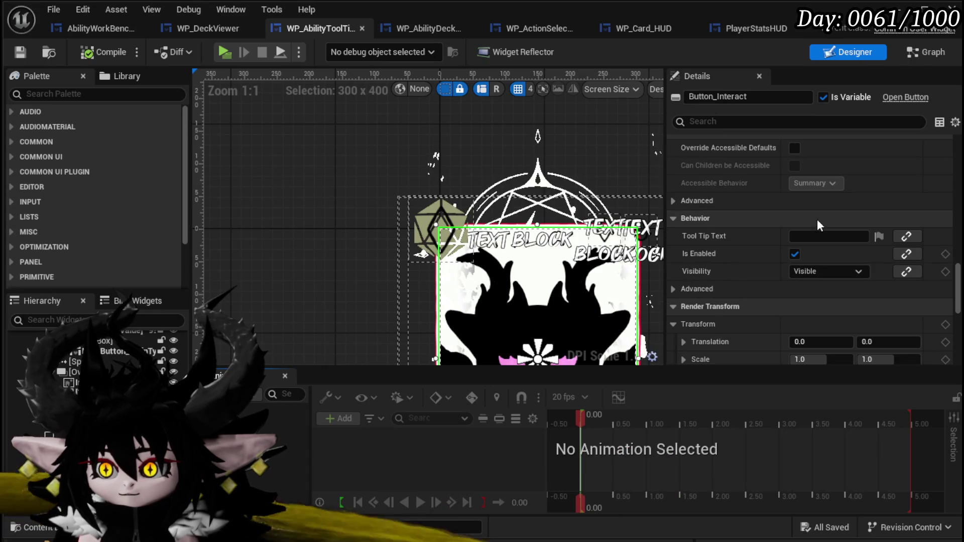
pyautogui.click(806, 271)
pyautogui.click(809, 296)
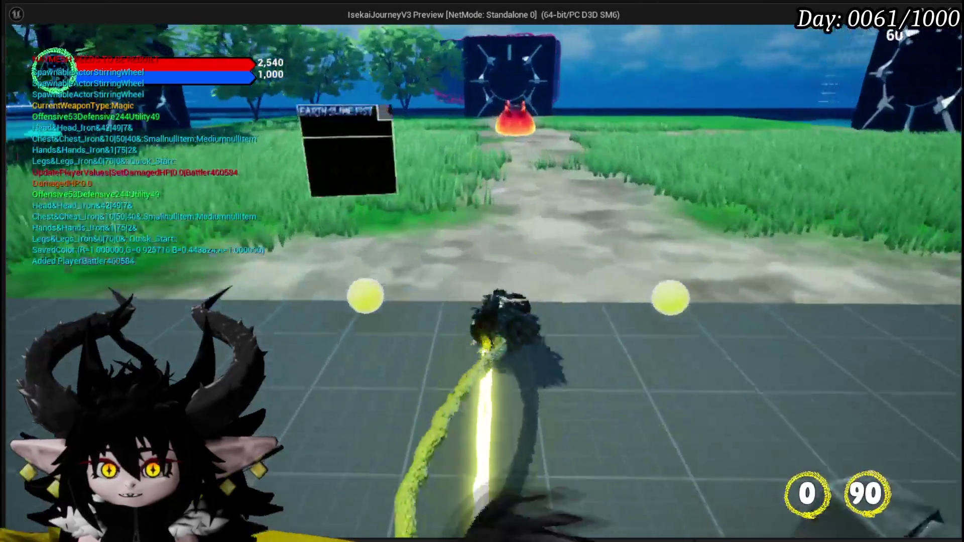
# Step: Start combat with the fire slime and play Giga Draw to draw new cards
pyautogui.press('e')
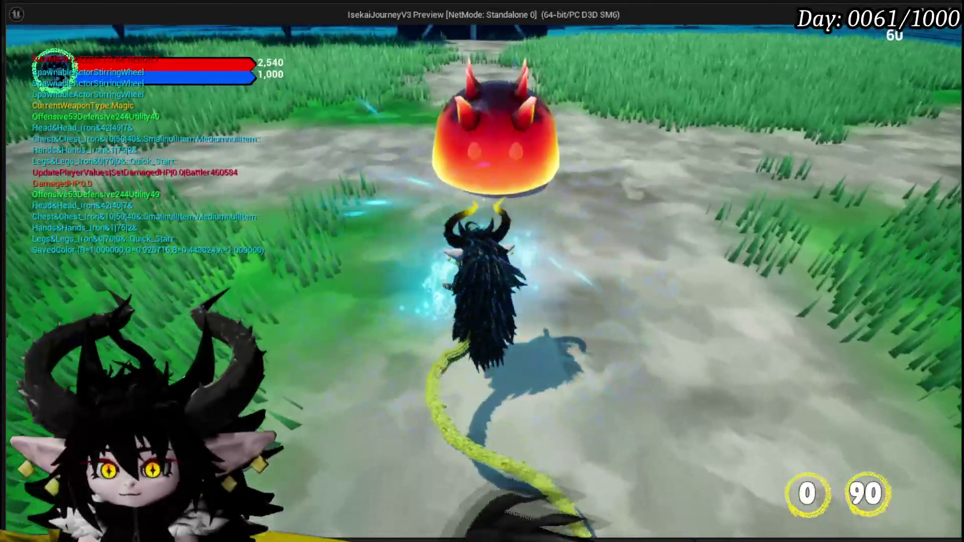
pyautogui.press('w')
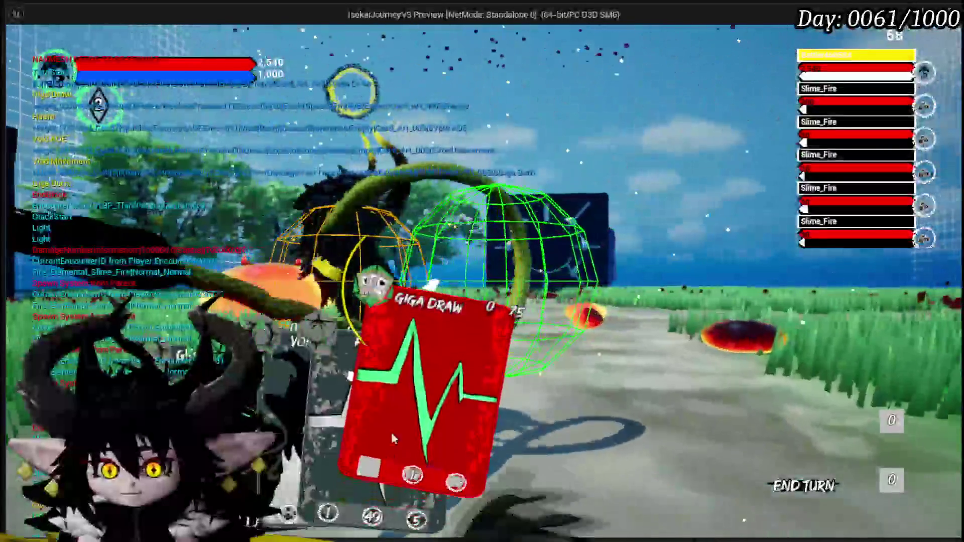
pyautogui.click(390, 433)
pyautogui.click(347, 371)
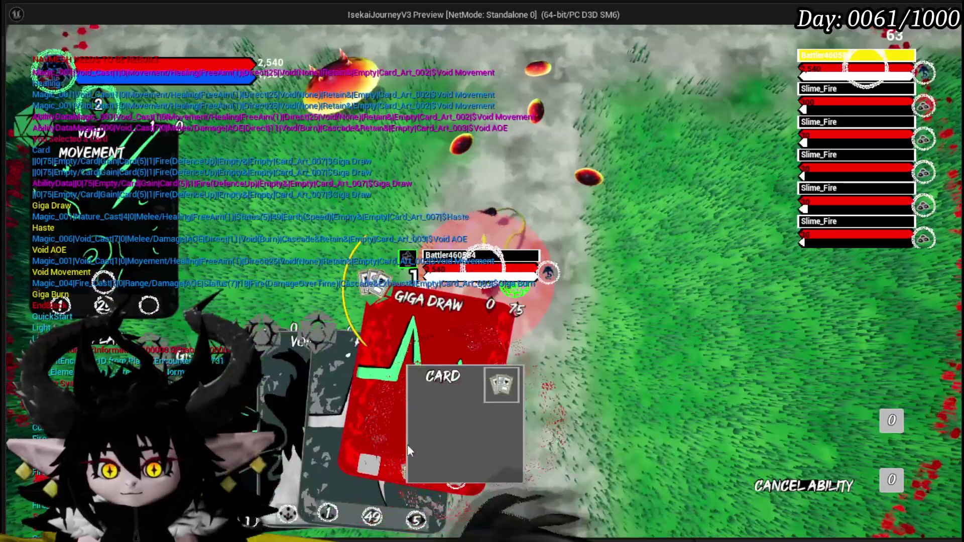
# Step: Aim and fire Void Movement at a target, then stop the preview
pyautogui.click(407, 444)
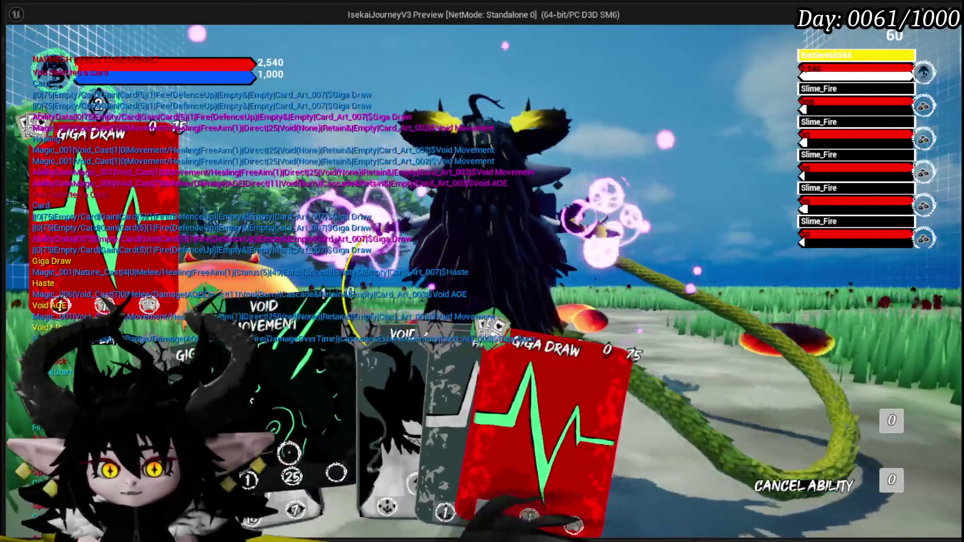
pyautogui.click(266, 416)
pyautogui.click(406, 427)
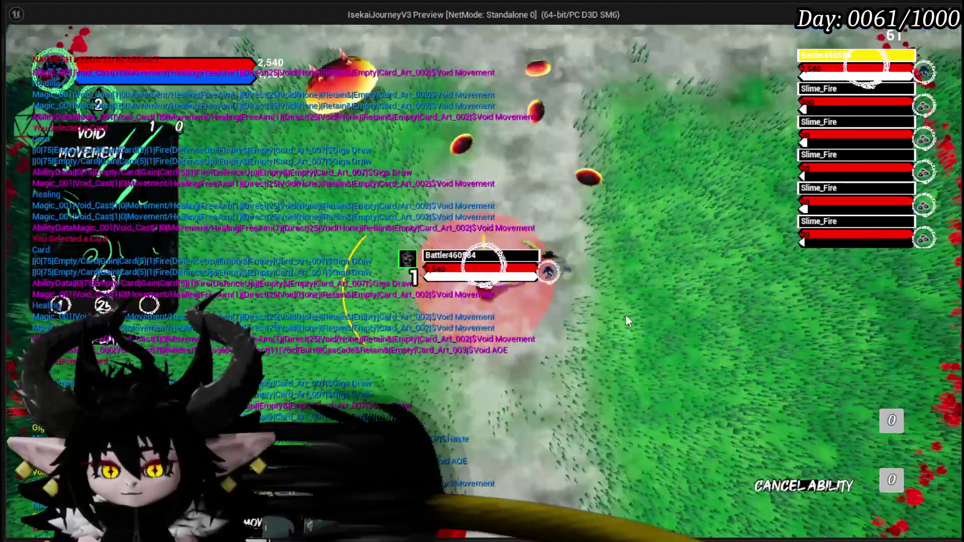
pyautogui.click(626, 314)
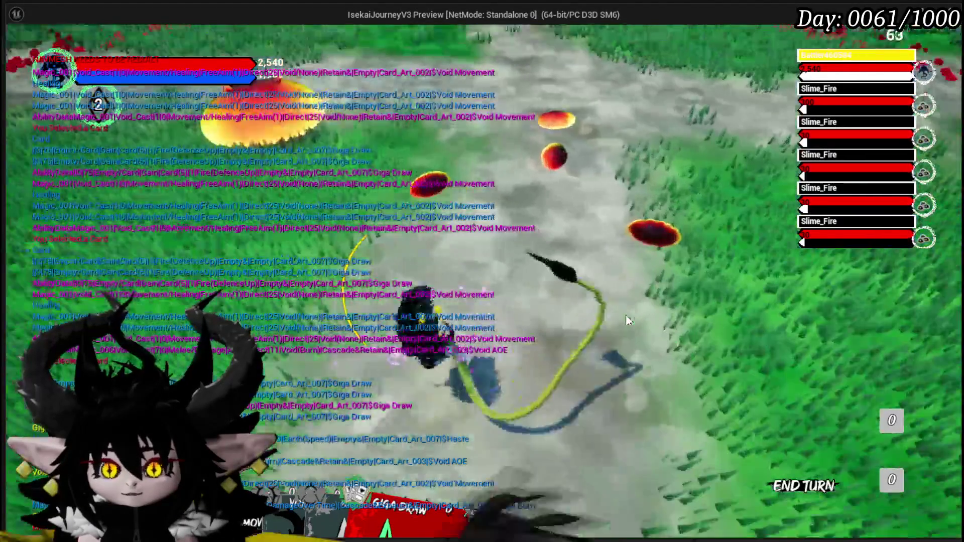
pyautogui.press('Escape')
# Step: Save all, play, and open the Chura Main deck from the CORE panel
pyautogui.hotkey('ctrl', 's')
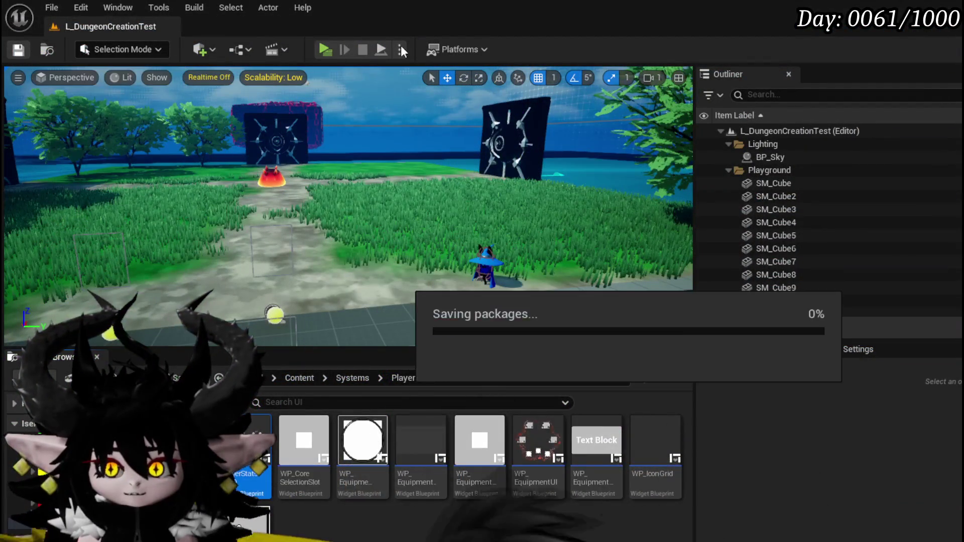
pyautogui.hotkey('alt', 'p')
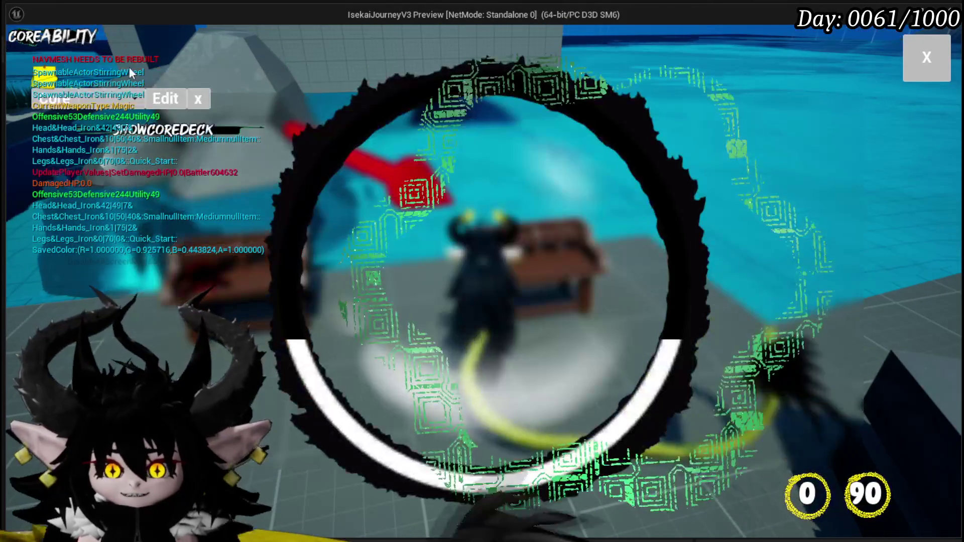
pyautogui.click(113, 97)
pyautogui.click(109, 128)
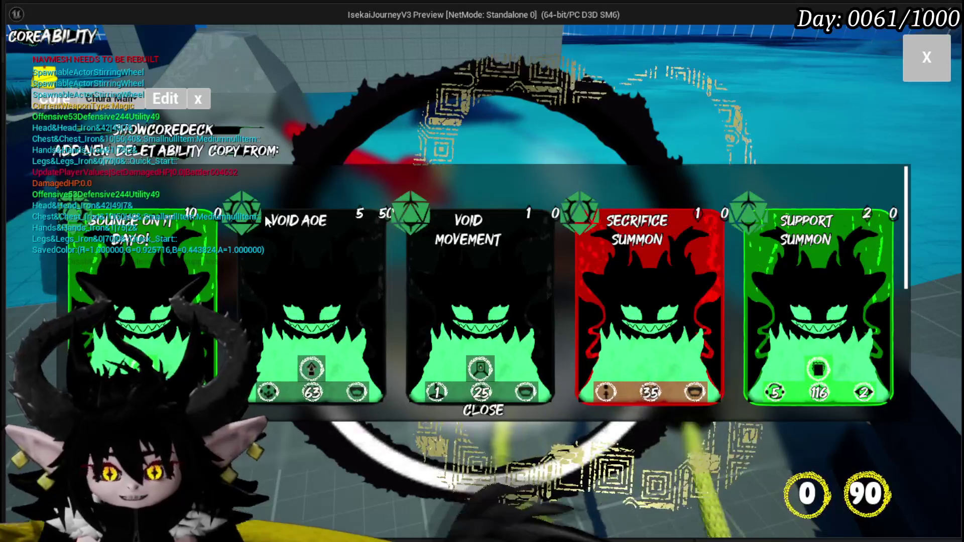
# Step: Stop the preview and switch WP_DeckViewer to its PressCard graph
pyautogui.press('Escape')
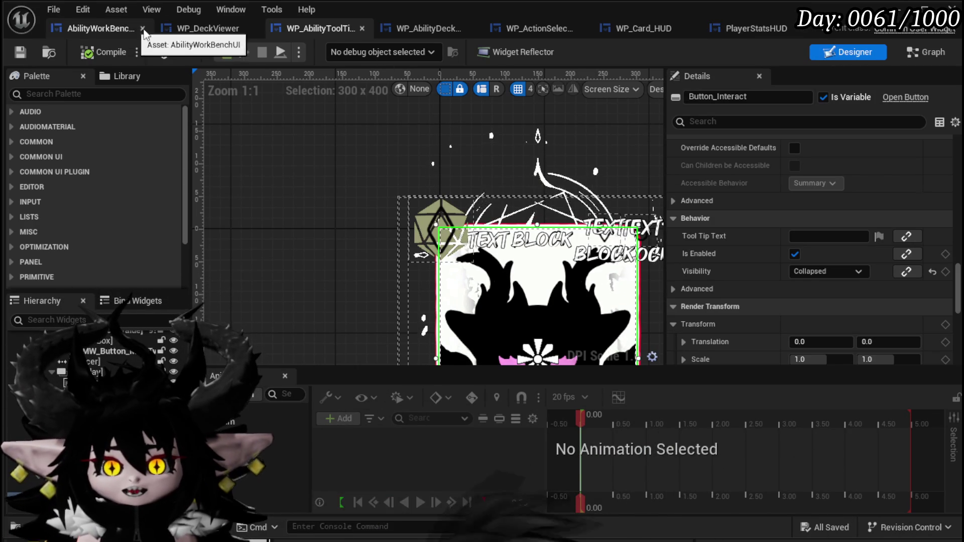
pyautogui.hotkey('ctrl', 'shift', 'g')
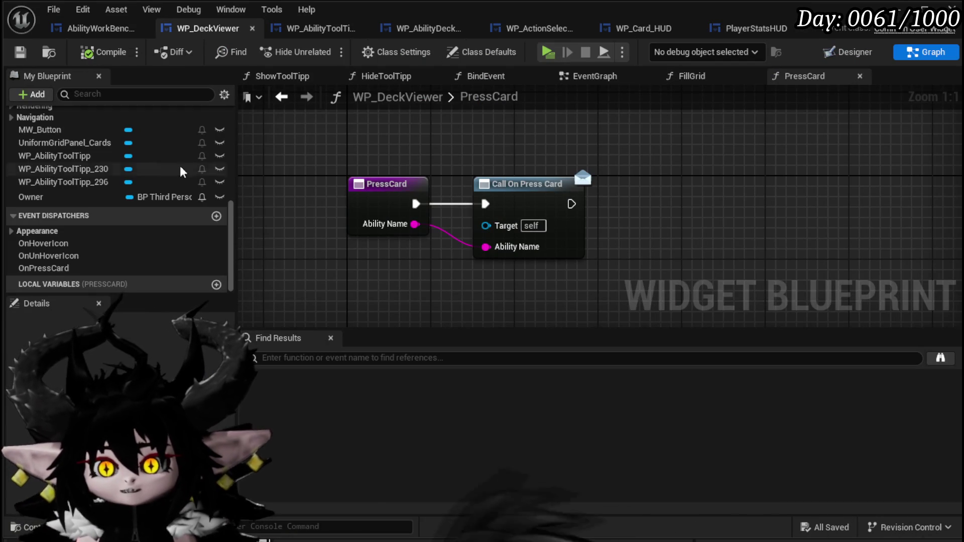
pyautogui.scroll(5, 182, 245)
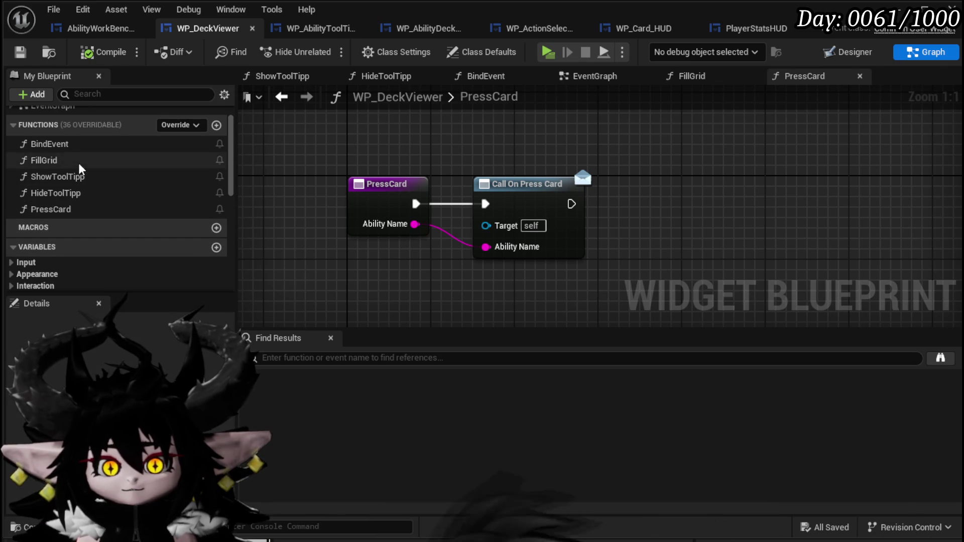
# Step: In FillGrid, add a Get Button_Interact node from the created card widget
pyautogui.doubleClick(44, 161)
pyautogui.scroll(-3, 394, 282)
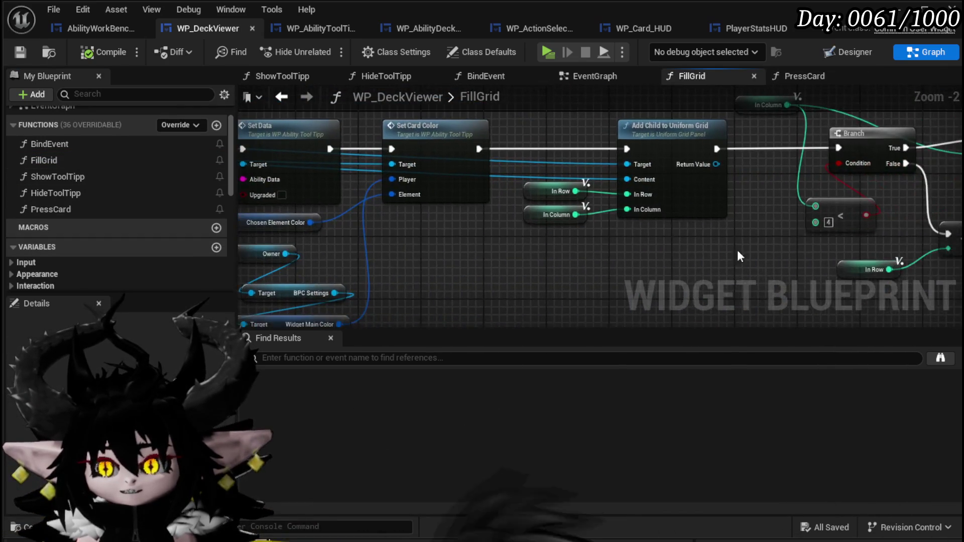
pyautogui.moveTo(362, 214)
pyautogui.mouseDown()
pyautogui.moveTo(407, 221)
pyautogui.moveTo(528, 188)
pyautogui.moveTo(475, 220)
pyautogui.mouseUp()
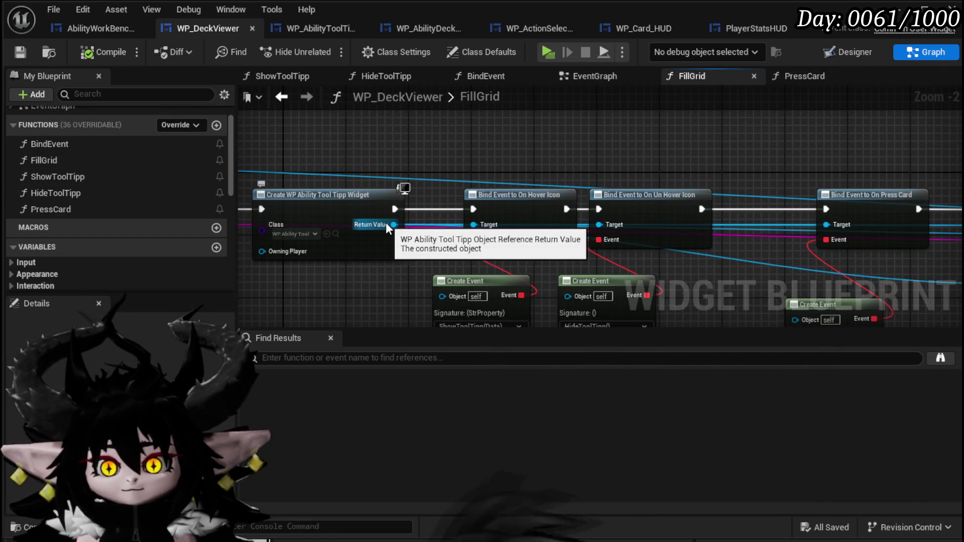
pyautogui.moveTo(394, 225); pyautogui.dragTo(492, 140)
pyautogui.write('get Inter')
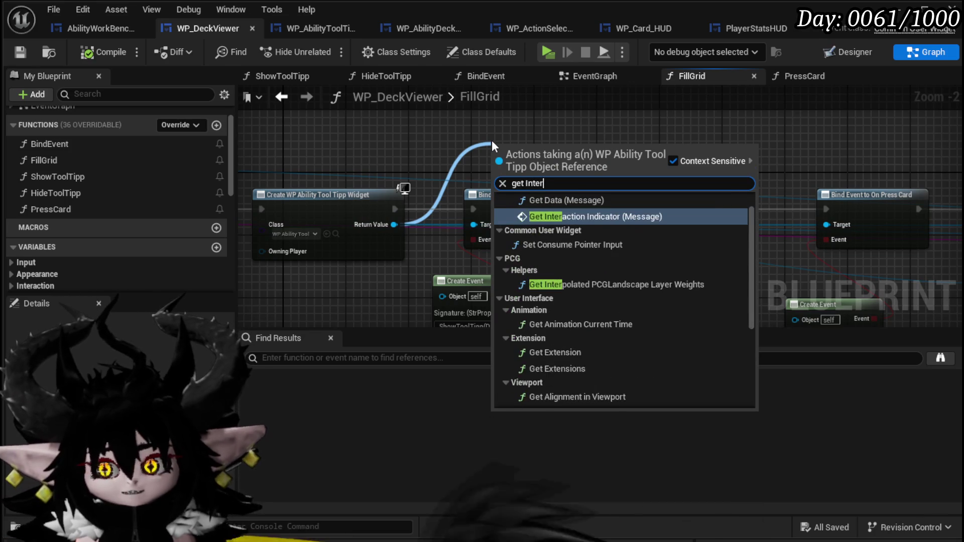
pyautogui.write('action')
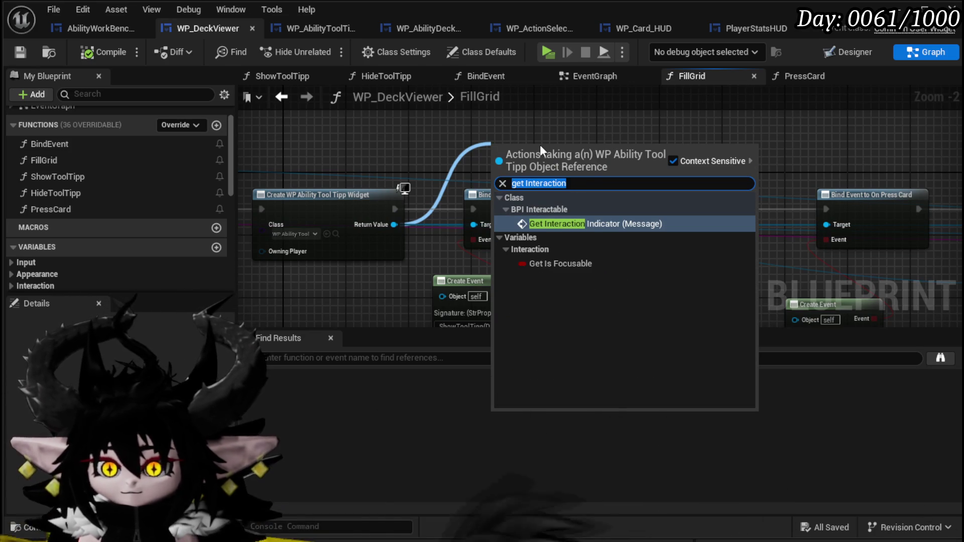
pyautogui.hotkey('ctrl', 'BackSpace')
pyautogui.write('Button')
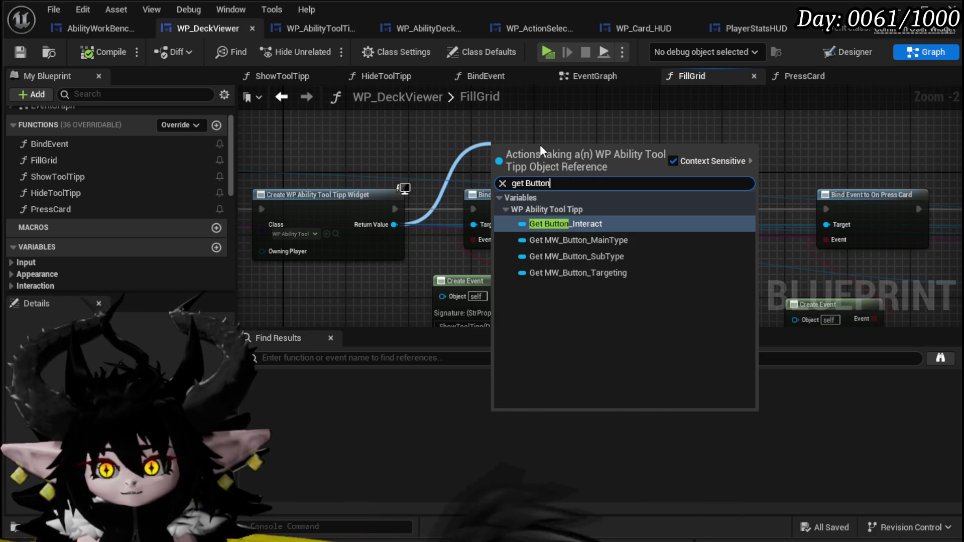
pyautogui.click(587, 228)
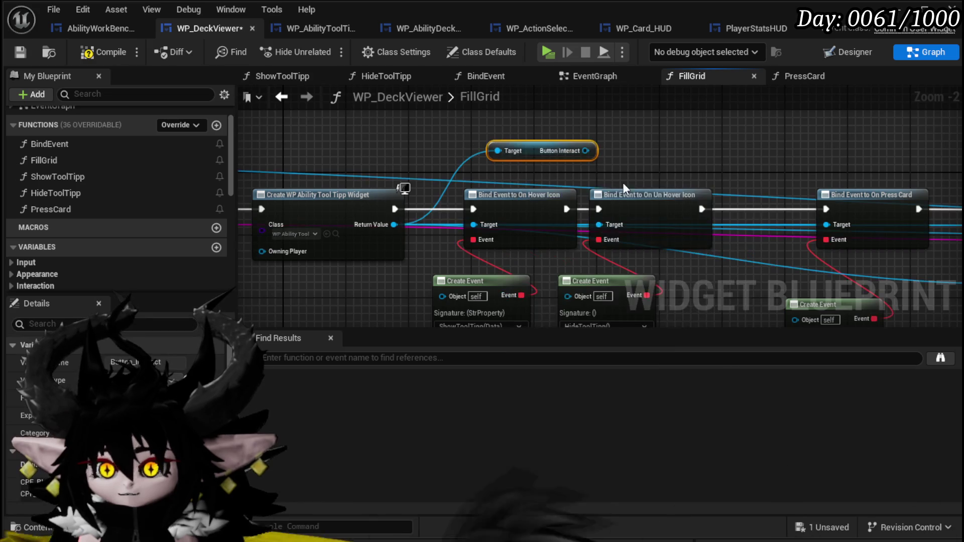
# Step: Add Set Visibility (Visible) and wire it between Set Card Color and Add Child to Uniform Grid
pyautogui.moveTo(585, 151); pyautogui.dragTo(628, 147)
pyautogui.write('Set Visi')
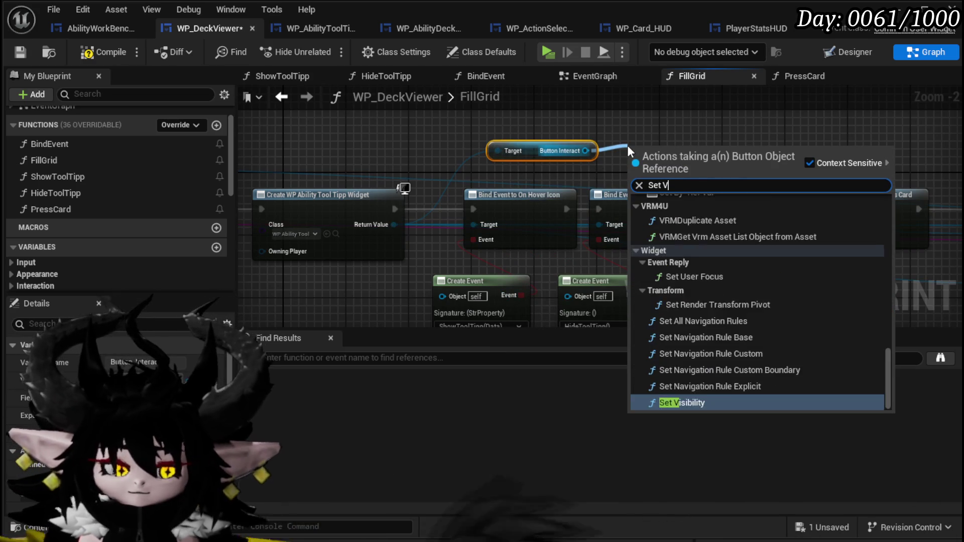
pyautogui.click(683, 253)
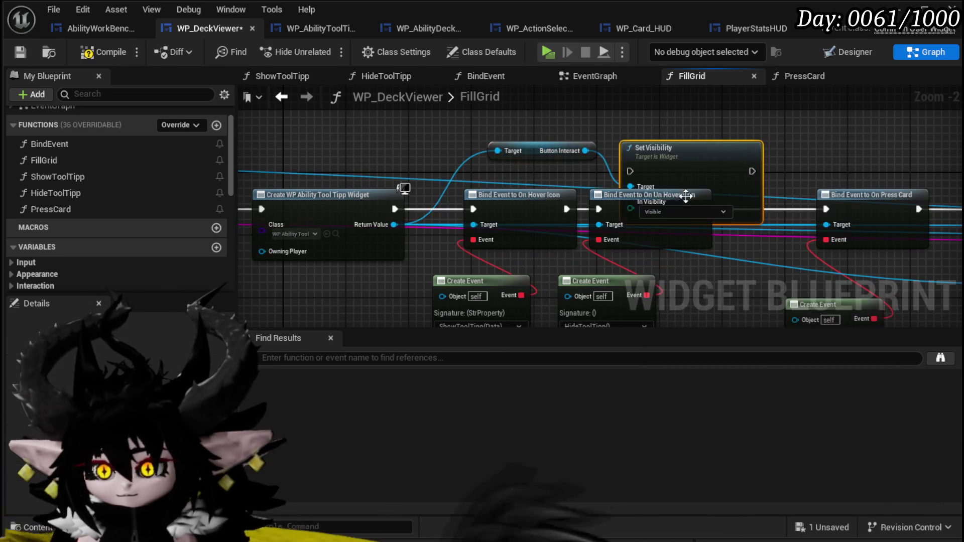
pyautogui.moveTo(245, 304)
pyautogui.mouseDown()
pyautogui.moveTo(137, 303)
pyautogui.moveTo(652, 213)
pyautogui.moveTo(639, 213)
pyautogui.mouseUp()
pyautogui.moveTo(438, 152)
pyautogui.mouseDown()
pyautogui.moveTo(588, 201)
pyautogui.moveTo(493, 178)
pyautogui.mouseUp()
pyautogui.click(617, 270)
pyautogui.moveTo(644, 306)
pyautogui.mouseDown()
pyautogui.moveTo(663, 211)
pyautogui.moveTo(644, 189)
pyautogui.mouseUp()
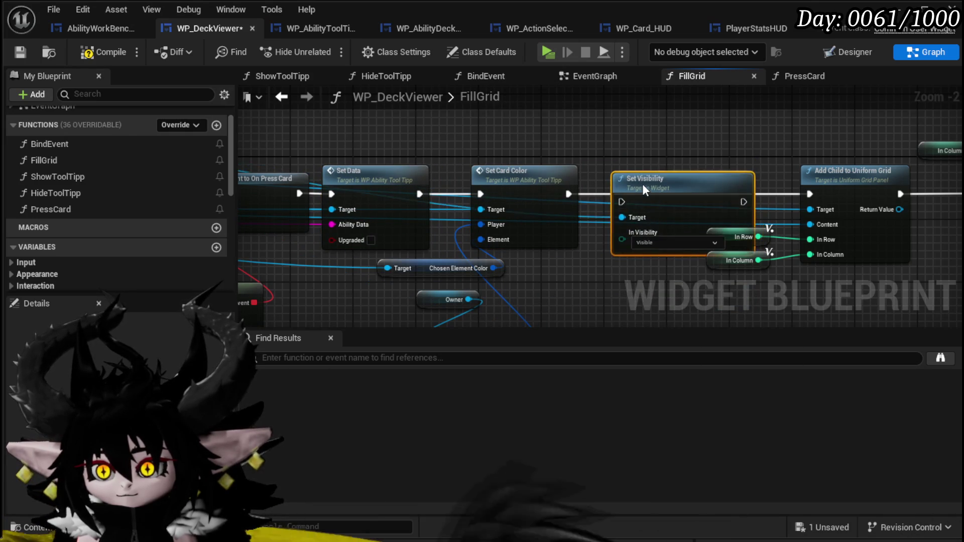
pyautogui.moveTo(568, 195); pyautogui.dragTo(613, 195)
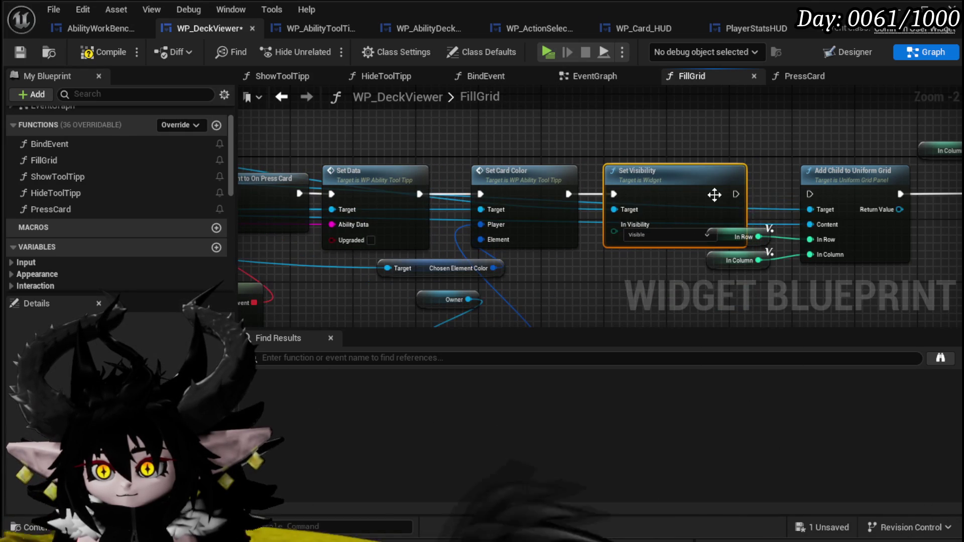
pyautogui.moveTo(814, 197); pyautogui.dragTo(815, 194)
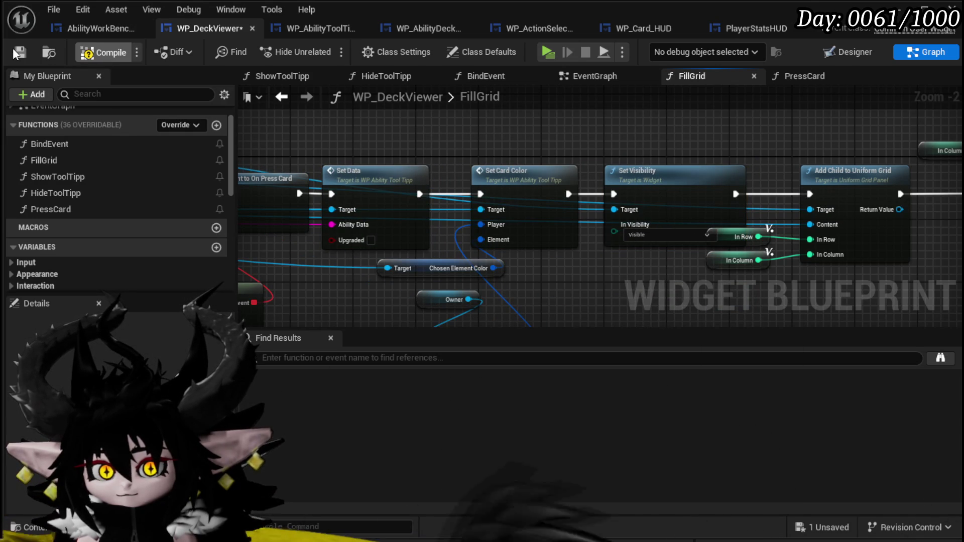
# Step: Return to the level editor, start a preview, and open the Chura Main deck
pyautogui.click(950, 7)
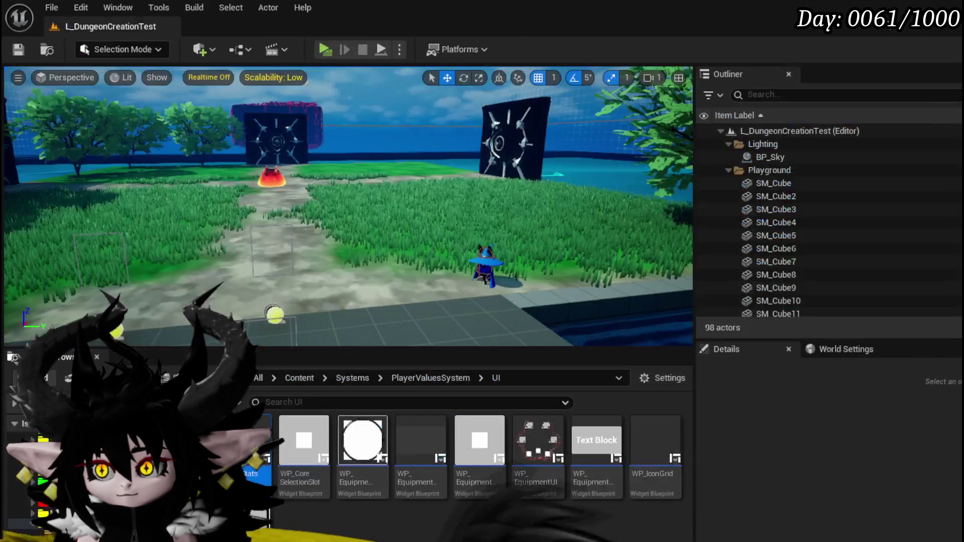
pyautogui.click(322, 50)
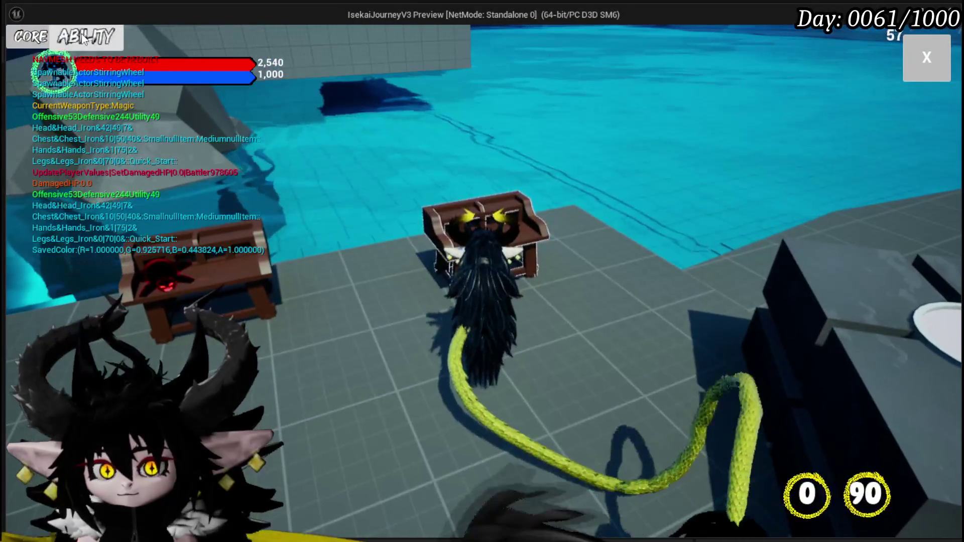
pyautogui.click(81, 34)
pyautogui.click(122, 128)
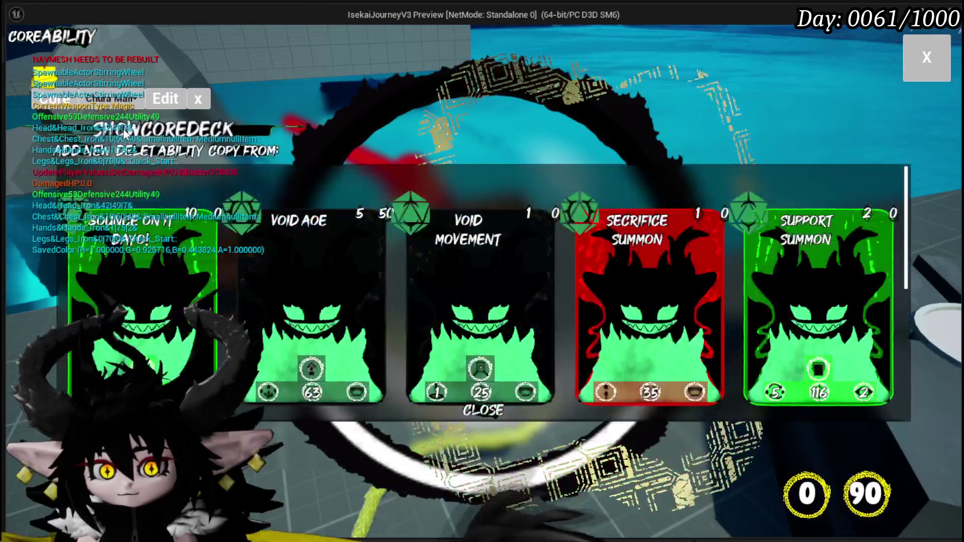
# Step: Open and close the Secrifice Summon card editor, then walk into the fire slime battle
pyautogui.click(646, 260)
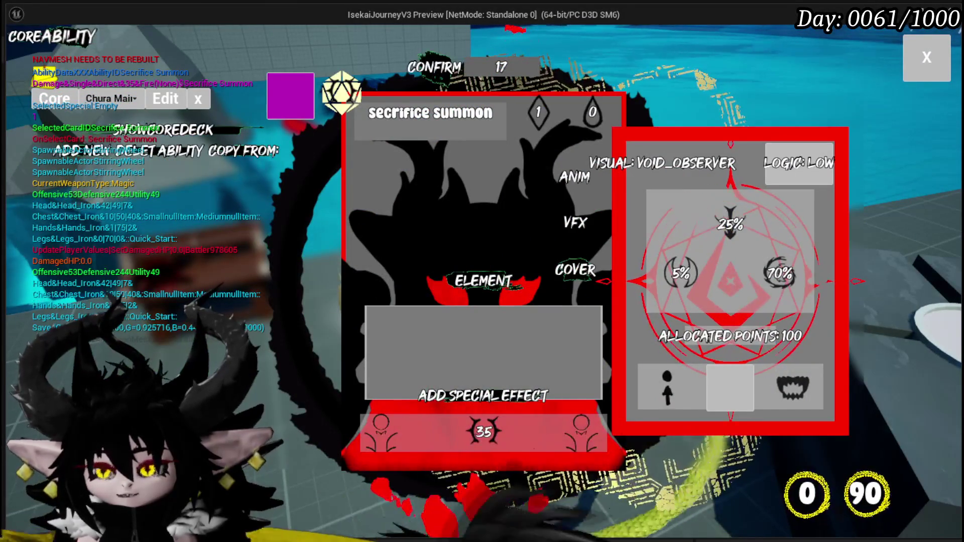
pyautogui.press('Escape')
pyautogui.press('w')
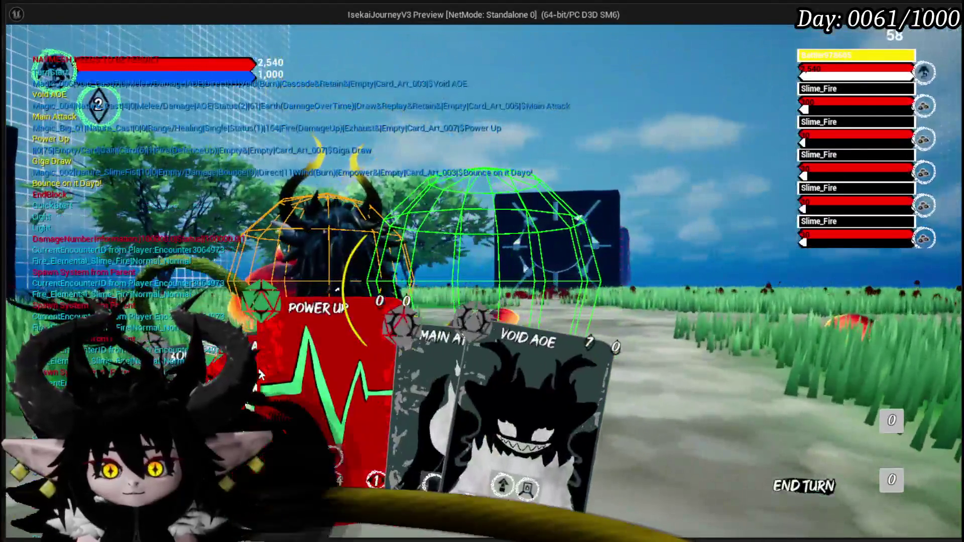
# Step: Play Power Up on a target, then play and resolve Giga Draw
pyautogui.click(302, 357)
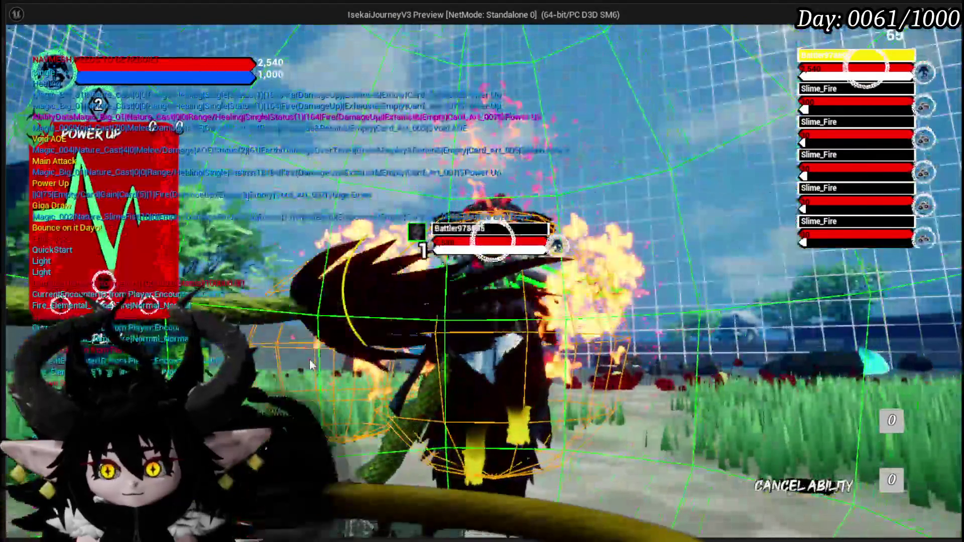
pyautogui.click(309, 365)
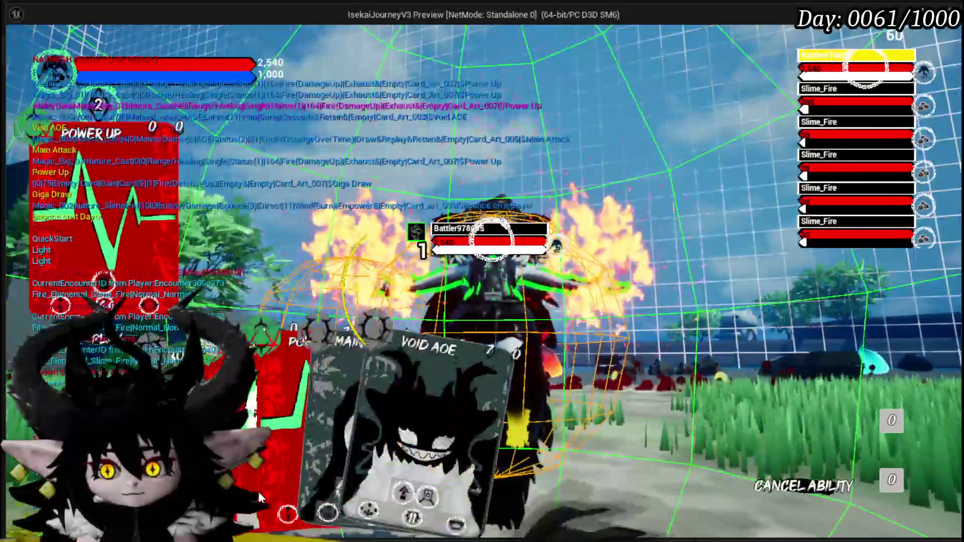
pyautogui.click(301, 374)
pyautogui.click(395, 350)
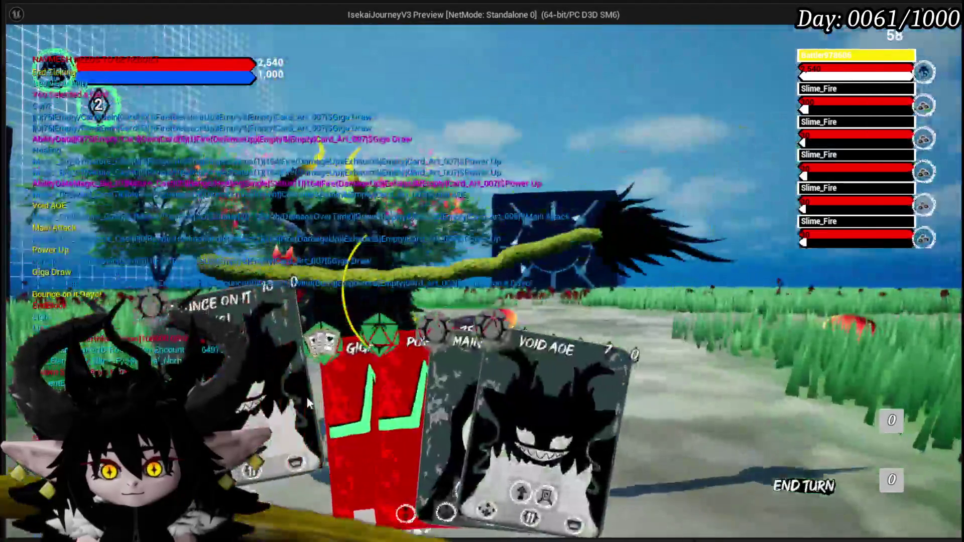
# Step: Play Giga Draw and Defence Up Melee Draw on a target, then stop and save the level
pyautogui.click(304, 393)
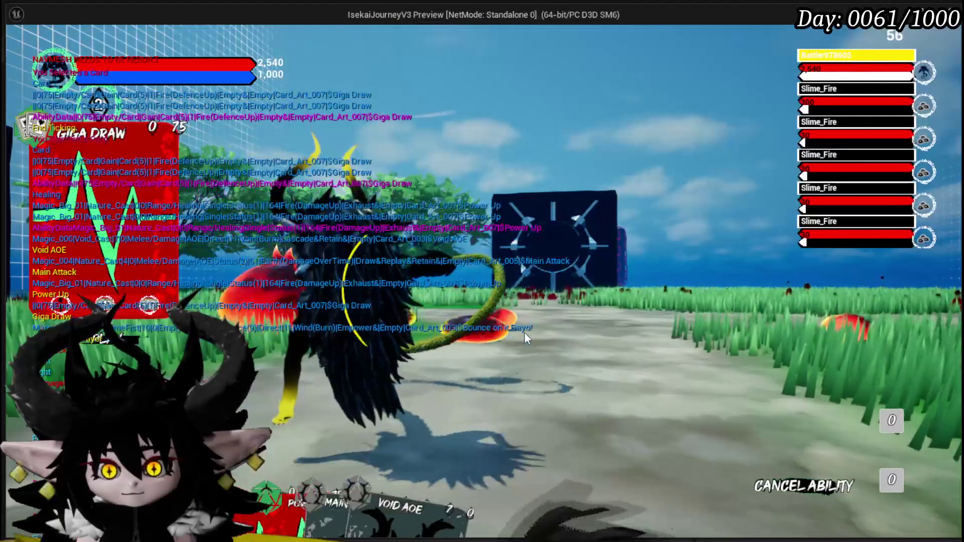
pyautogui.click(525, 334)
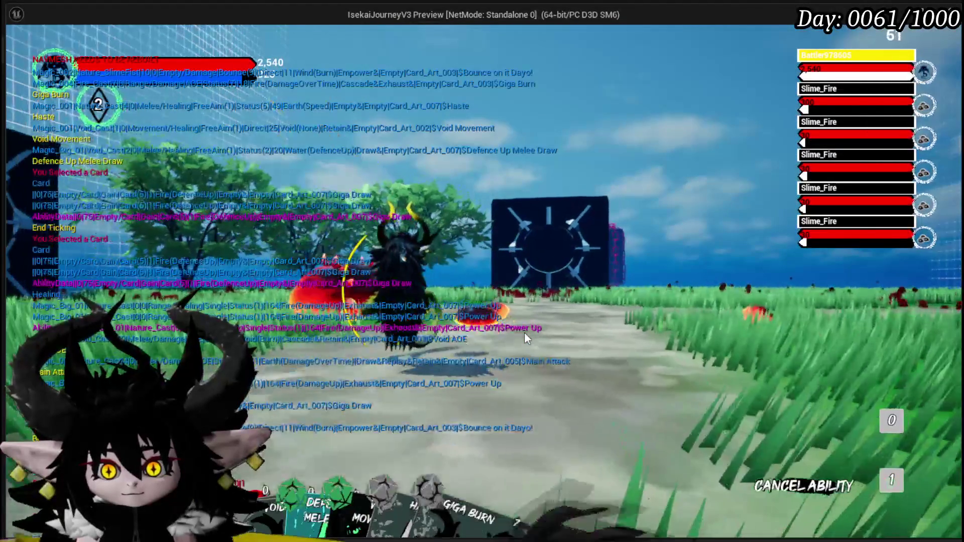
pyautogui.click(338, 393)
pyautogui.click(598, 374)
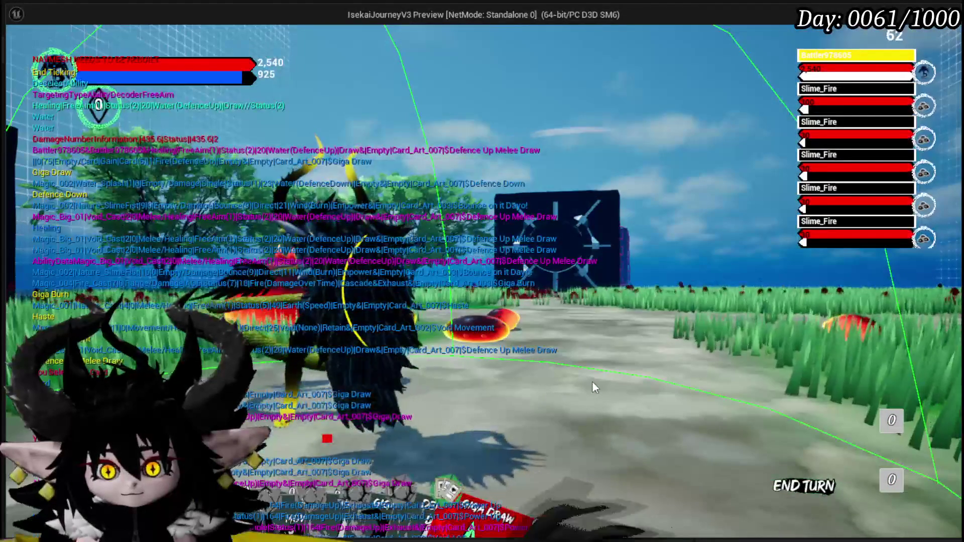
pyautogui.press('Escape')
pyautogui.click(17, 49)
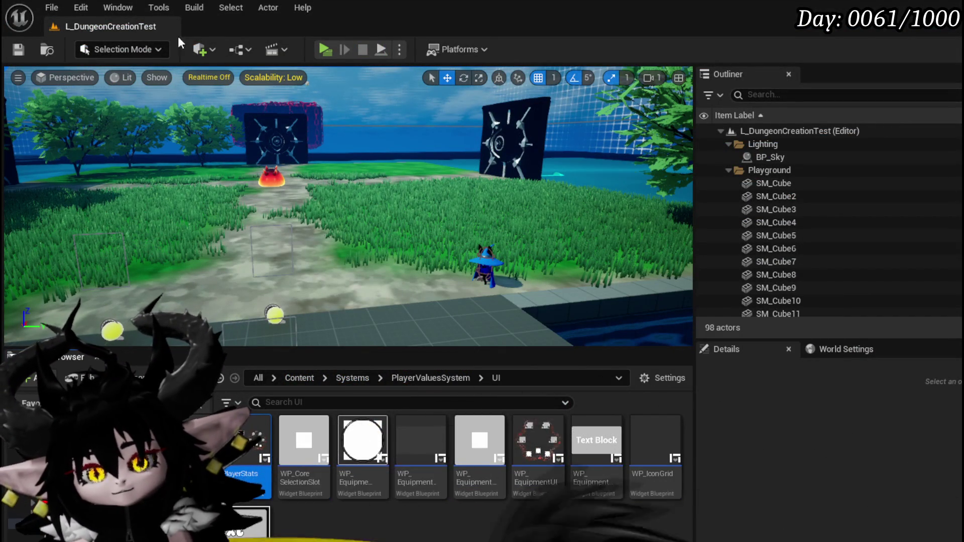
# Step: Save, launch Play in New Window, and open the ability workbench at the desk
pyautogui.click(18, 49)
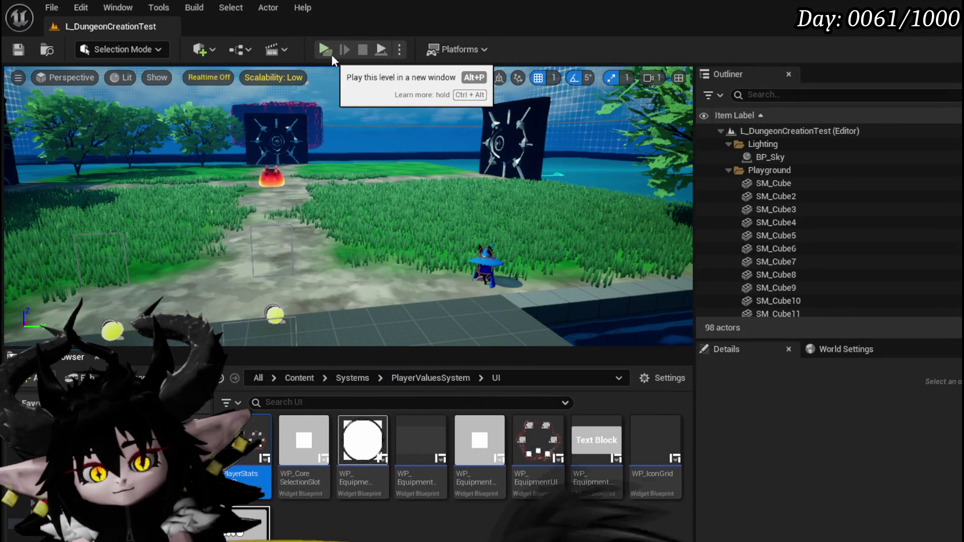
pyautogui.click(331, 54)
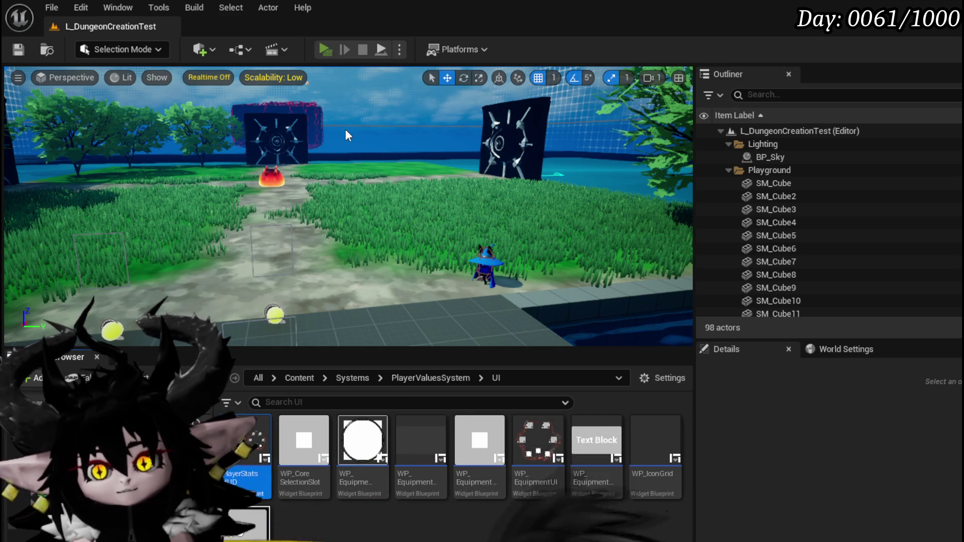
pyautogui.press('w')
pyautogui.press('e')
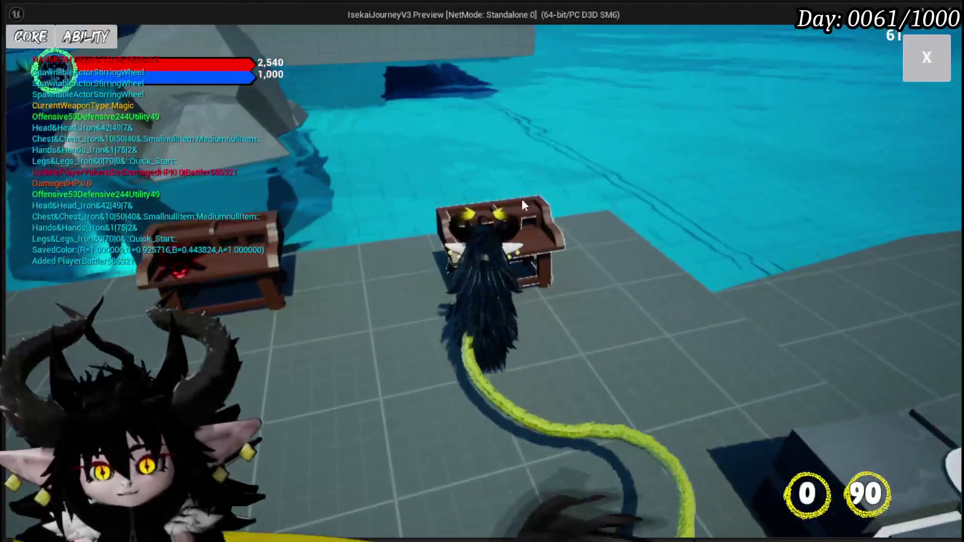
# Step: Under ABILITY, view the Summon core's cards, then close the deck
pyautogui.click(71, 43)
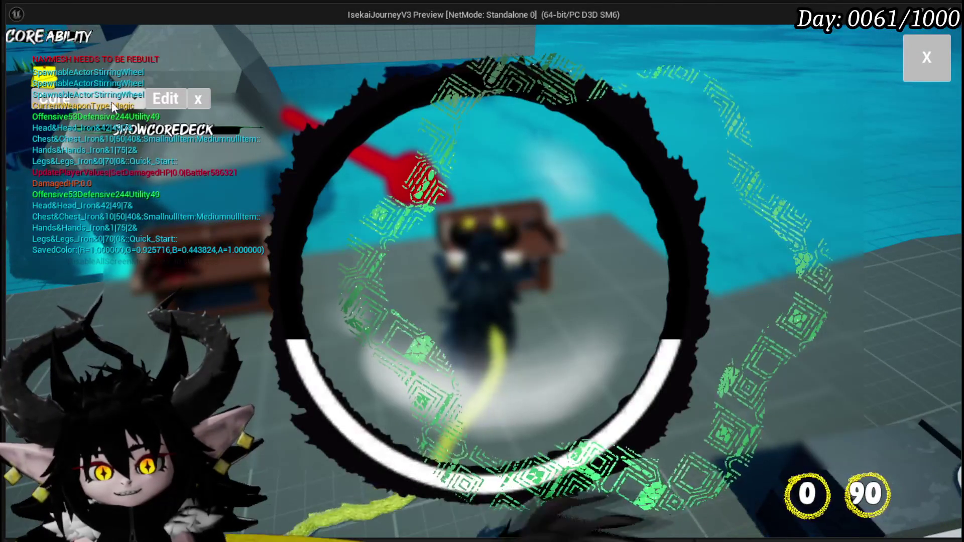
pyautogui.click(117, 99)
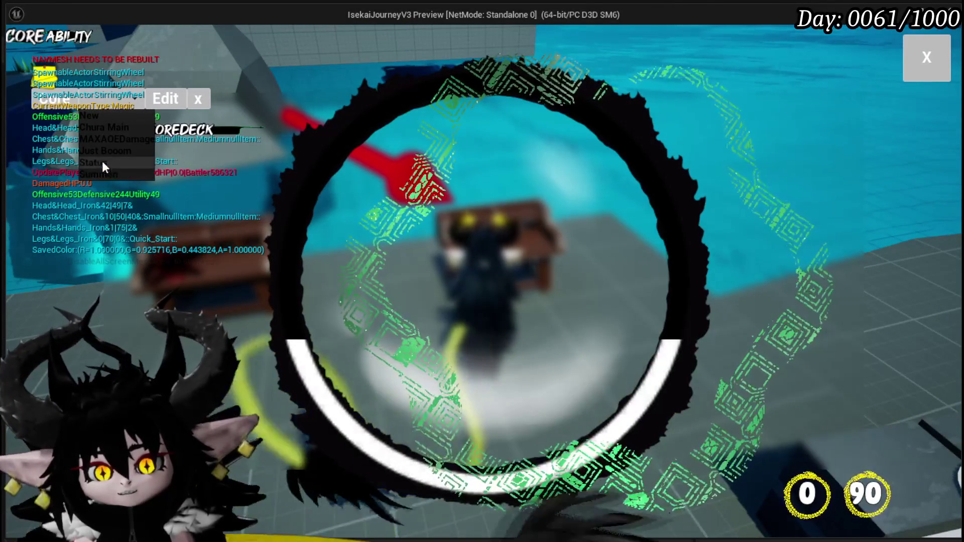
pyautogui.click(101, 172)
pyautogui.scroll(-1, 366, 177)
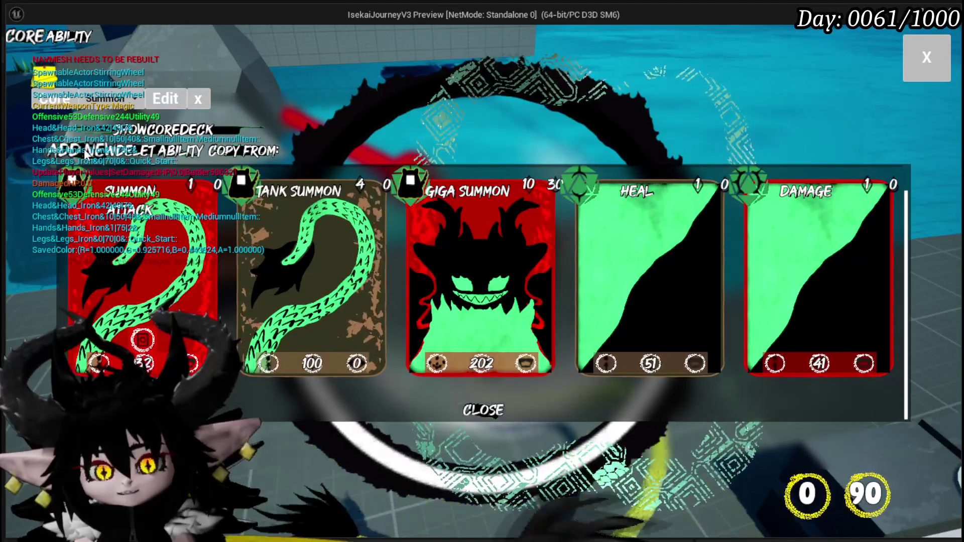
pyautogui.click(483, 410)
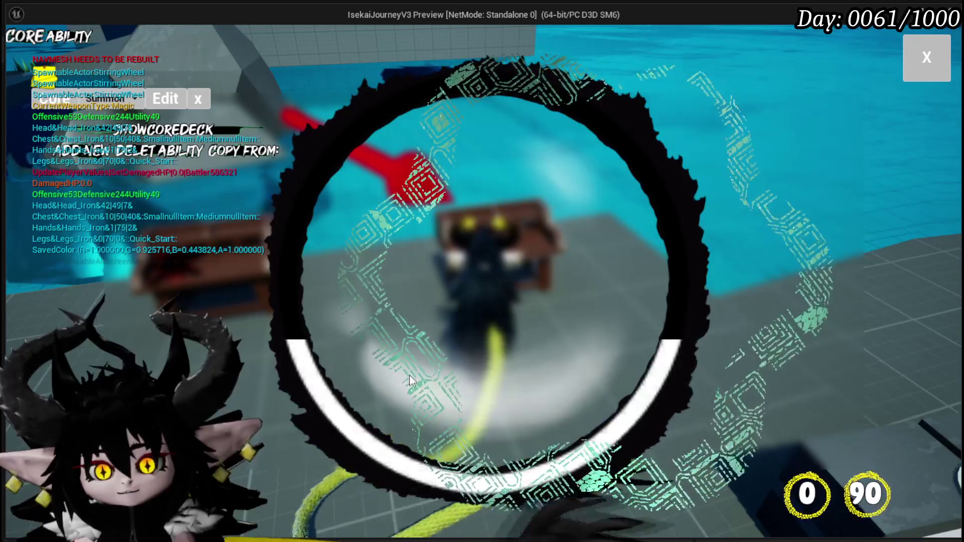
# Step: Add a new ability to Summon, reopen its card deck, then stop the preview
pyautogui.click(88, 157)
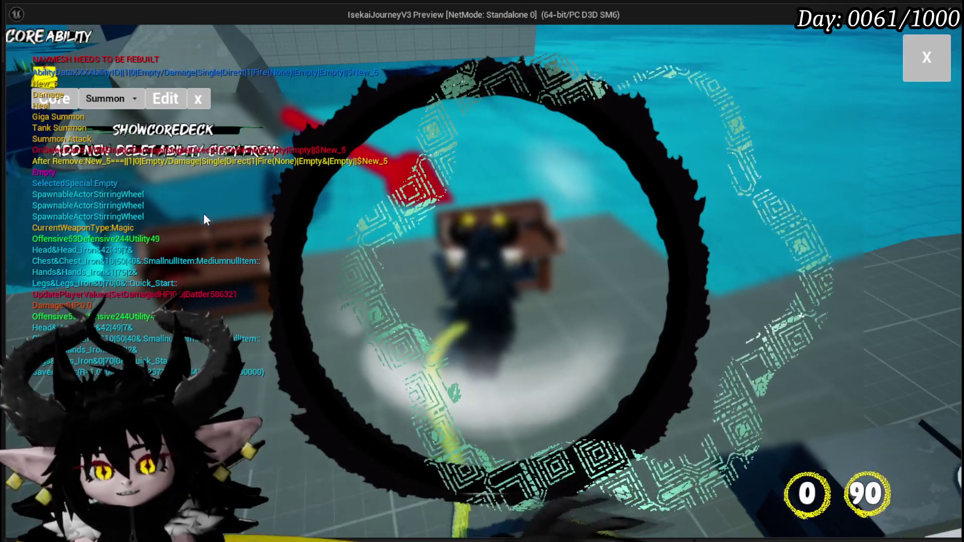
pyautogui.click(178, 141)
pyautogui.scroll(-5, 620, 275)
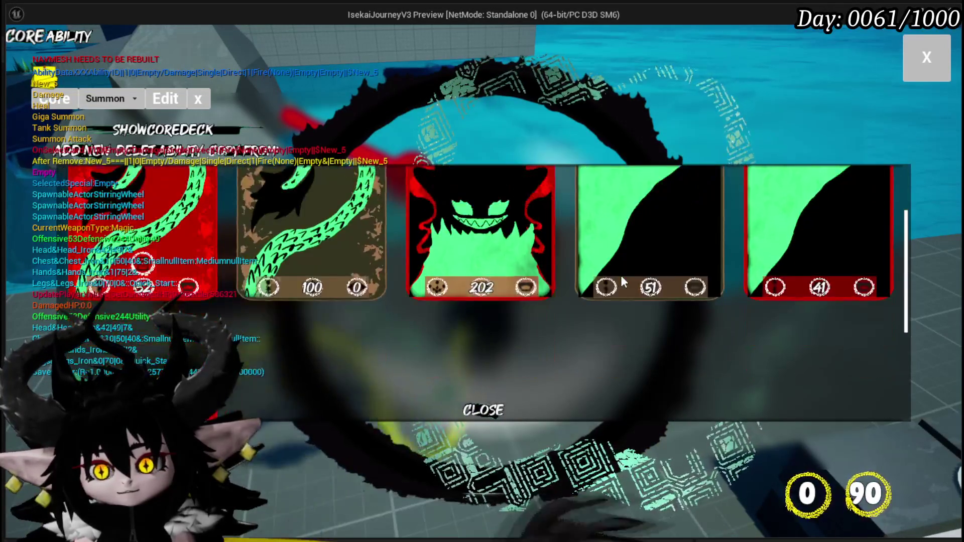
pyautogui.press('Escape')
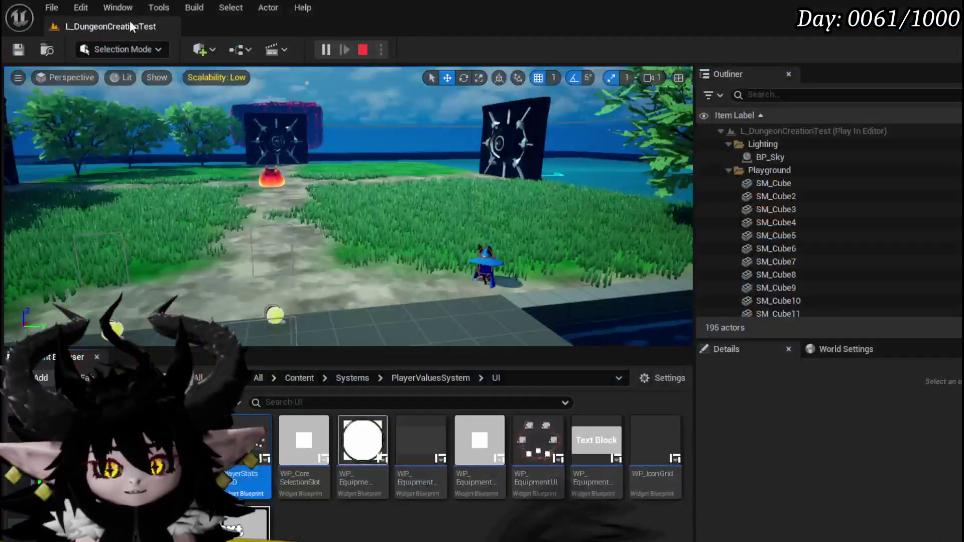
# Step: Save, close PlayerStatsHUD, and switch to the AbilityWorkBenchUI widget's Designer view
pyautogui.hotkey('ctrl', 's')
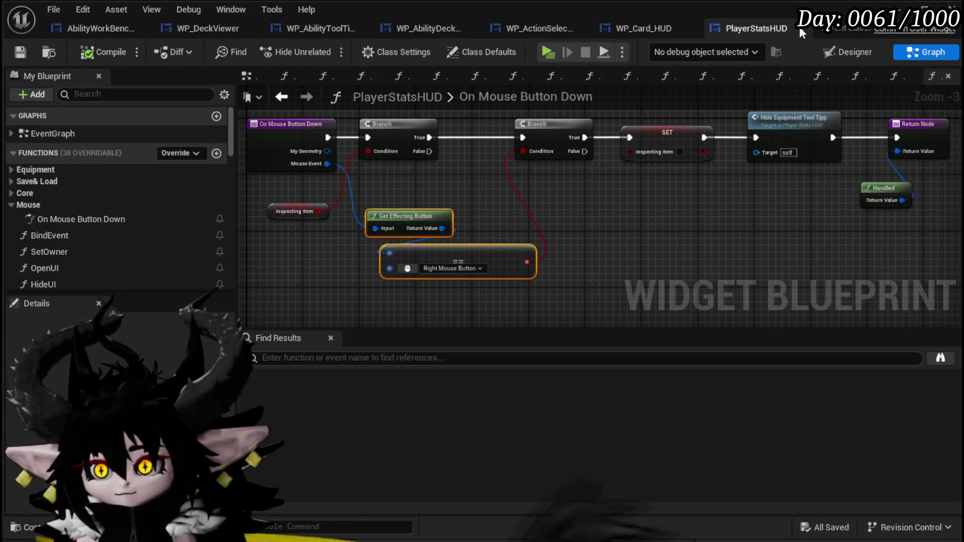
pyautogui.click(800, 29)
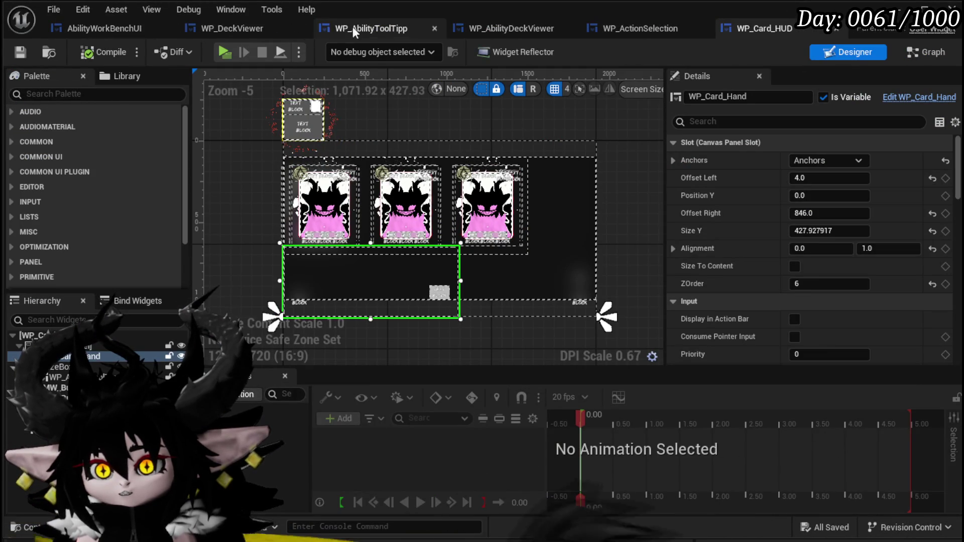
pyautogui.click(107, 29)
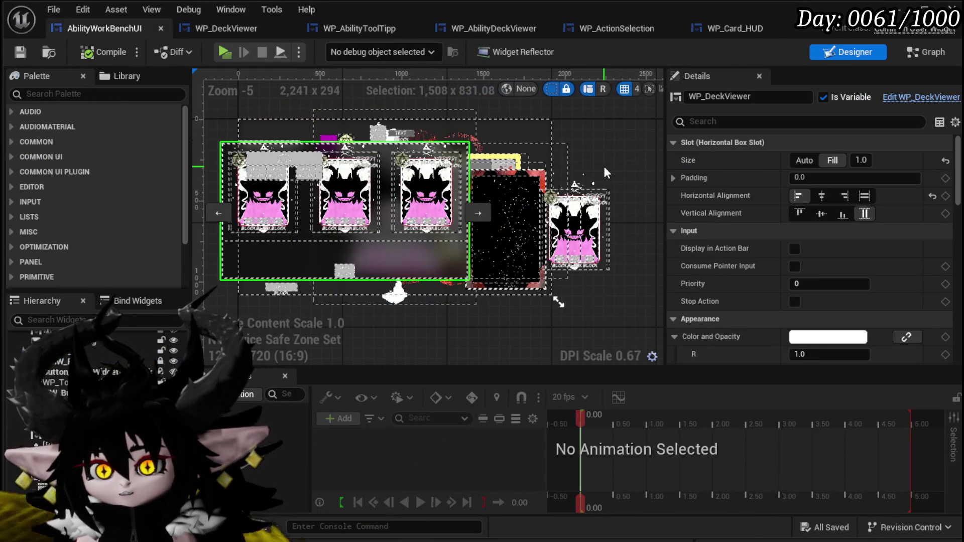
pyautogui.doubleClick(455, 308)
pyautogui.scroll(-3, 580, 233)
pyautogui.scroll(-4, 486, 201)
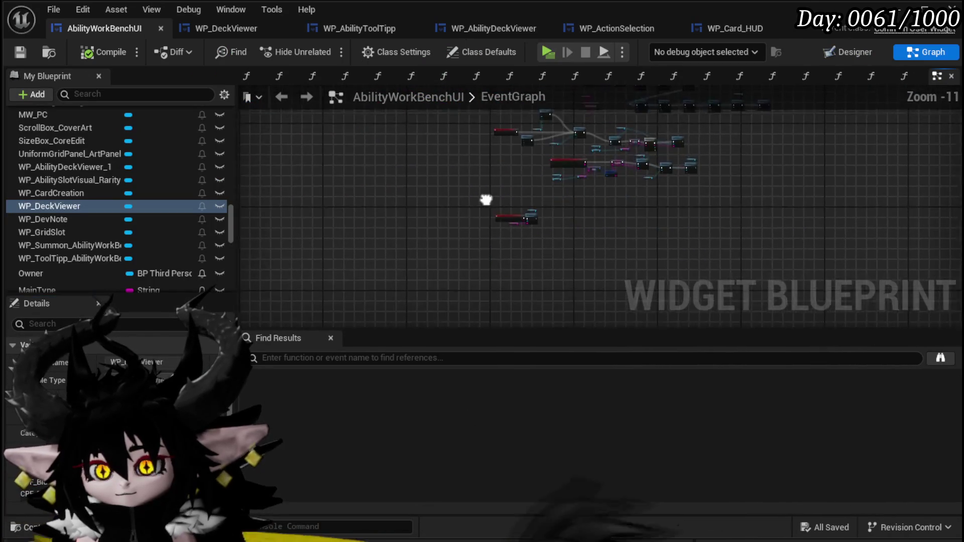
pyautogui.scroll(4, 426, 245)
pyautogui.scroll(4, 486, 221)
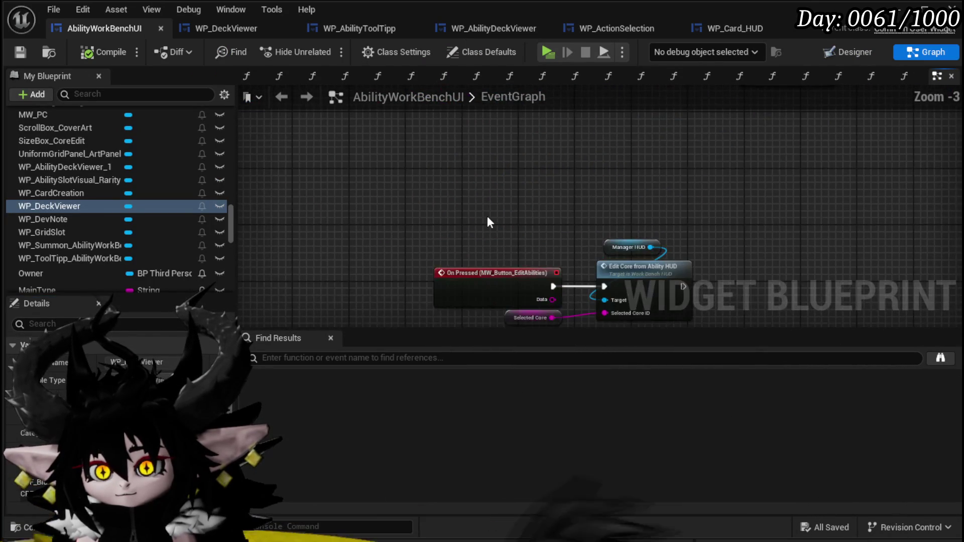
pyautogui.scroll(-3, 486, 222)
pyautogui.scroll(3, 512, 193)
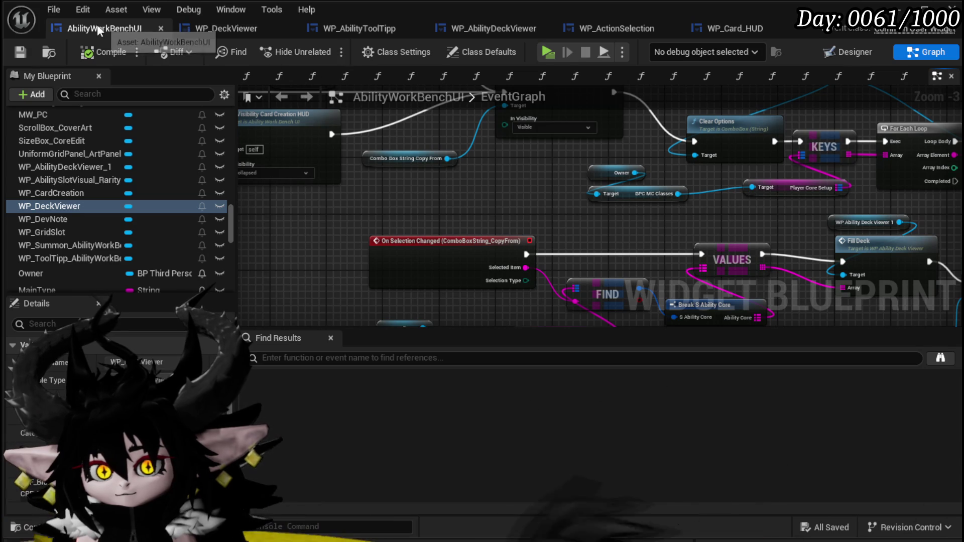
pyautogui.click(828, 53)
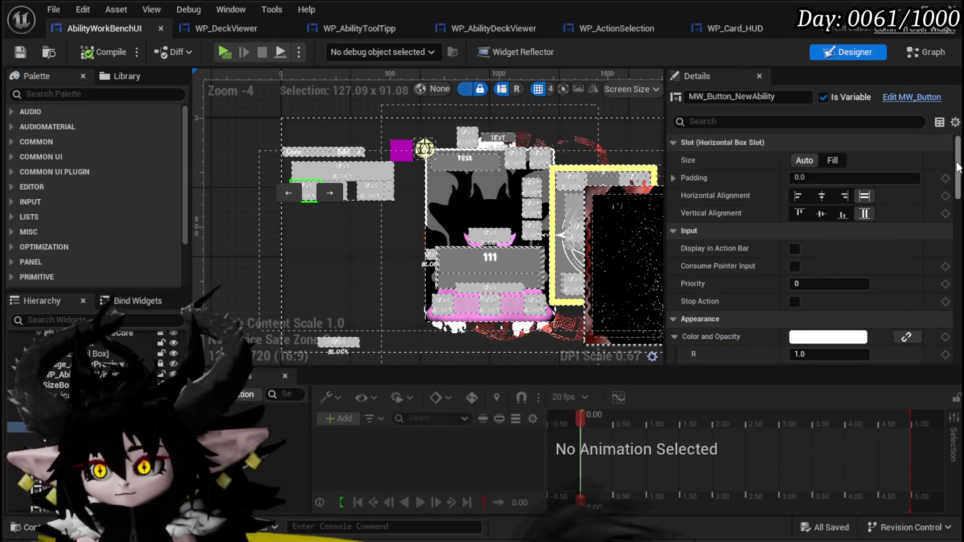
# Step: Follow MW_Button_NewAbility's On Pressed into Select Ability from Deck and select Select Card (NEW)
pyautogui.scroll(-10, 824, 268)
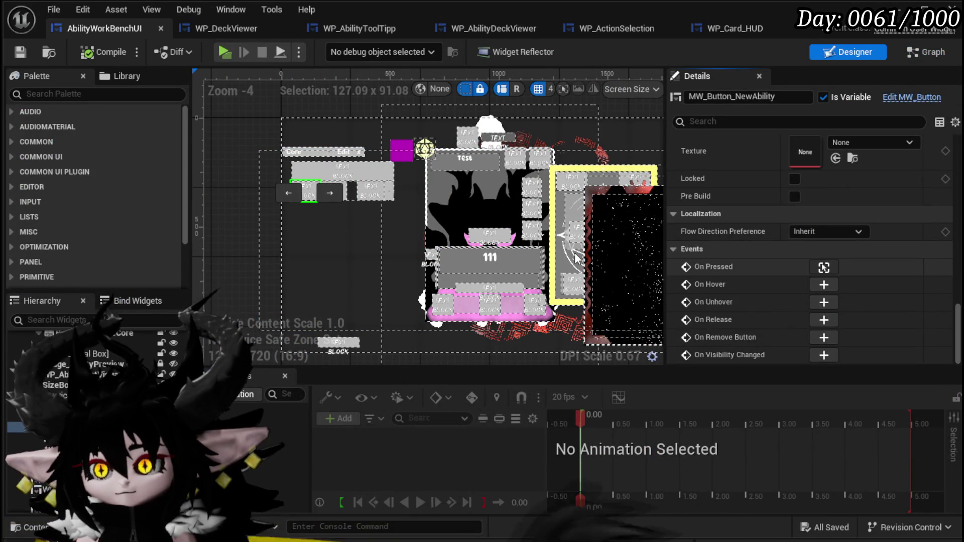
pyautogui.click(824, 267)
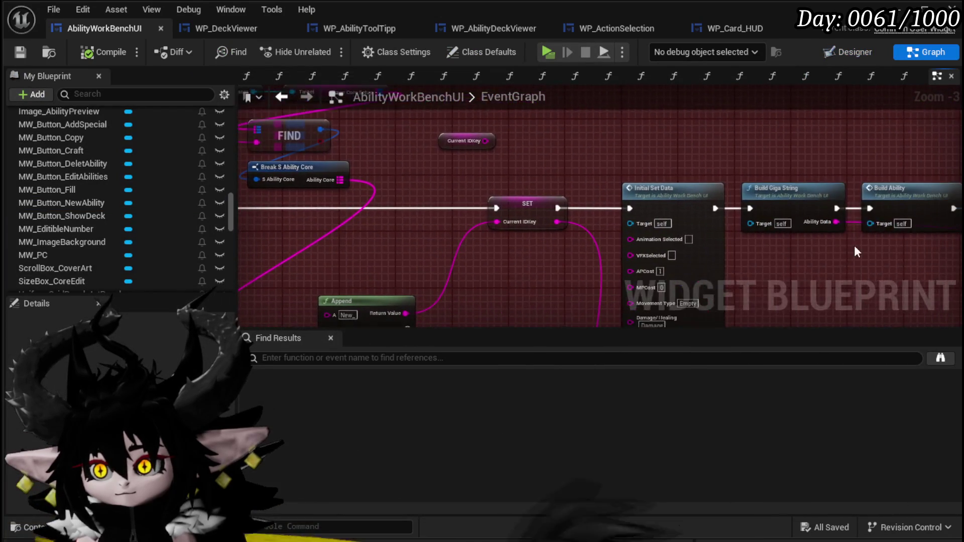
pyautogui.moveTo(857, 251); pyautogui.dragTo(458, 235)
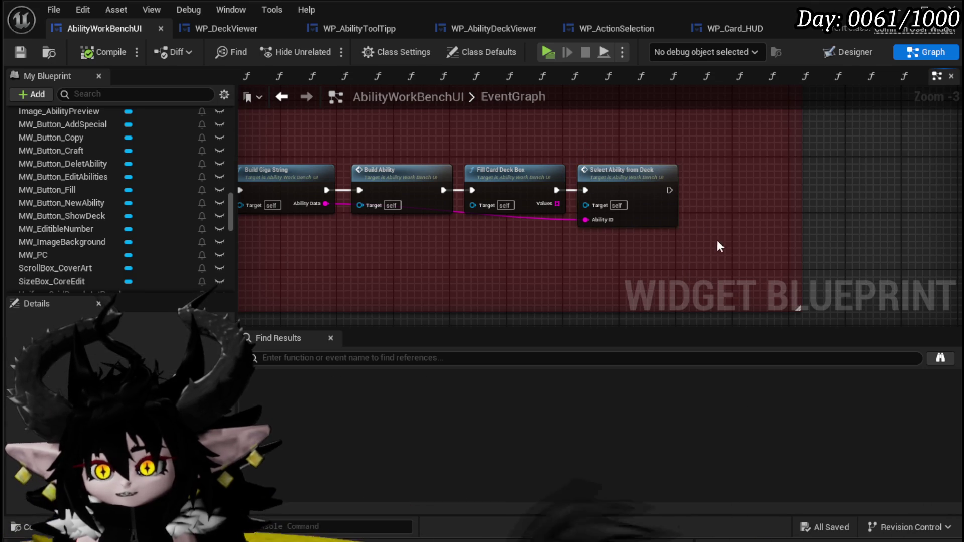
pyautogui.doubleClick(649, 181)
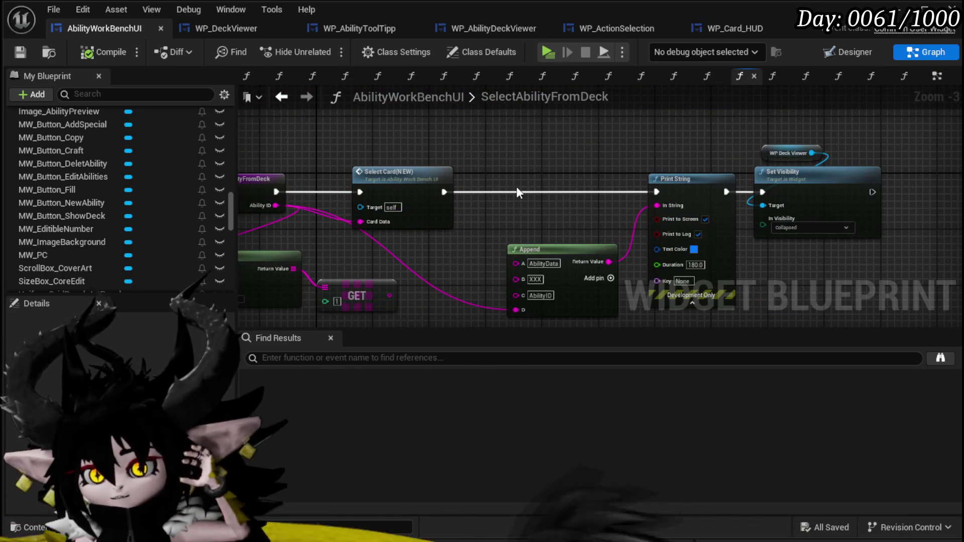
pyautogui.moveTo(517, 190)
pyautogui.mouseDown()
pyautogui.moveTo(622, 194)
pyautogui.moveTo(565, 165)
pyautogui.moveTo(551, 194)
pyautogui.mouseUp()
pyautogui.click(486, 199)
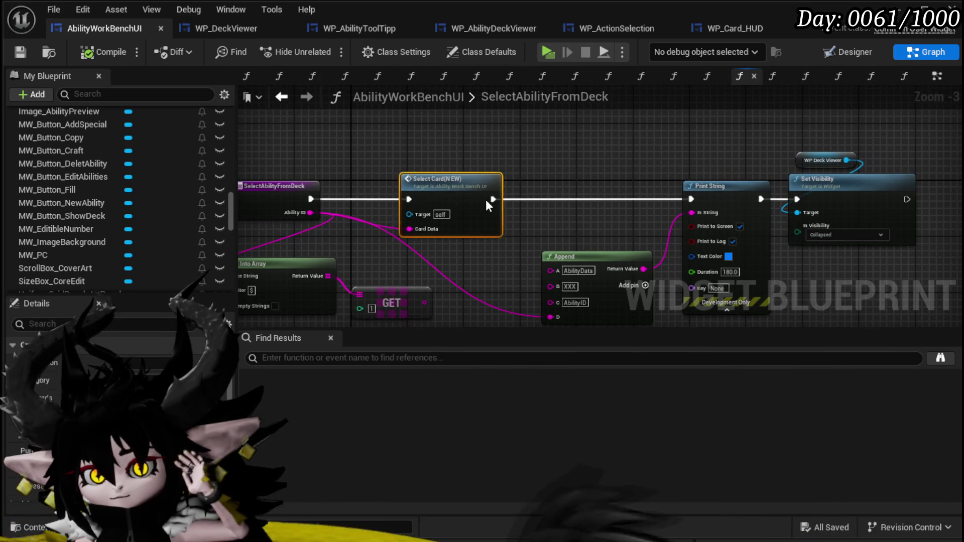
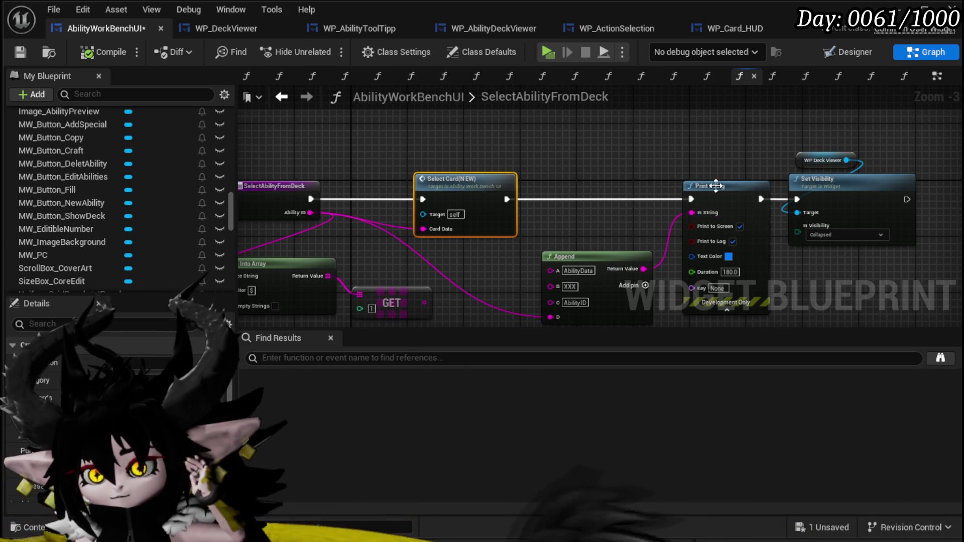
# Step: Back in the EventGraph, add a Get WP Card Creation reference node
pyautogui.click(276, 97)
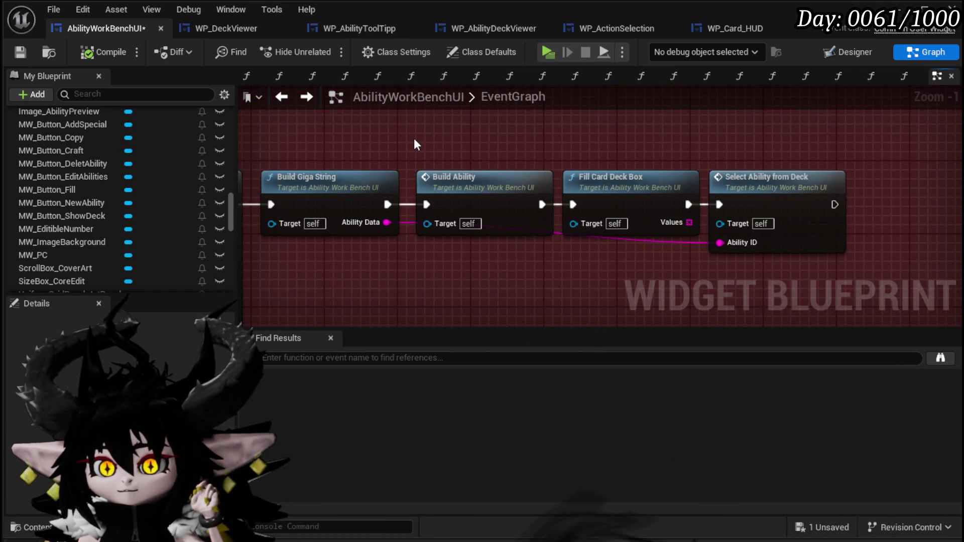
pyautogui.scroll(-10, 137, 179)
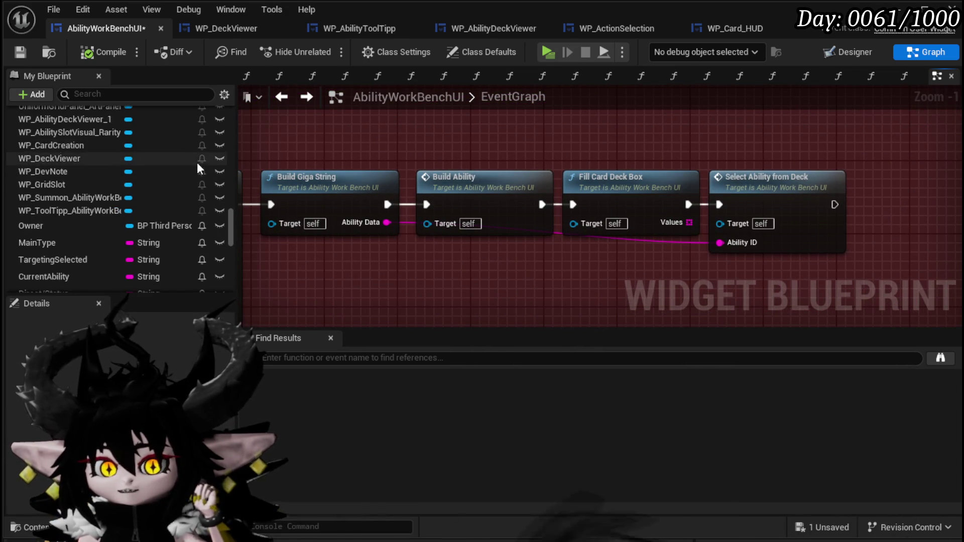
pyautogui.scroll(-15, 192, 169)
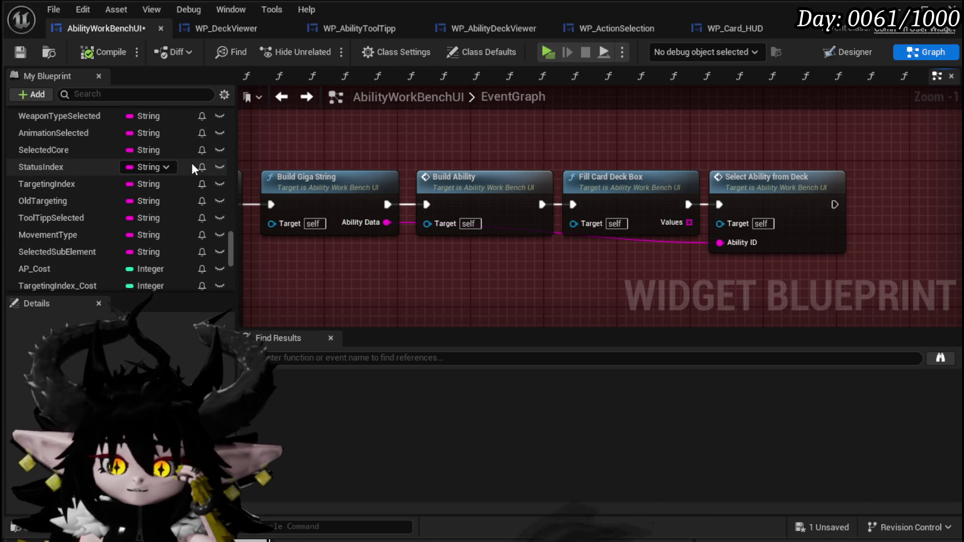
pyautogui.scroll(-3, 191, 163)
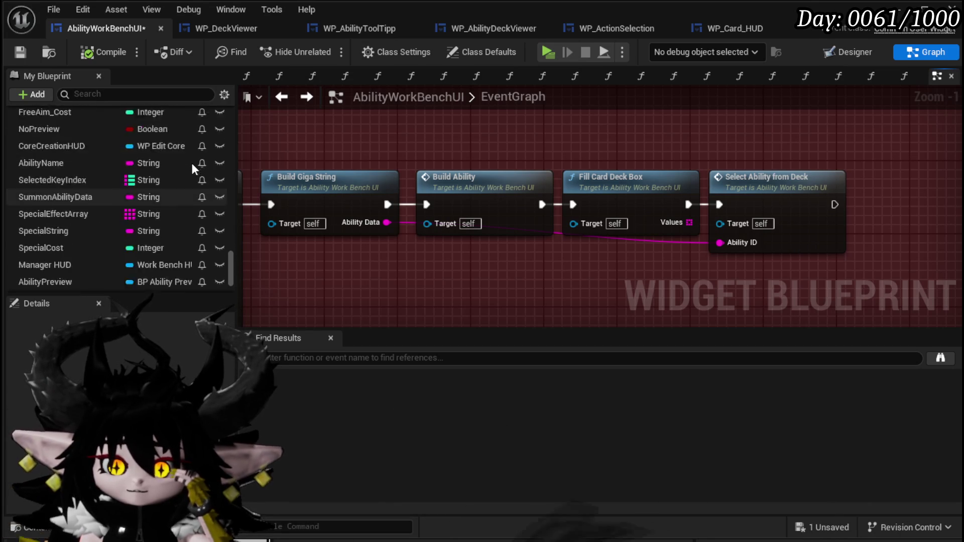
pyautogui.scroll(8, 191, 162)
pyautogui.rightClick(487, 153)
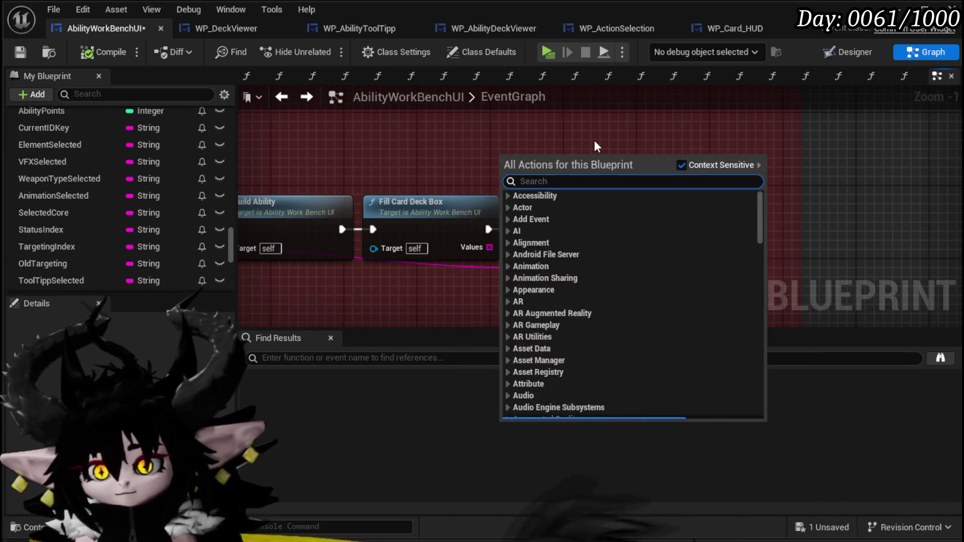
pyautogui.write('card Create')
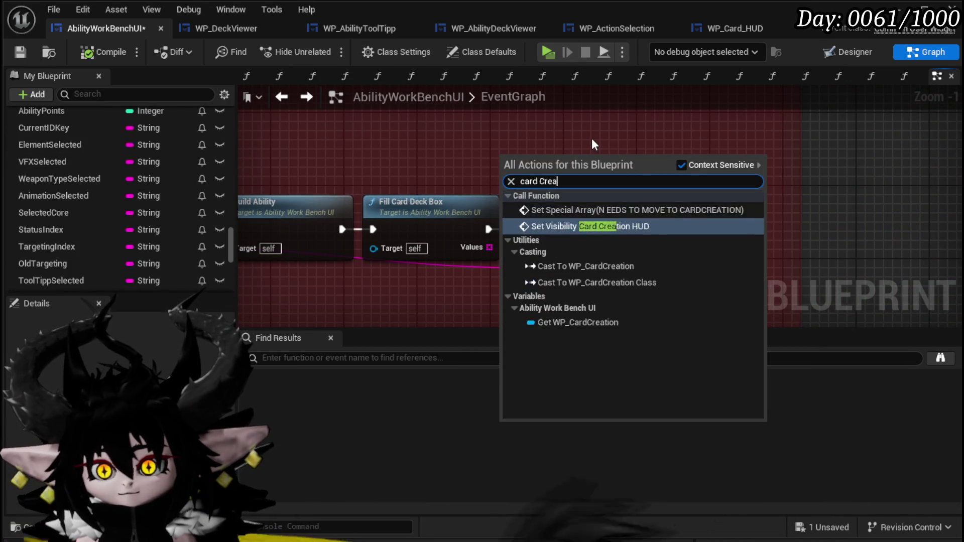
pyautogui.press('BackSpace')
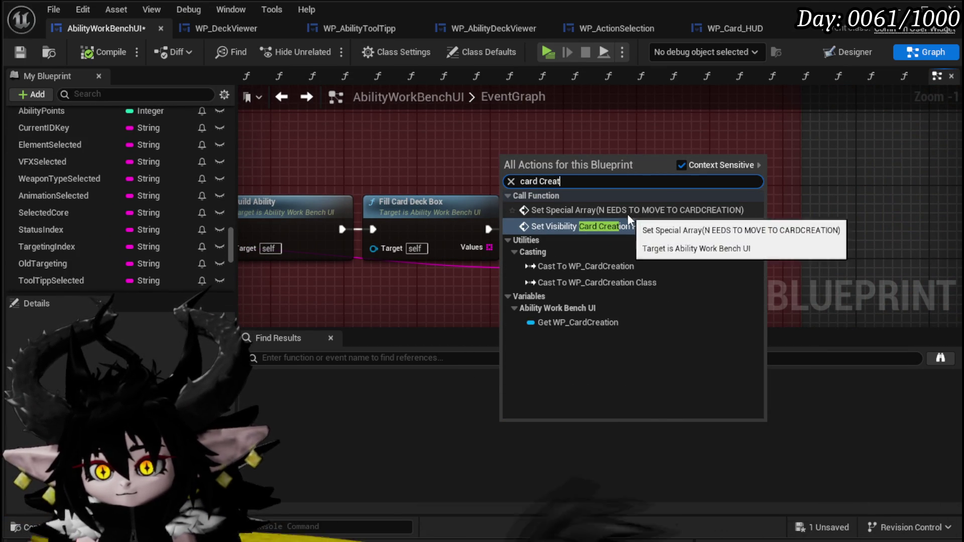
pyautogui.click(610, 324)
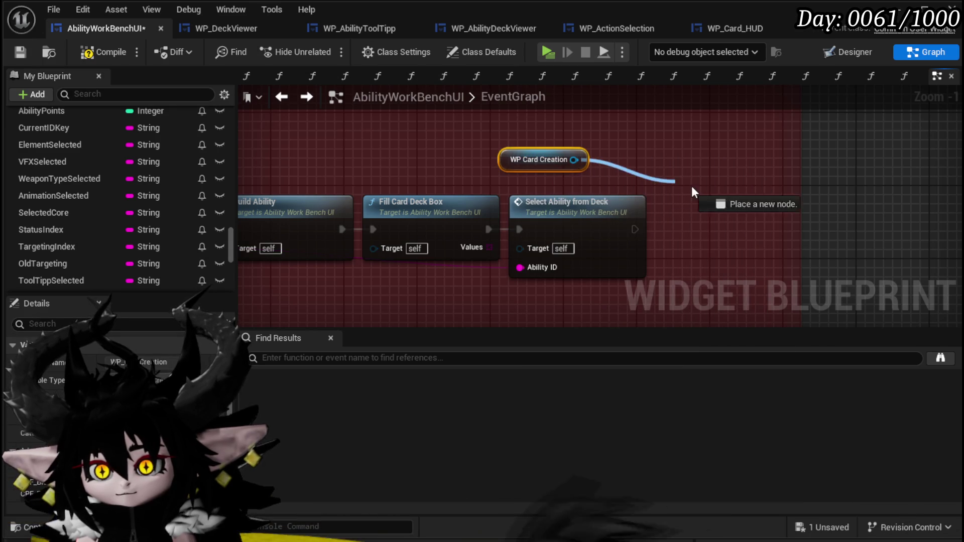
# Step: Add Set Visibility targeting WP Card Creation and run it after Select Ability from Deck
pyautogui.moveTo(691, 187); pyautogui.dragTo(695, 187)
pyautogui.write('Set Visi')
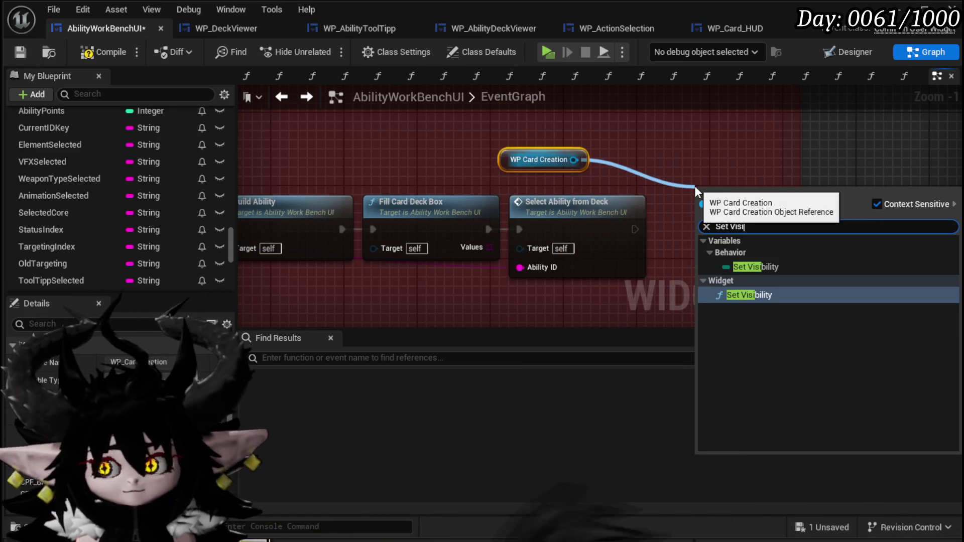
pyautogui.click(750, 295)
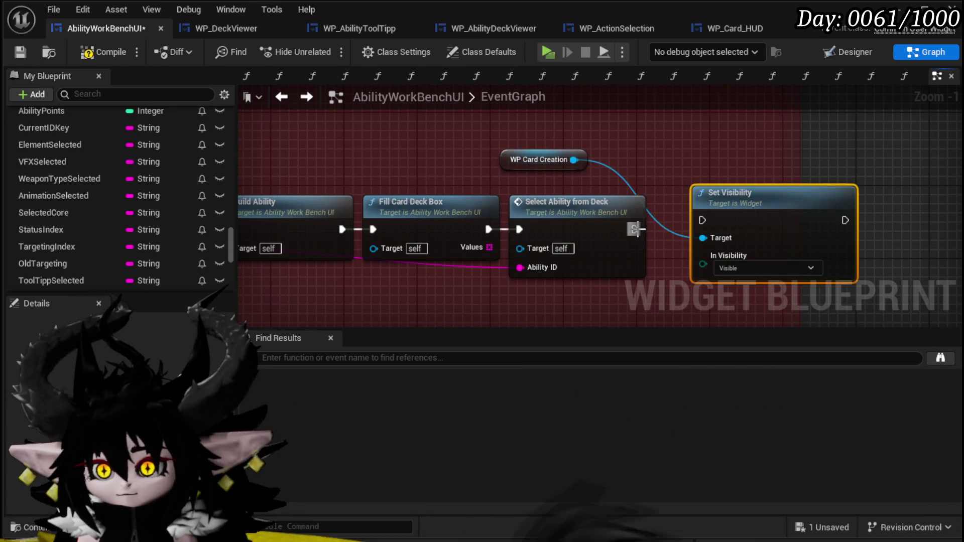
pyautogui.moveTo(697, 216); pyautogui.dragTo(698, 219)
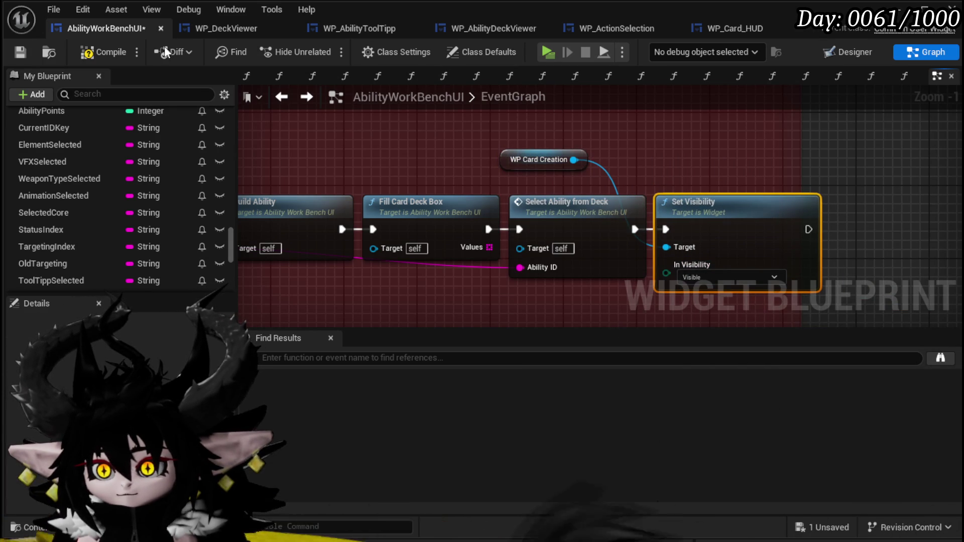
# Step: Save, then start a new ability card in the Chura Main core deck
pyautogui.click(28, 49)
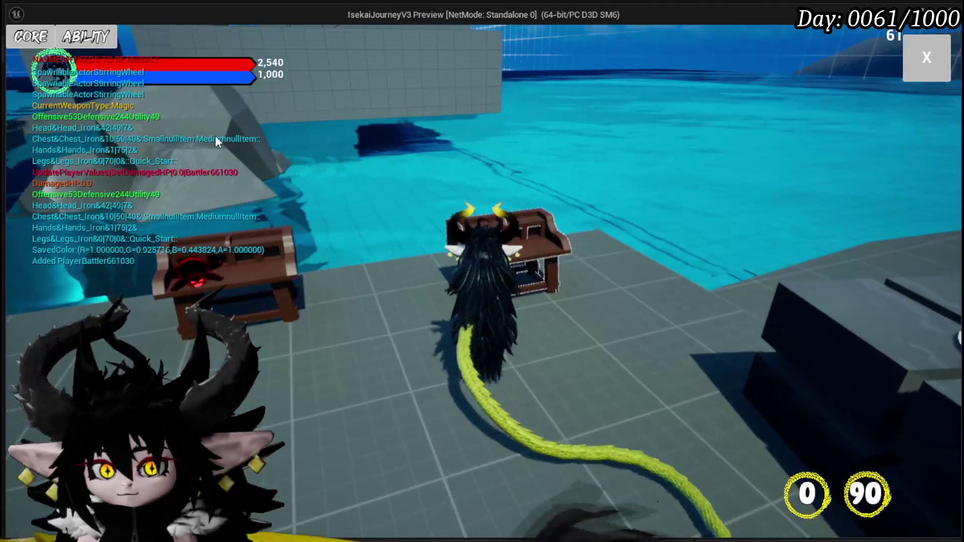
pyautogui.click(93, 37)
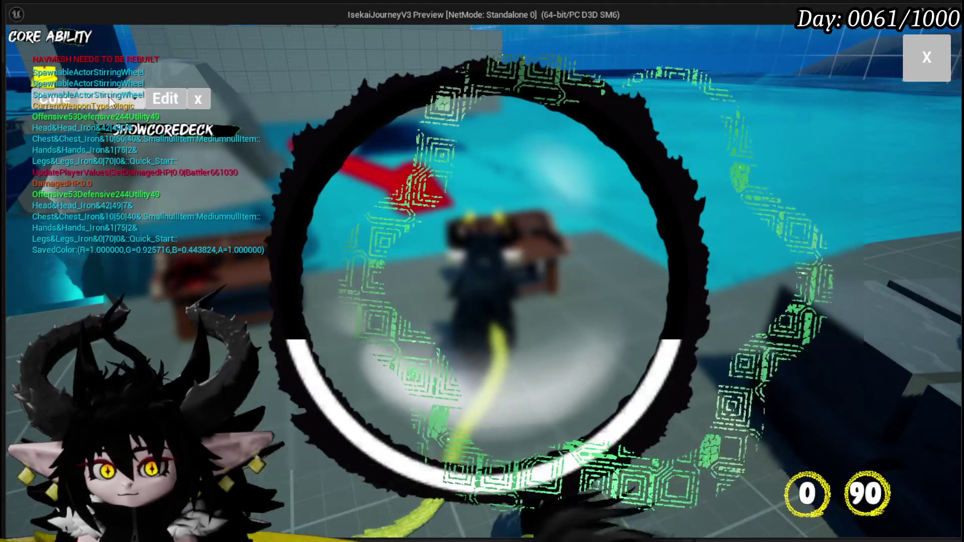
pyautogui.click(111, 100)
pyautogui.click(116, 123)
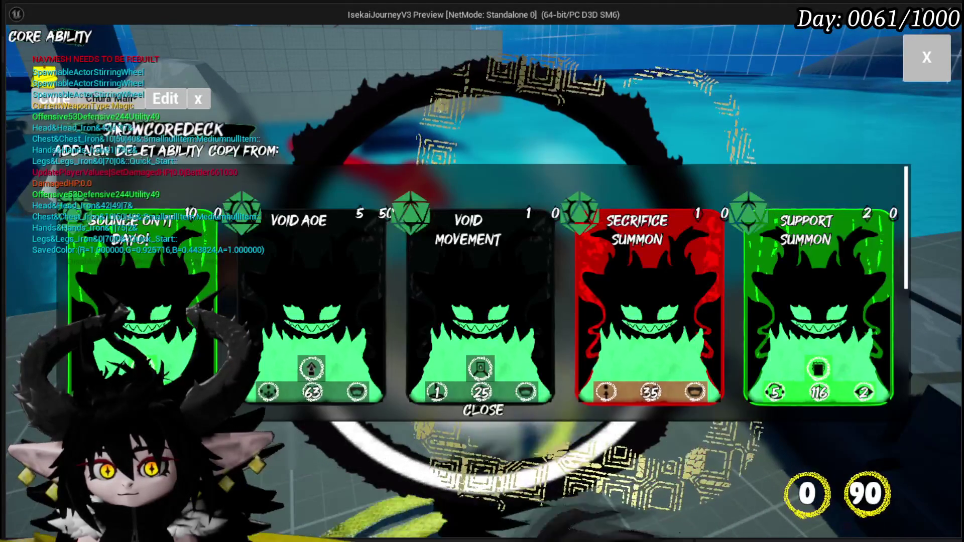
pyautogui.click(80, 154)
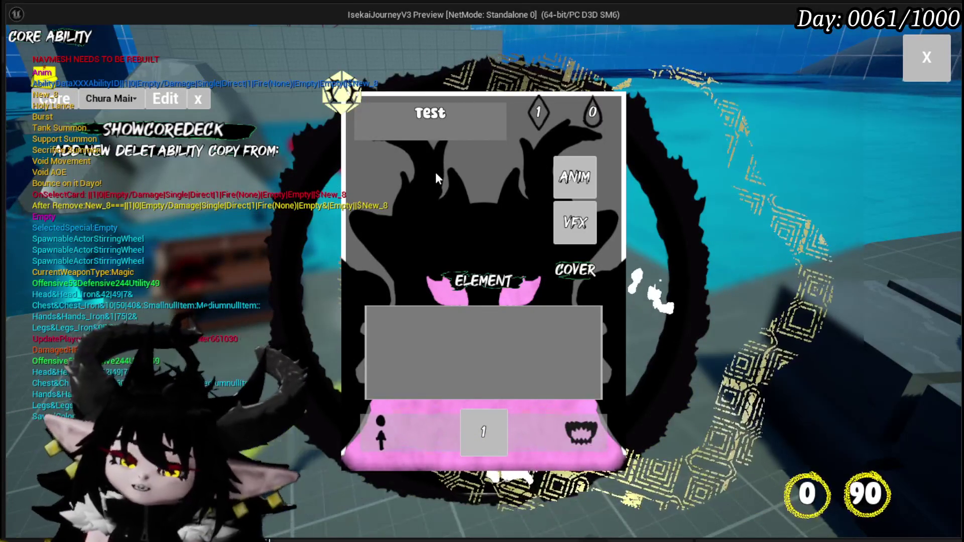
# Step: Set the card's element to Earth and name it Test Ability
pyautogui.moveTo(480, 283)
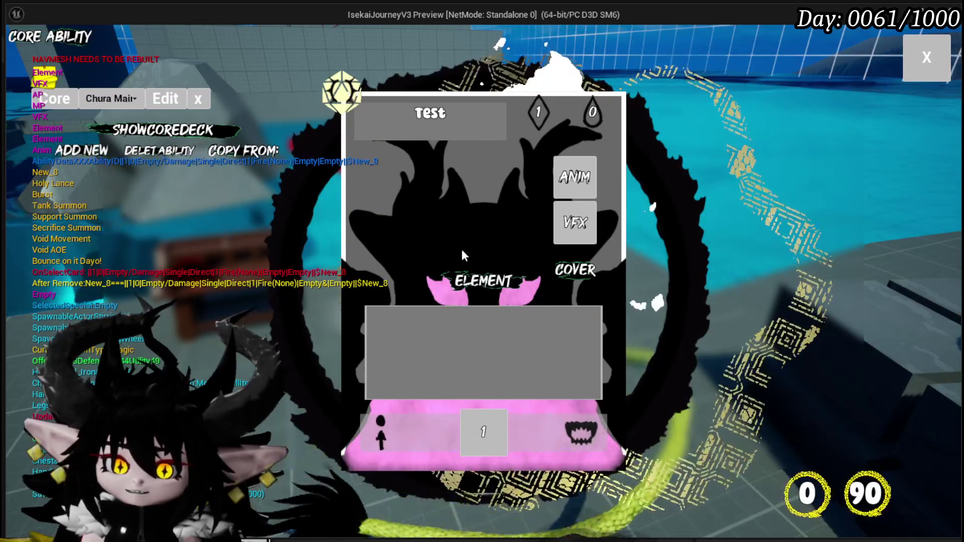
pyautogui.click(479, 281)
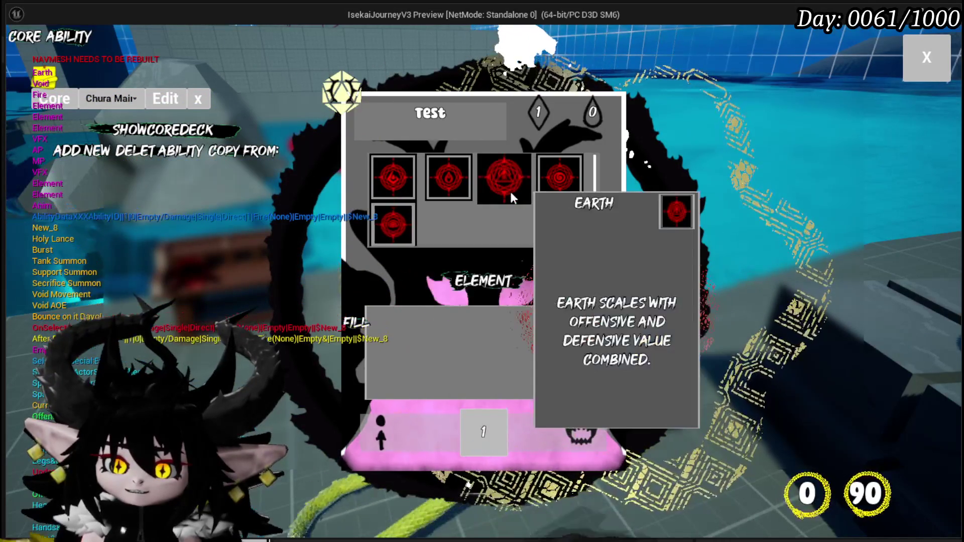
pyautogui.click(507, 189)
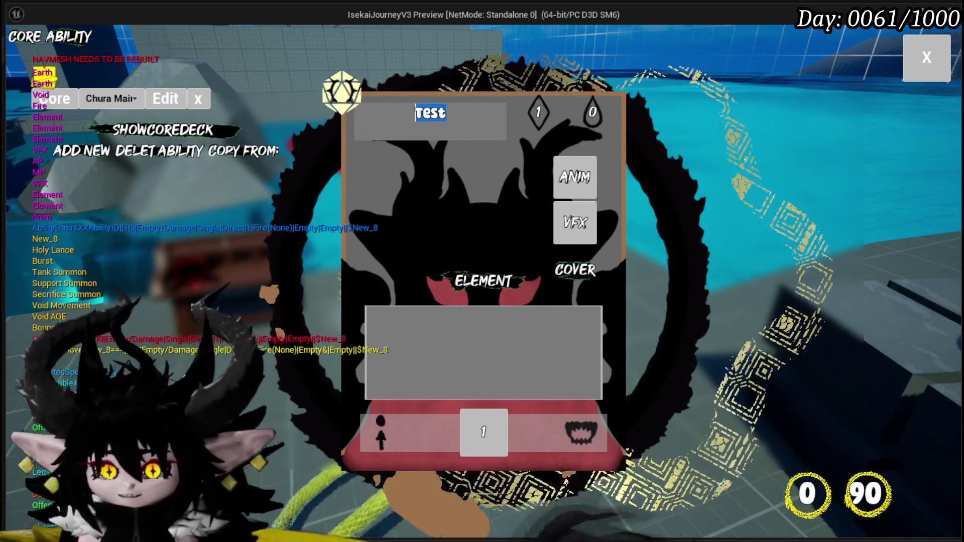
pyautogui.write('Te')
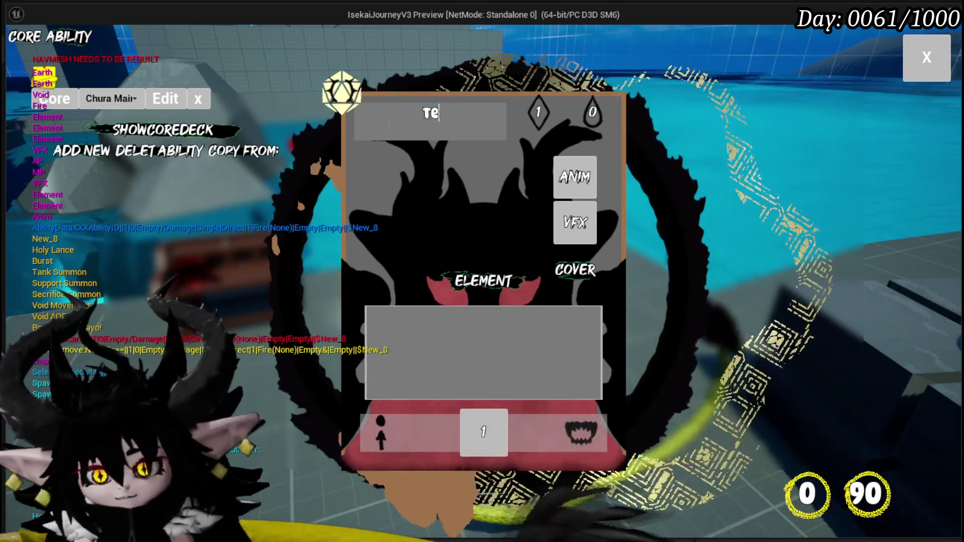
pyautogui.write('st Ability')
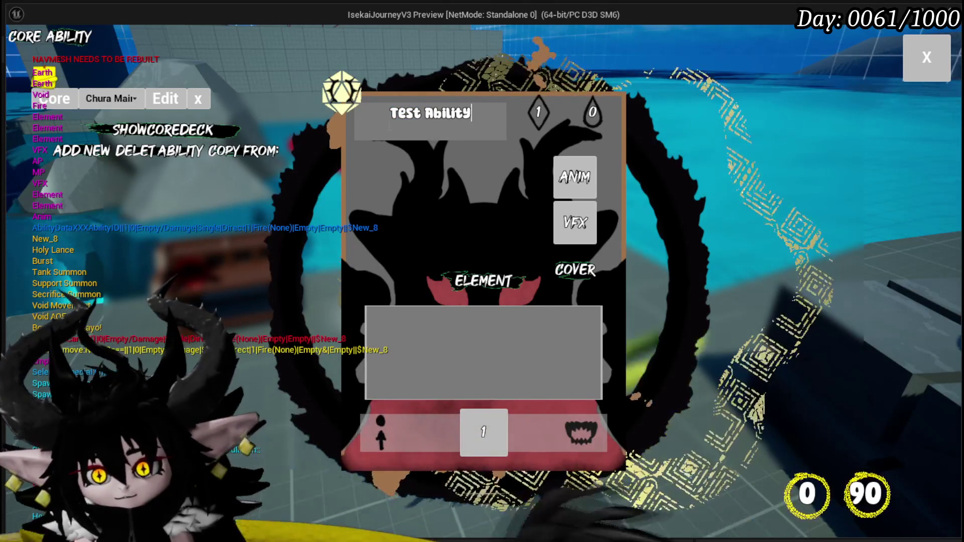
# Step: Choose the ability's animation and visual effect, and set the card art to the red flame
pyautogui.click(574, 185)
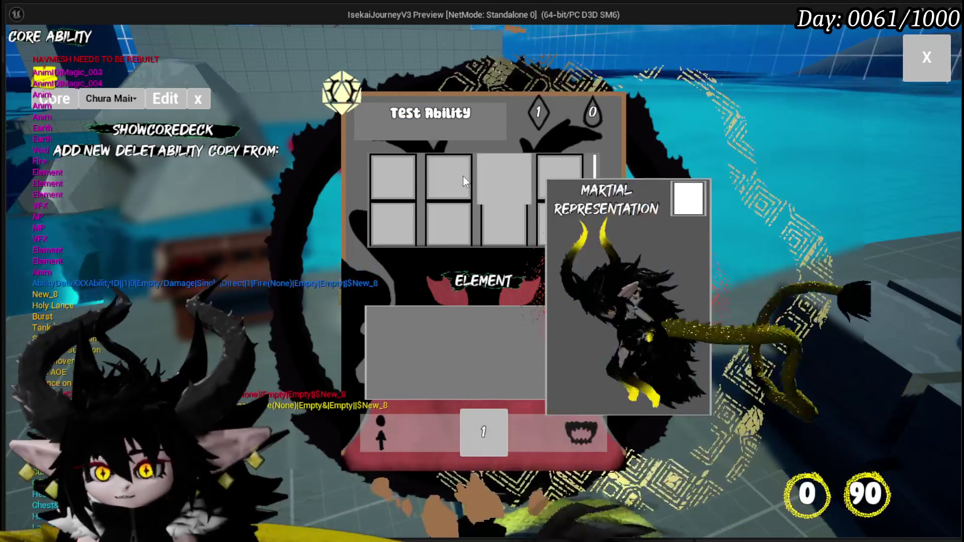
pyautogui.click(589, 232)
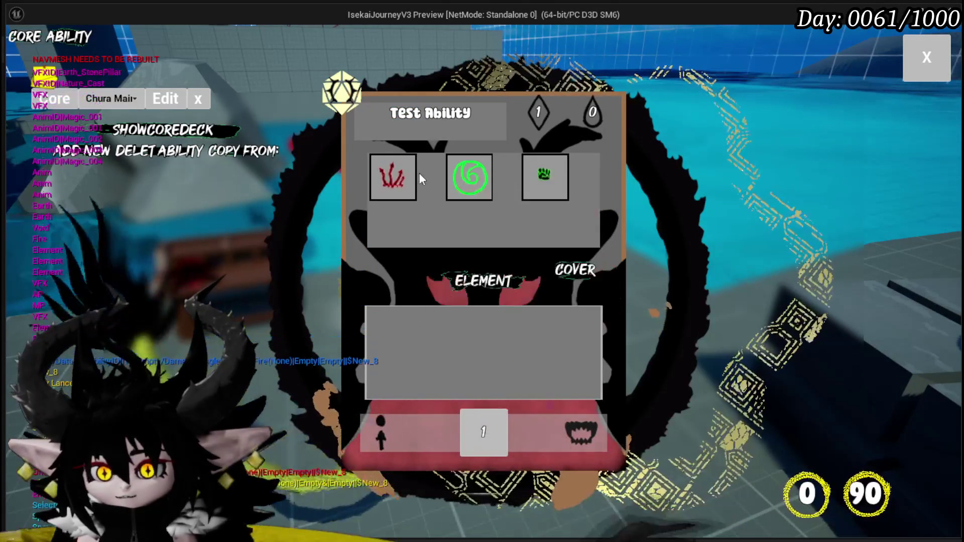
pyautogui.click(575, 270)
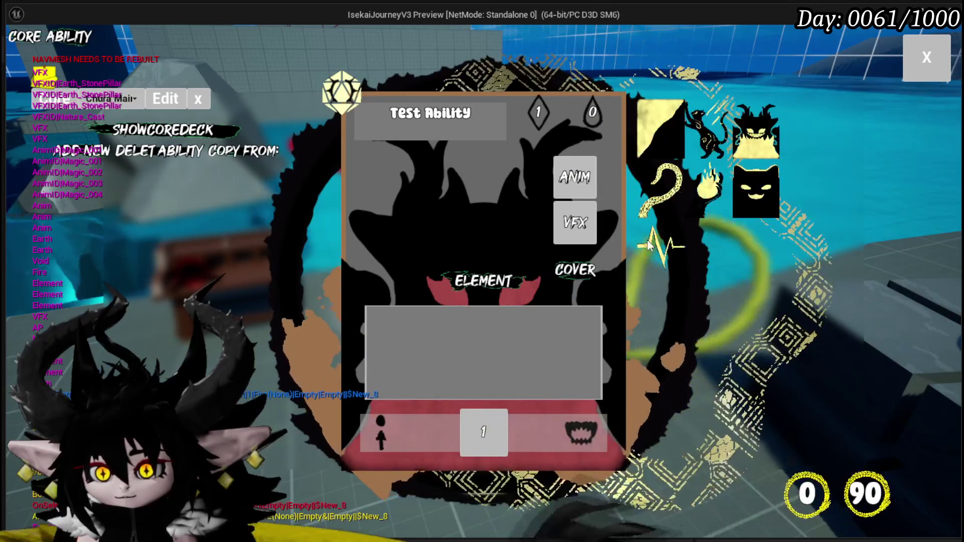
pyautogui.click(688, 190)
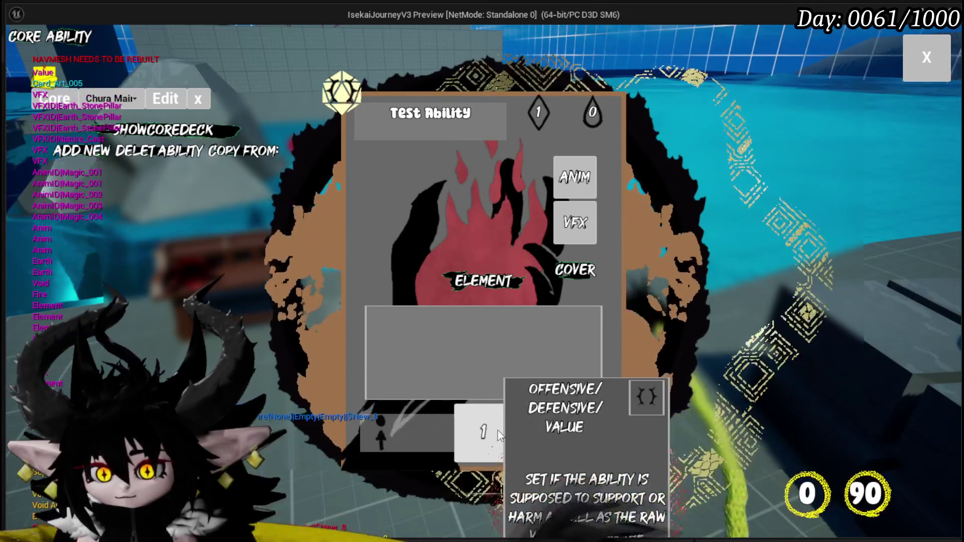
# Step: Mark the ability as Offensive with a value of 400
pyautogui.click(486, 425)
pyautogui.click(381, 176)
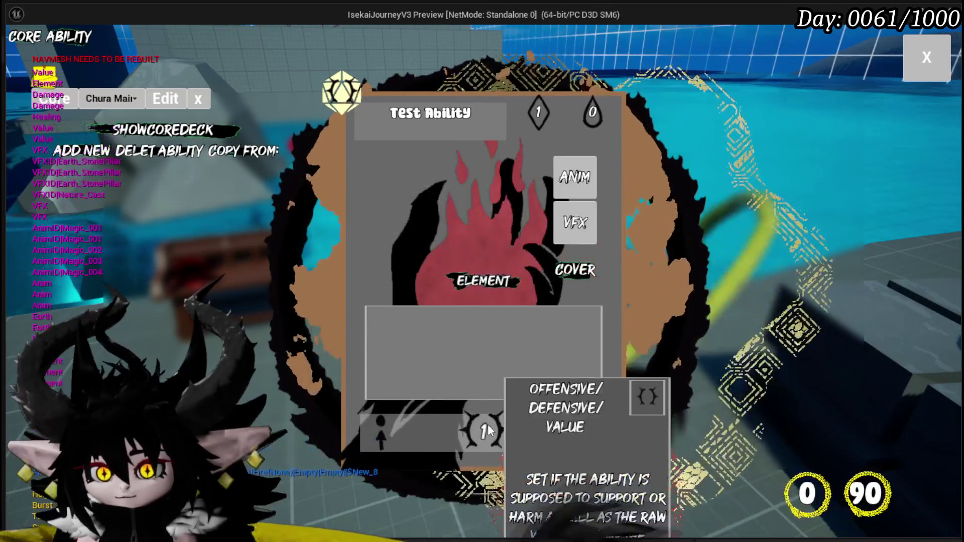
pyautogui.click(485, 426)
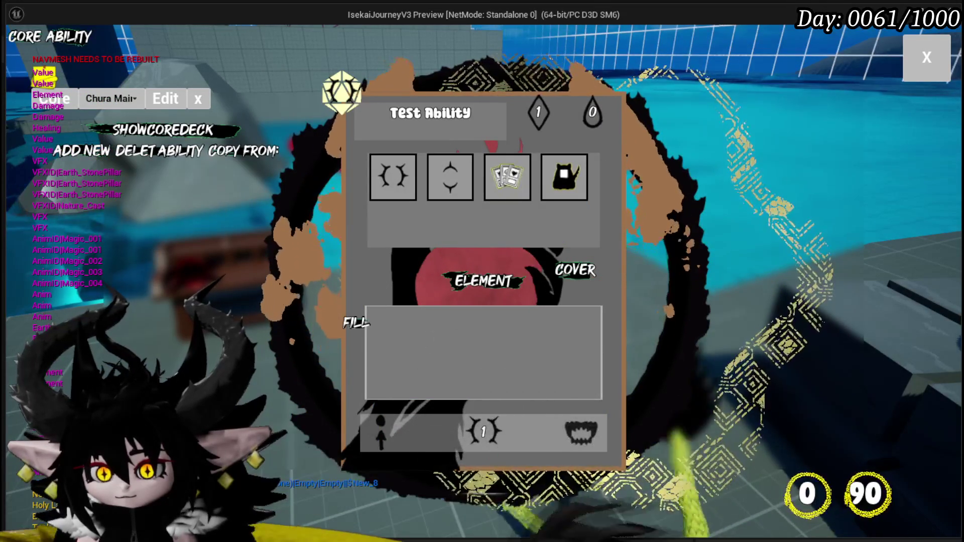
pyautogui.write('400')
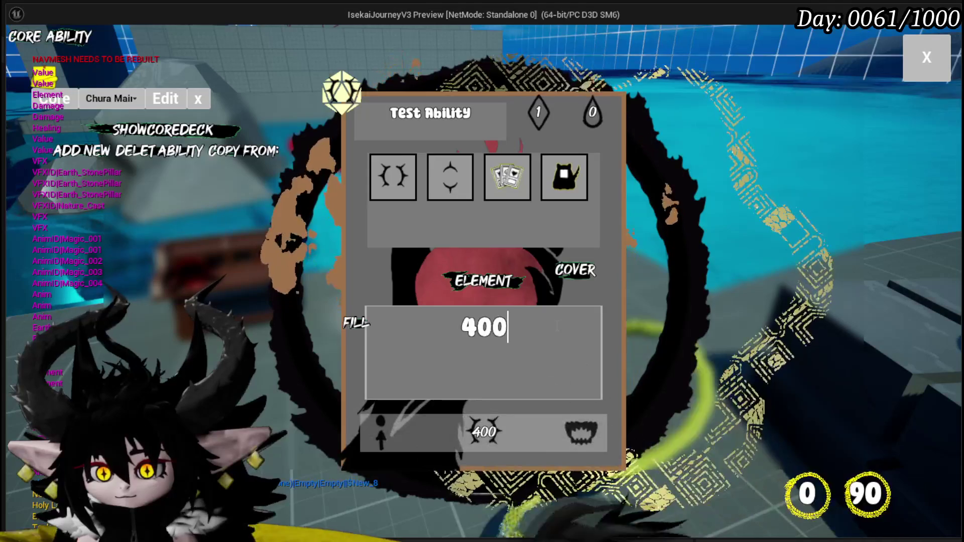
pyautogui.press('Return')
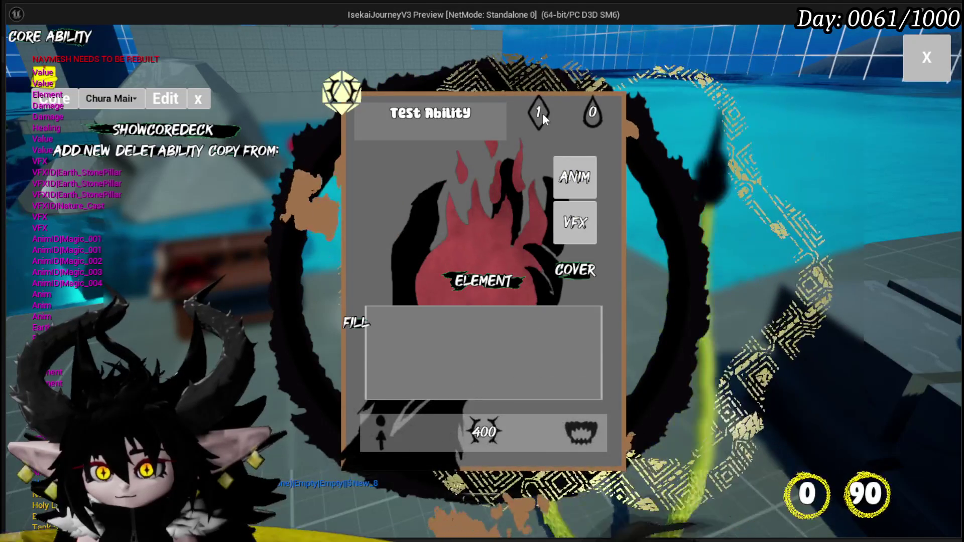
# Step: Enter 8 in the Fill box, clear it, then stop the play session
pyautogui.click(359, 323)
pyautogui.write('8')
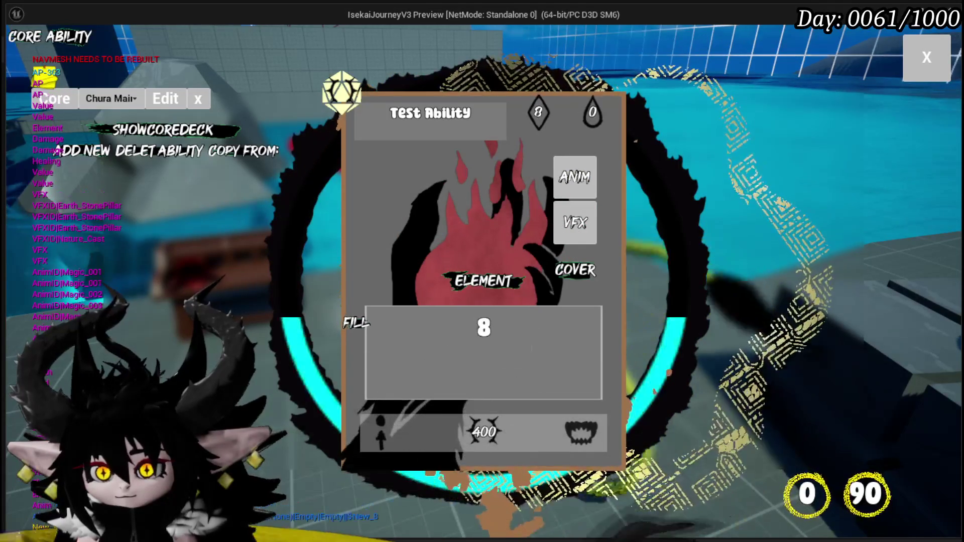
pyautogui.press('Return')
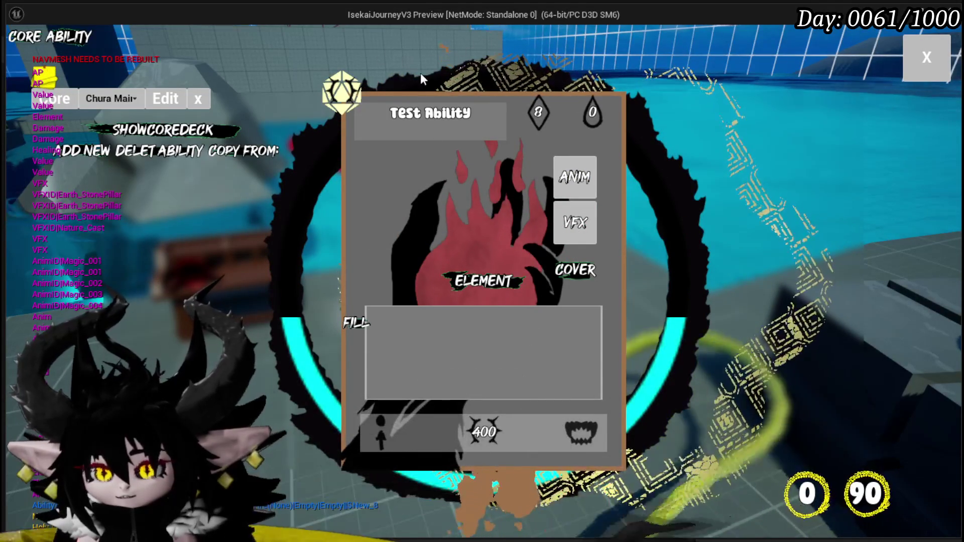
pyautogui.moveTo(437, 282)
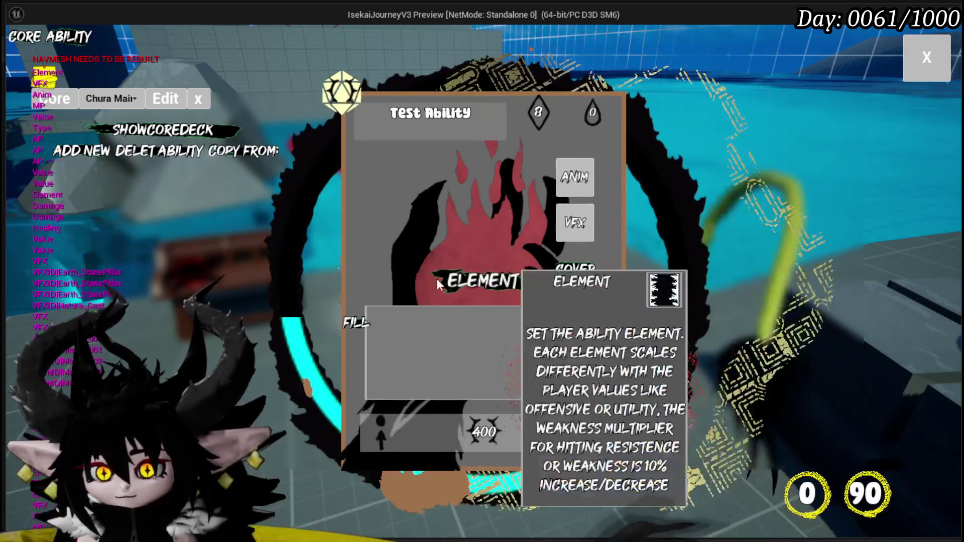
pyautogui.press('Escape')
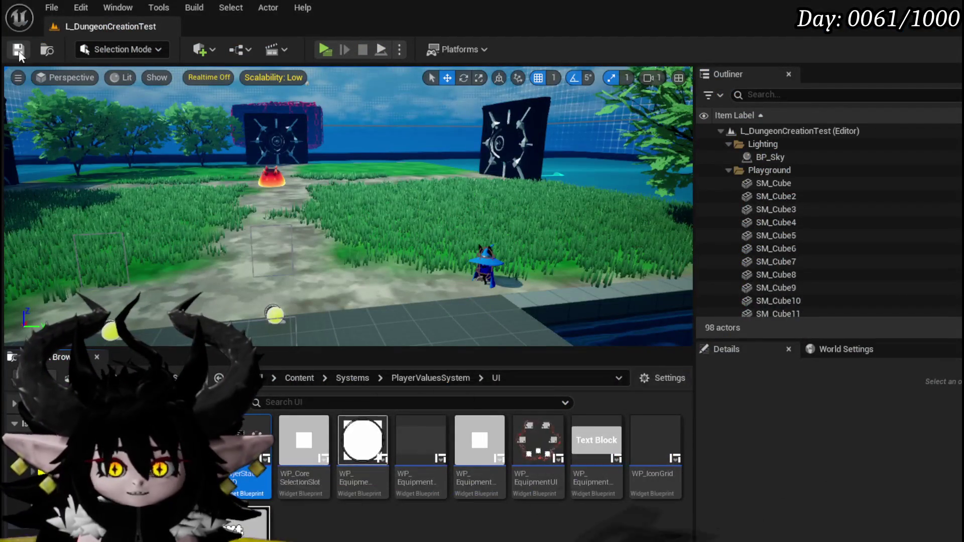
# Step: Save all, then select Set Visibility and its widget reference nodes in the EventGraph
pyautogui.click(19, 51)
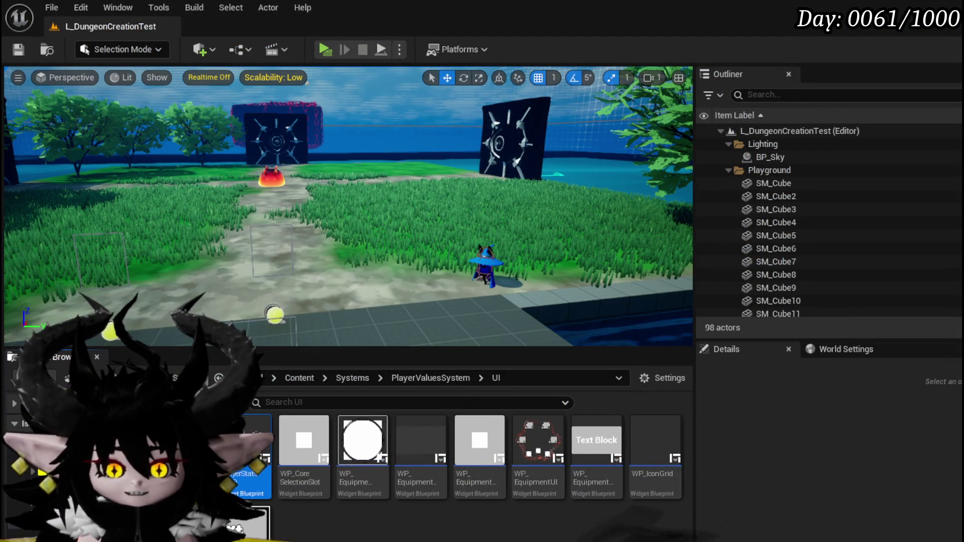
pyautogui.hotkey('alt', 'Tab')
pyautogui.scroll(-10, 577, 251)
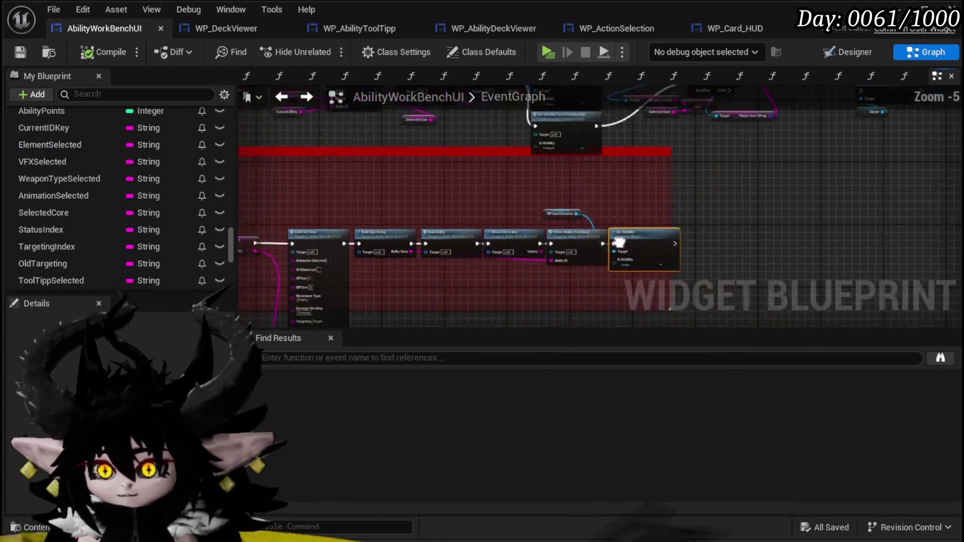
pyautogui.moveTo(597, 211); pyautogui.dragTo(473, 149)
pyautogui.scroll(8, 502, 170)
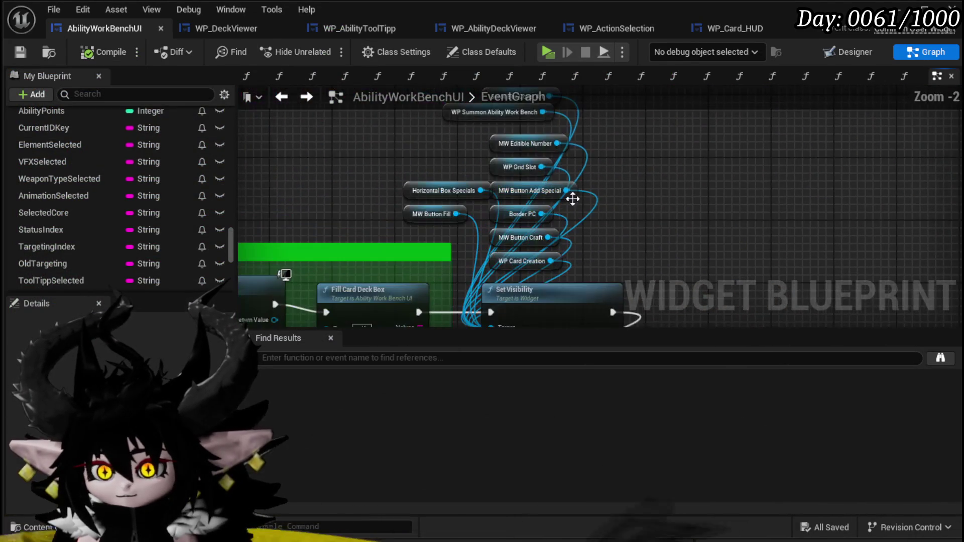
pyautogui.scroll(-2, 542, 236)
pyautogui.moveTo(410, 120); pyautogui.dragTo(513, 255)
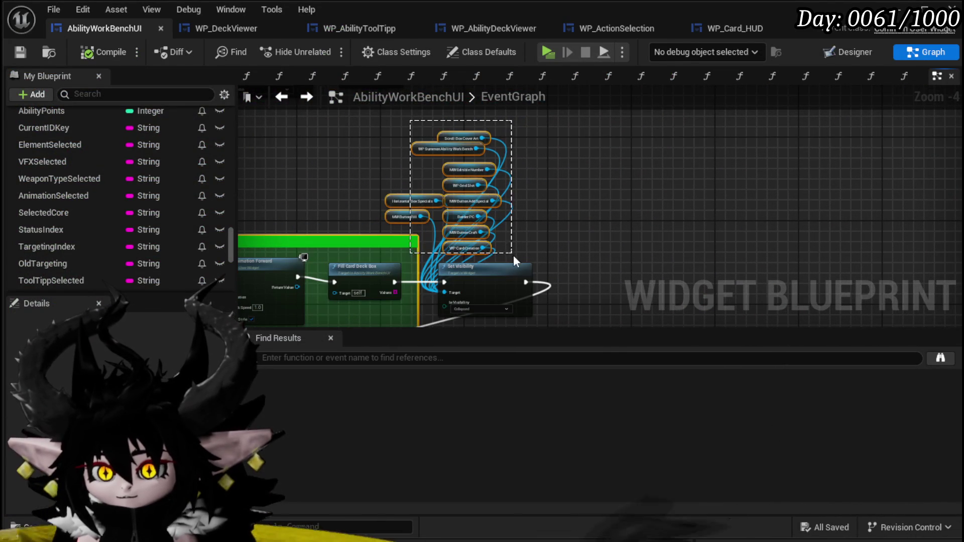
pyautogui.moveTo(531, 179)
pyautogui.mouseDown()
pyautogui.moveTo(537, 235)
pyautogui.moveTo(641, 168)
pyautogui.moveTo(466, 281)
pyautogui.moveTo(354, 271)
pyautogui.mouseUp()
pyautogui.scroll(3, 538, 231)
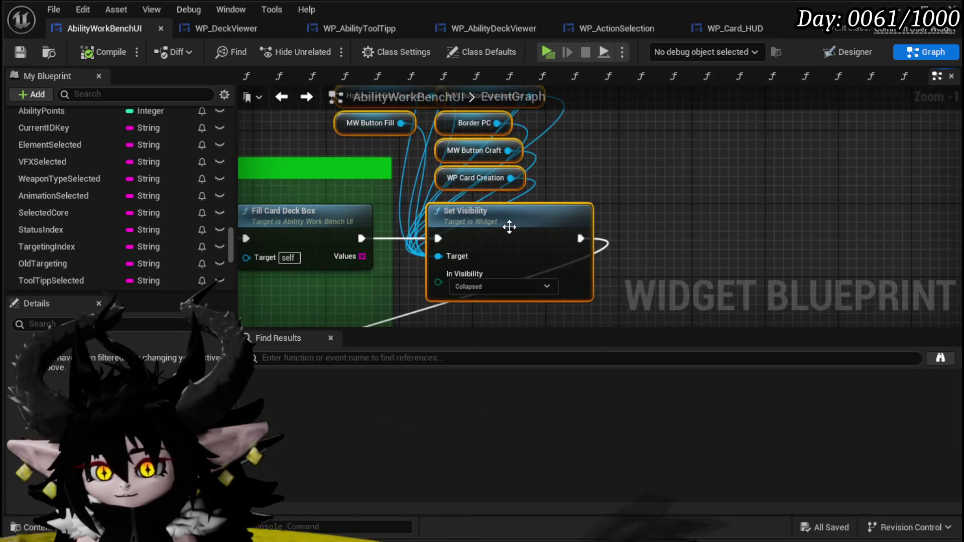
# Step: Collapse the selection into a function named SetCardCreationVisibility, placed beside Fill Card Deck Box
pyautogui.rightClick(510, 230)
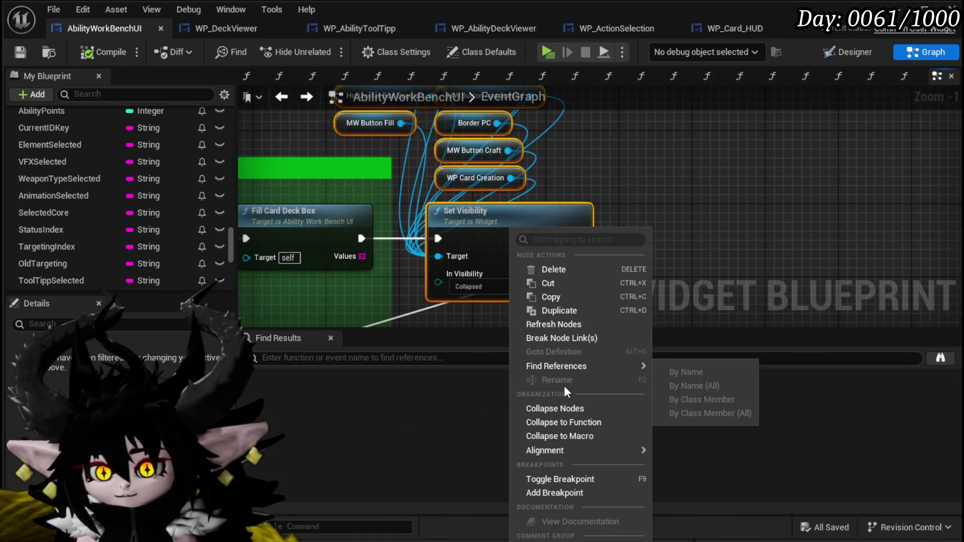
pyautogui.click(572, 421)
pyautogui.write('S')
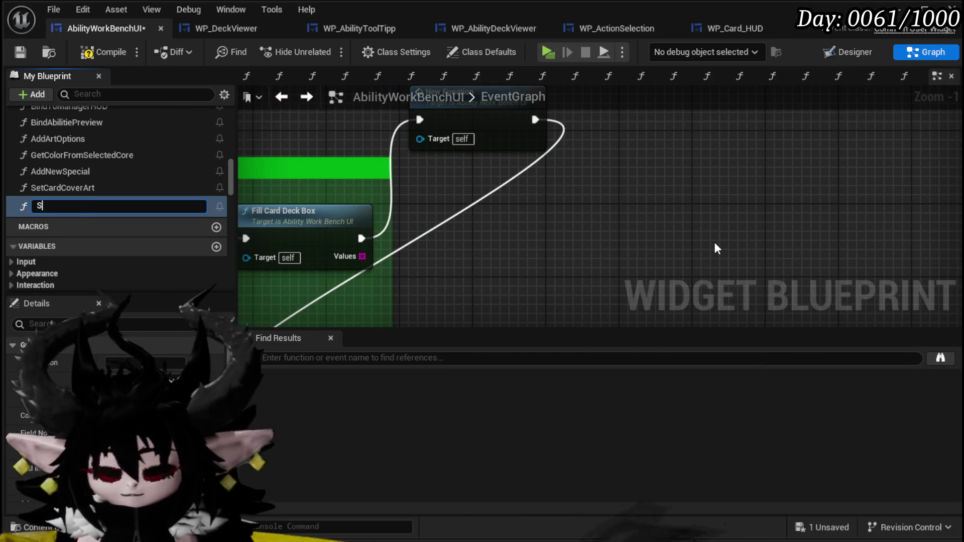
pyautogui.write('etCar')
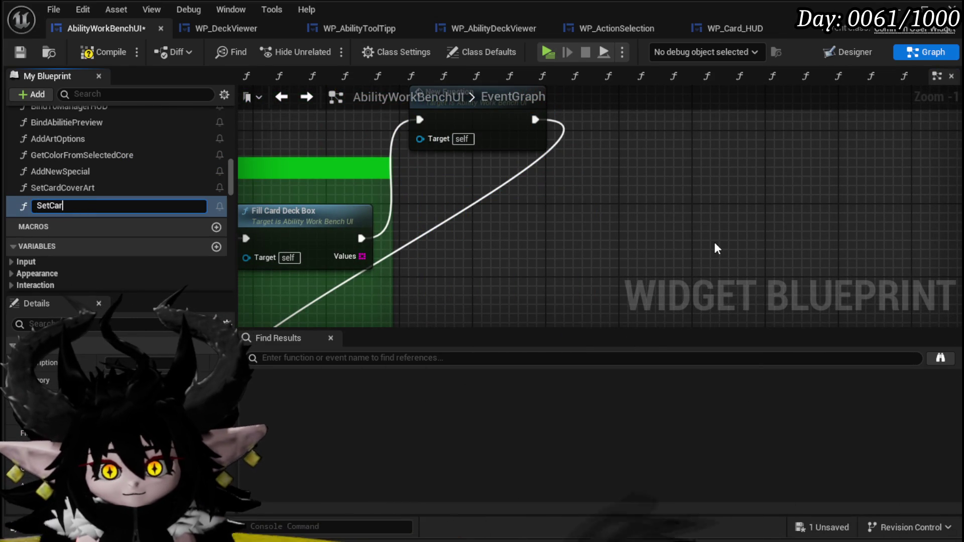
pyautogui.write('dCreationV')
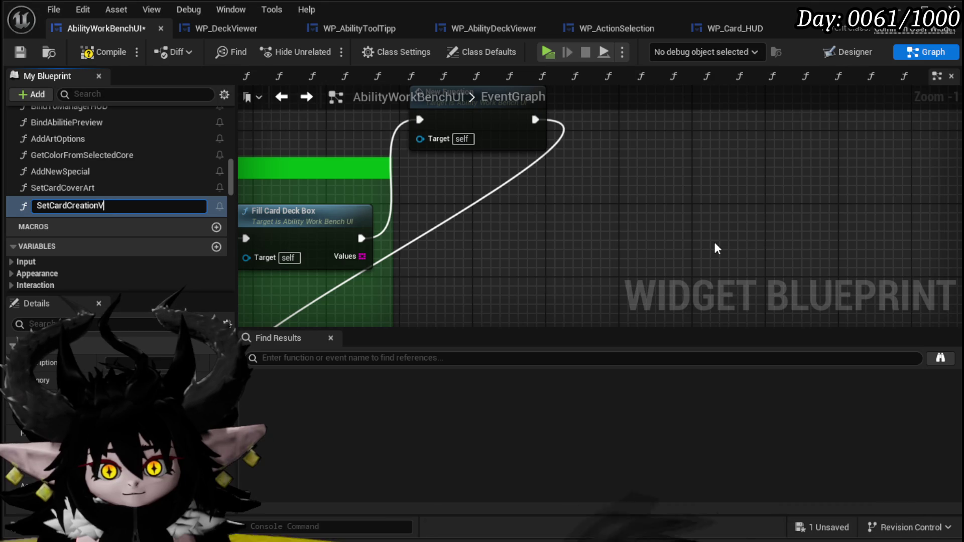
pyautogui.write('isibility')
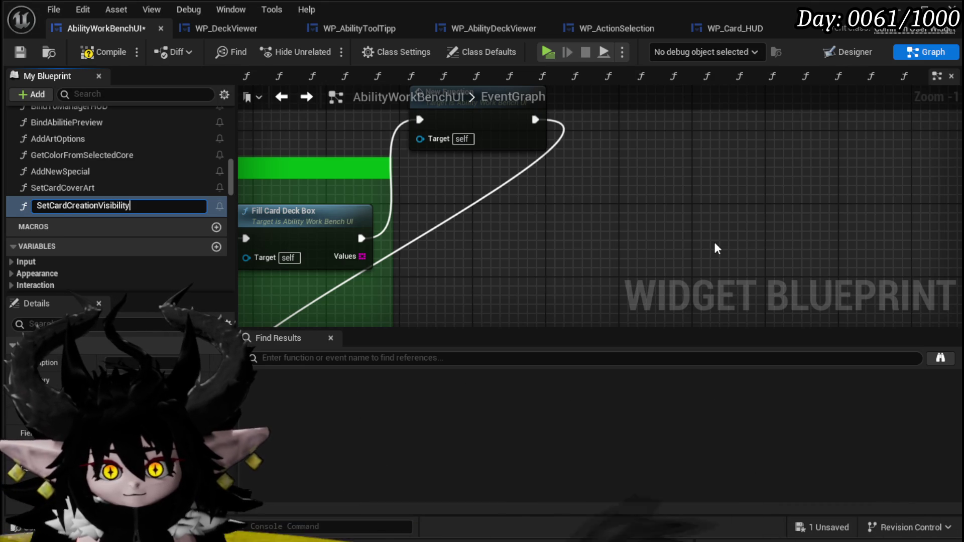
pyautogui.press('Return')
pyautogui.moveTo(593, 172); pyautogui.dragTo(596, 262)
pyautogui.moveTo(502, 198)
pyautogui.mouseDown()
pyautogui.moveTo(513, 281)
pyautogui.moveTo(486, 347)
pyautogui.moveTo(504, 227)
pyautogui.mouseUp()
# Step: Open the SetCardCreationVisibility graph and expose In Visibility as a function input
pyautogui.doubleClick(505, 226)
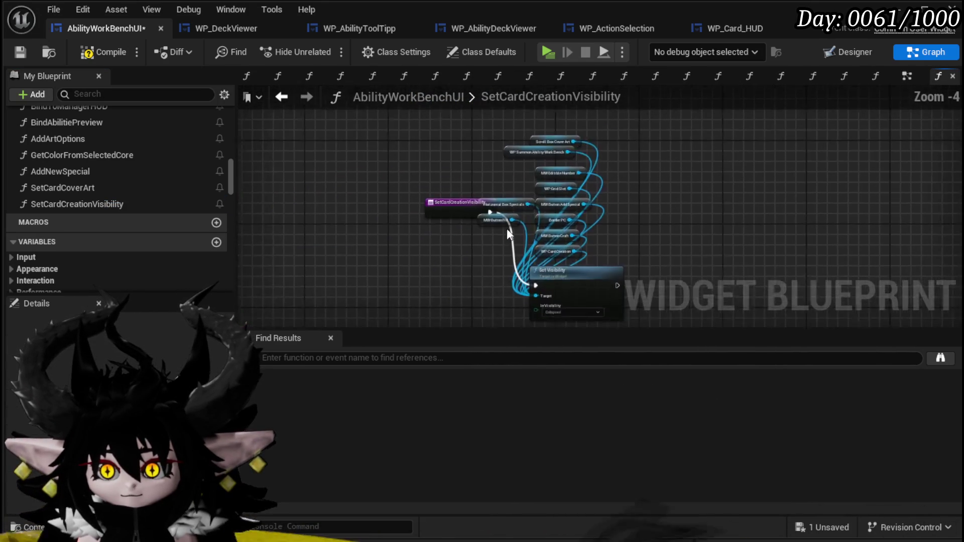
pyautogui.moveTo(357, 261); pyautogui.dragTo(325, 261)
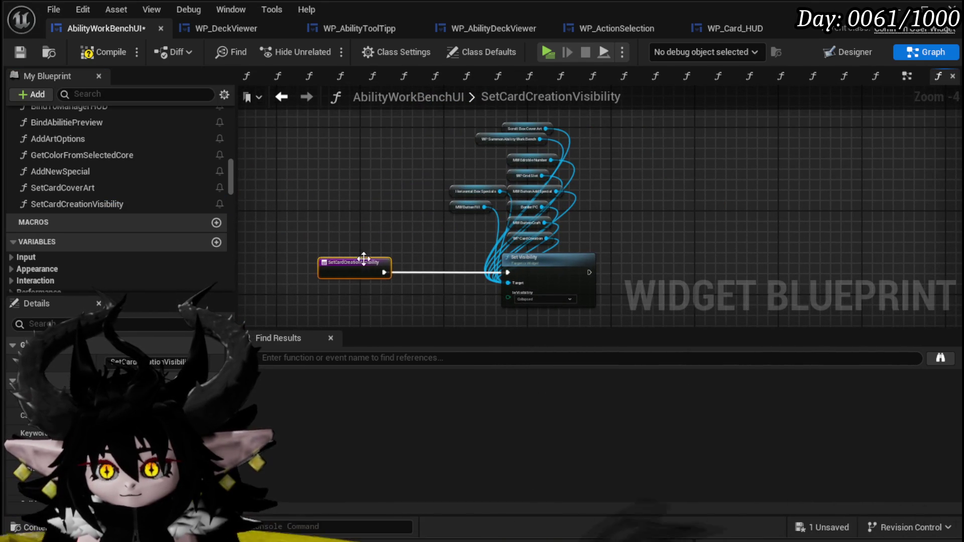
pyautogui.scroll(1, 432, 251)
pyautogui.moveTo(432, 251)
pyautogui.mouseDown()
pyautogui.moveTo(360, 227)
pyautogui.moveTo(392, 172)
pyautogui.moveTo(409, 173)
pyautogui.mouseUp()
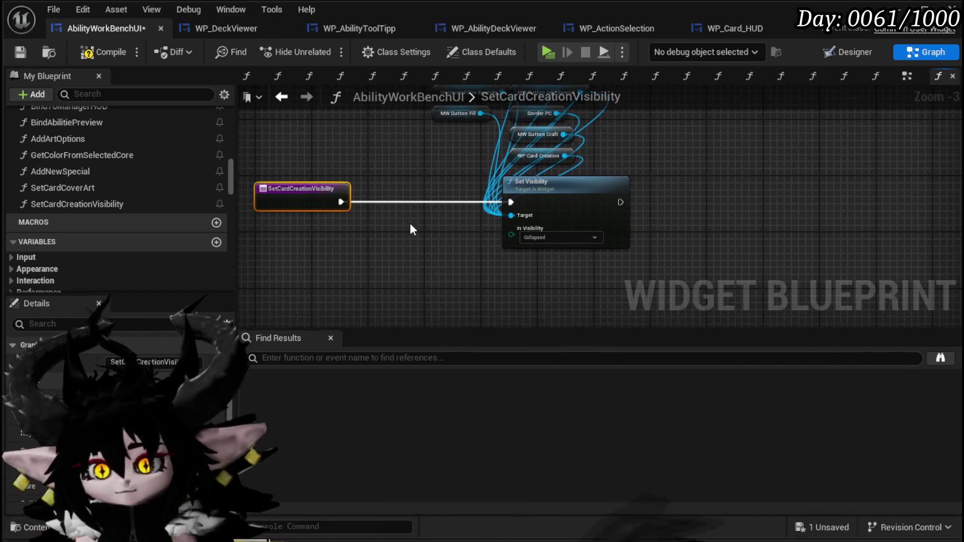
pyautogui.moveTo(509, 237); pyautogui.dragTo(301, 203)
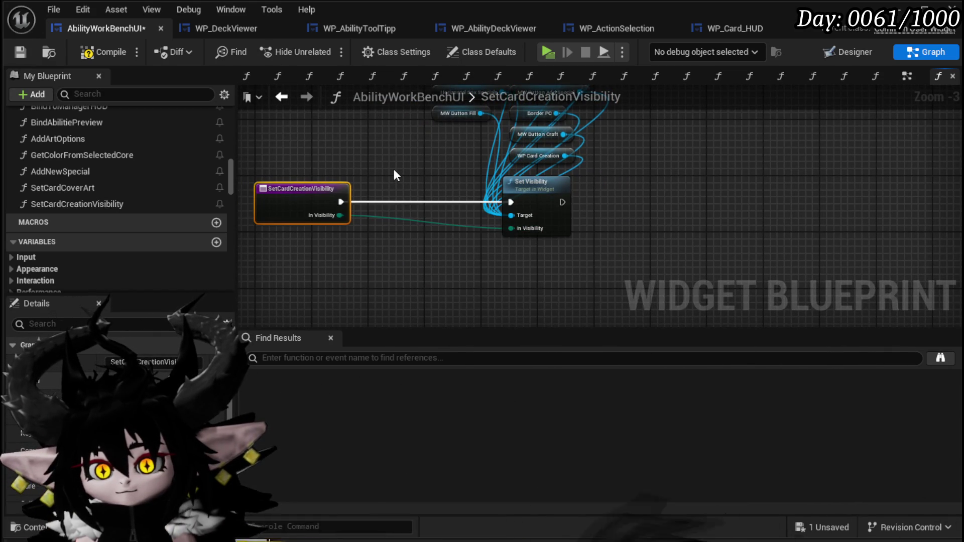
# Step: Move the group of widget reference nodes further left
pyautogui.moveTo(394, 169)
pyautogui.mouseDown()
pyautogui.moveTo(361, 278)
pyautogui.moveTo(552, 168)
pyautogui.moveTo(551, 119)
pyautogui.mouseUp()
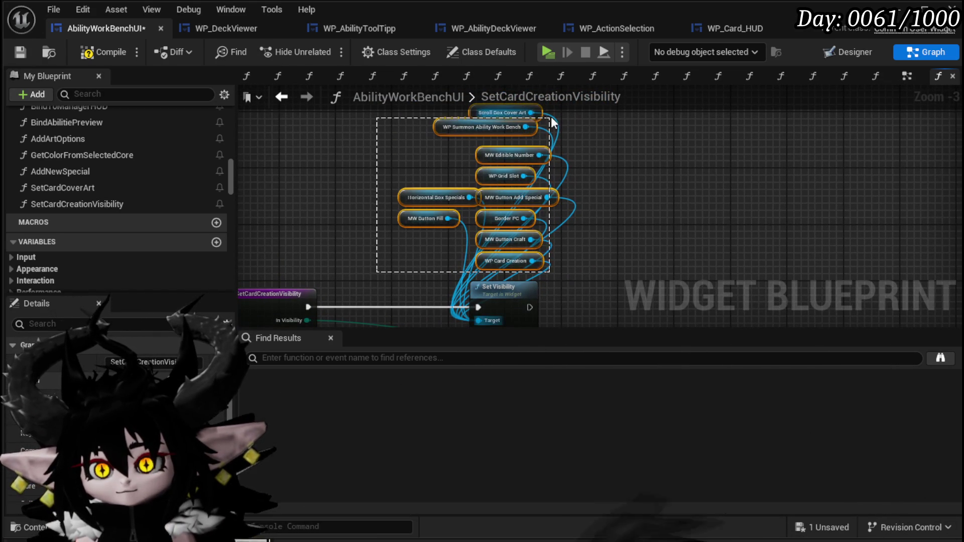
pyautogui.moveTo(494, 265); pyautogui.dragTo(329, 263)
pyautogui.scroll(3, 555, 215)
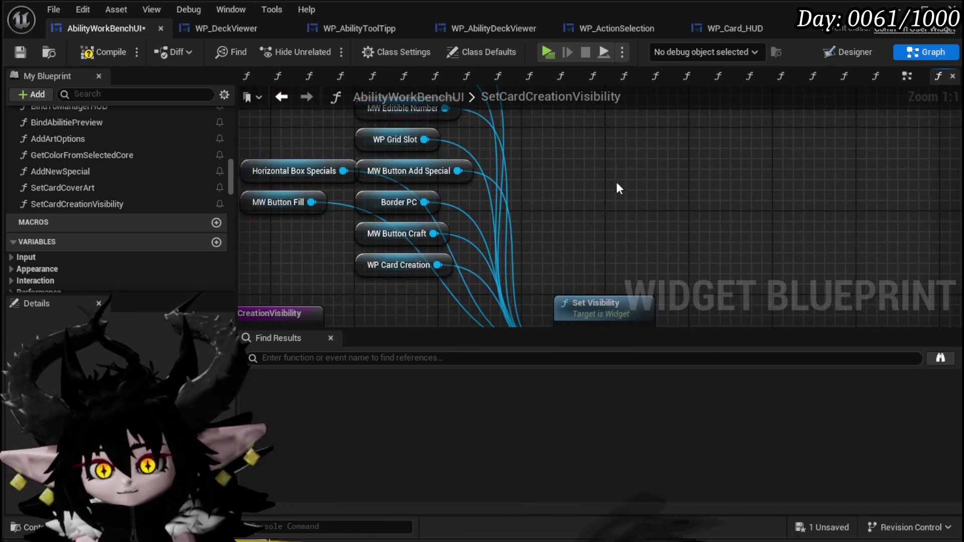
pyautogui.moveTo(301, 193)
pyautogui.mouseDown()
pyautogui.moveTo(304, 229)
pyautogui.moveTo(320, 244)
pyautogui.moveTo(297, 259)
pyautogui.mouseUp()
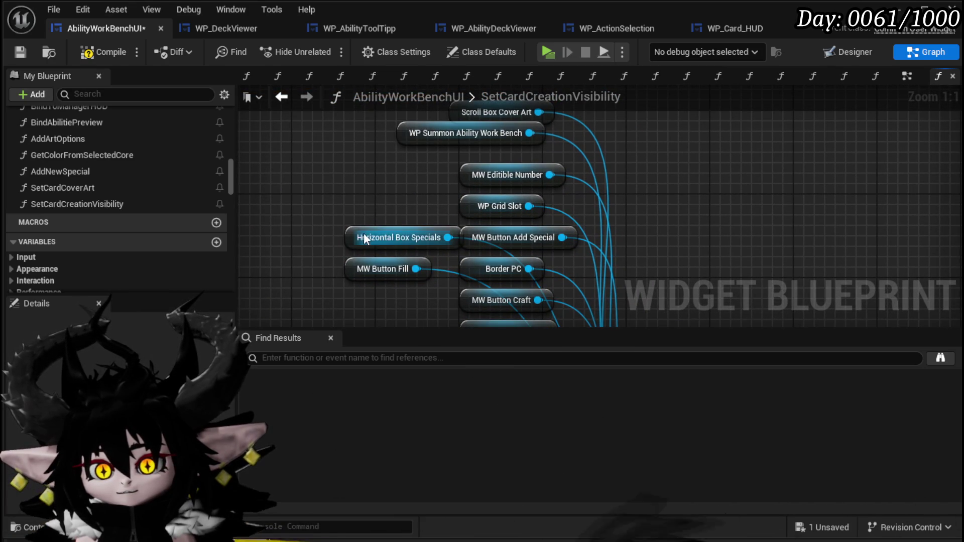
pyautogui.click(438, 266)
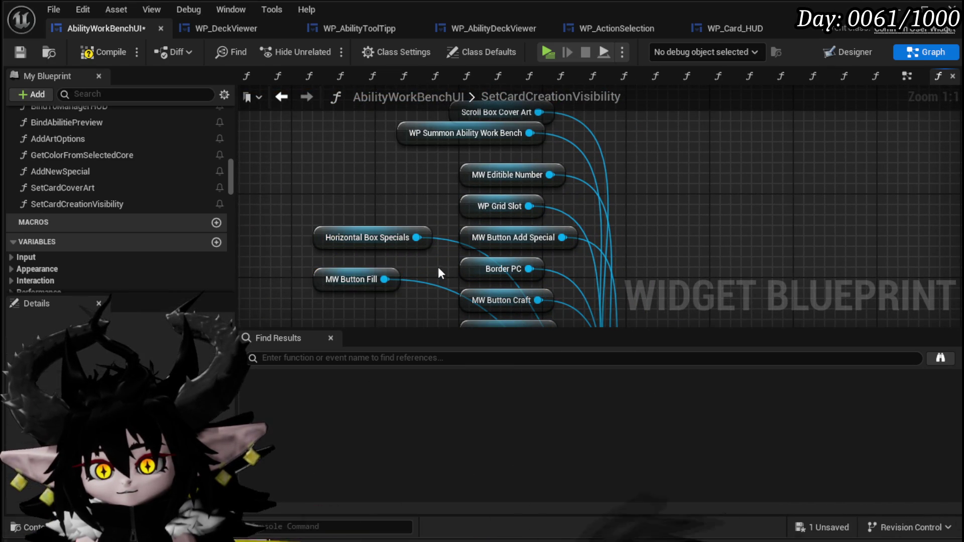
pyautogui.scroll(-2, 438, 266)
pyautogui.moveTo(442, 269); pyautogui.dragTo(426, 236)
pyautogui.scroll(2, 425, 236)
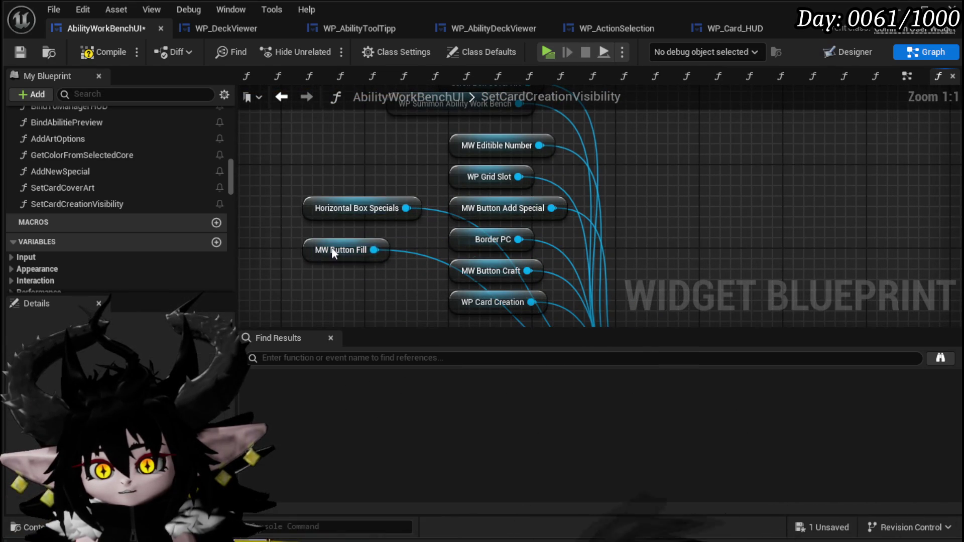
# Step: Group MW Button Fill, Scroll Box Cover Art and WP Summon Ability Work Bench on the right
pyautogui.moveTo(352, 248); pyautogui.dragTo(843, 226)
pyautogui.moveTo(619, 240); pyautogui.dragTo(567, 215)
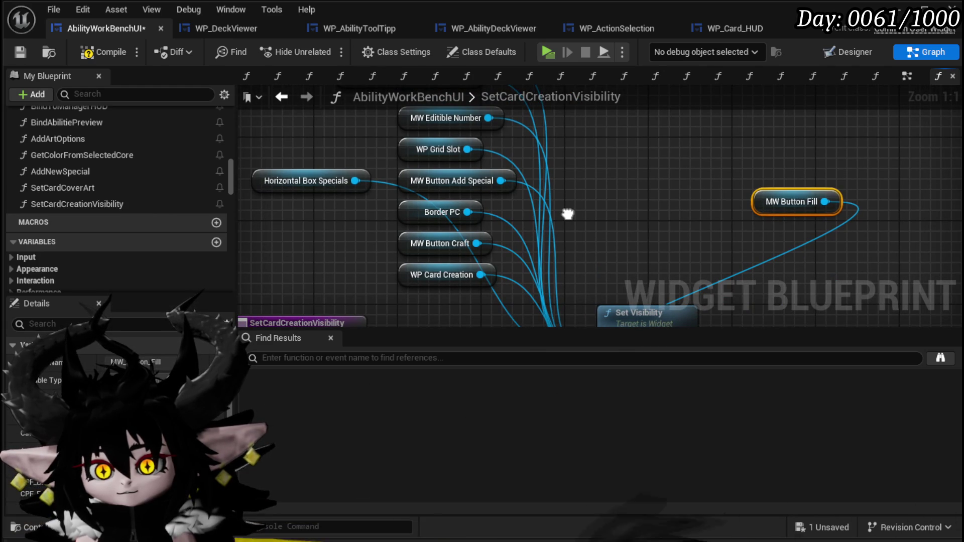
pyautogui.moveTo(557, 222); pyautogui.dragTo(591, 305)
pyautogui.moveTo(396, 147); pyautogui.dragTo(804, 264)
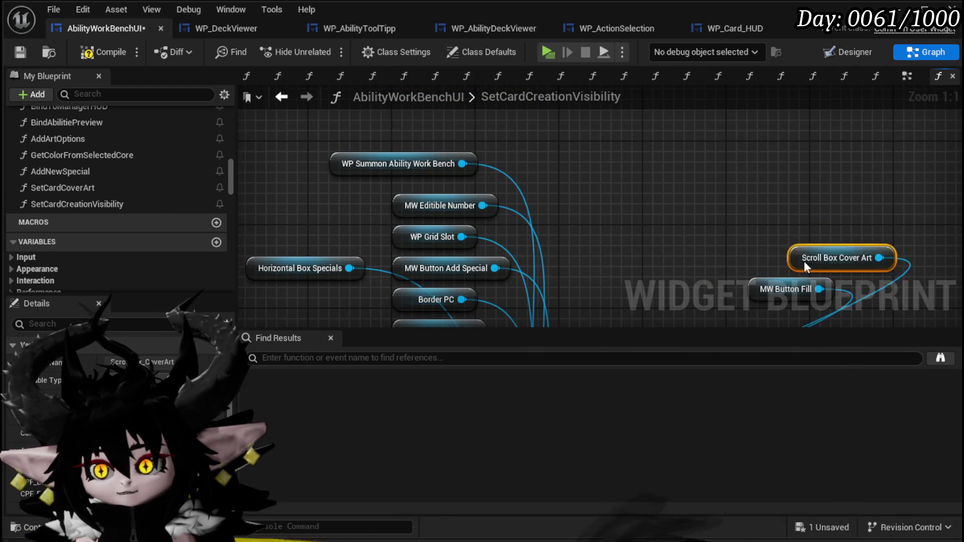
pyautogui.moveTo(658, 262); pyautogui.dragTo(682, 229)
pyautogui.moveTo(376, 124); pyautogui.dragTo(832, 176)
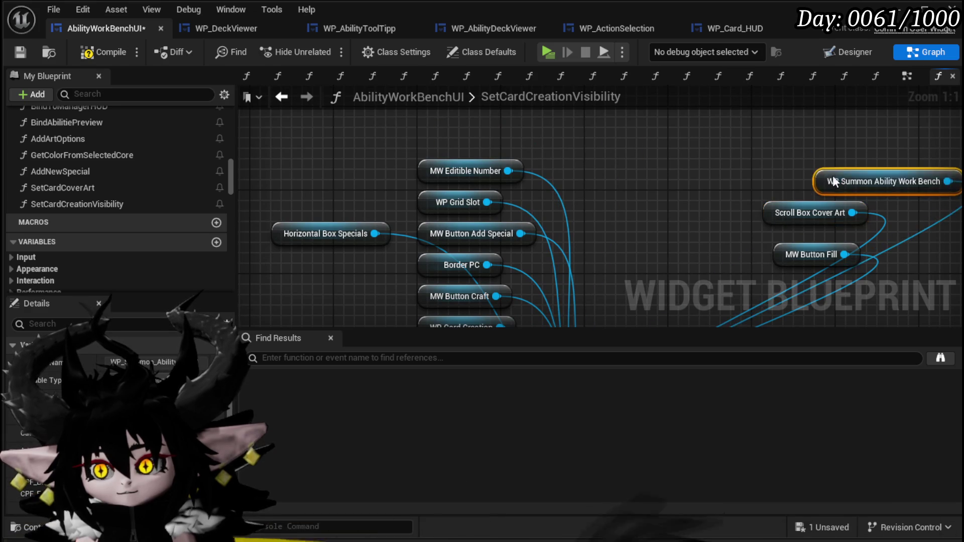
pyautogui.moveTo(668, 192); pyautogui.dragTo(604, 172)
pyautogui.moveTo(802, 155); pyautogui.dragTo(750, 155)
pyautogui.moveTo(526, 170); pyautogui.dragTo(567, 168)
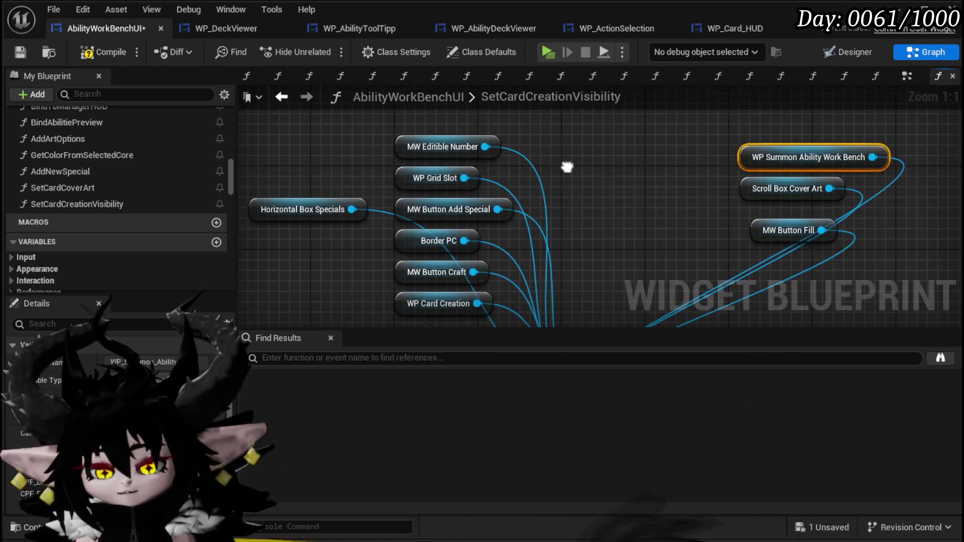
# Step: Move MW Editable Number and WP Grid Slot into the right-hand group
pyautogui.moveTo(450, 150); pyautogui.dragTo(743, 138)
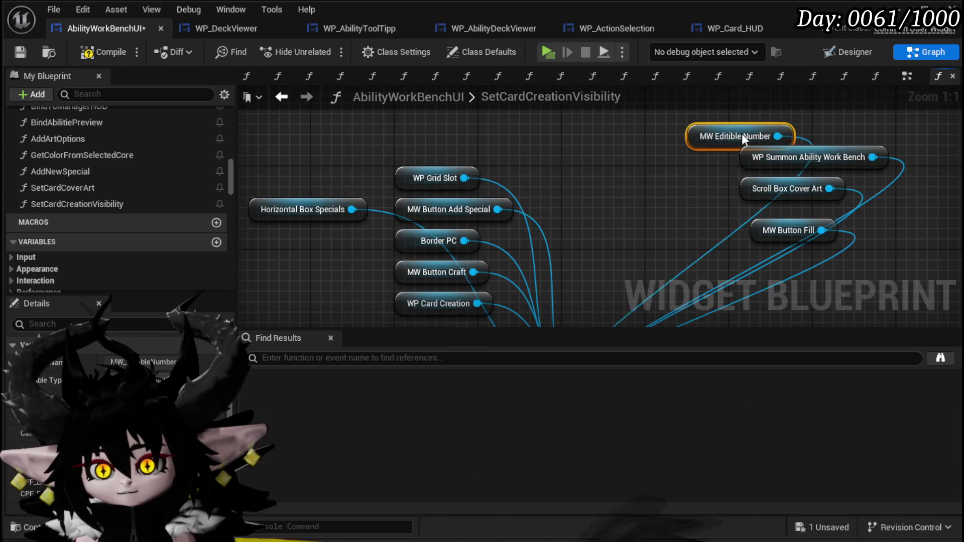
pyautogui.moveTo(641, 174)
pyautogui.mouseDown()
pyautogui.moveTo(671, 157)
pyautogui.moveTo(658, 173)
pyautogui.mouseUp()
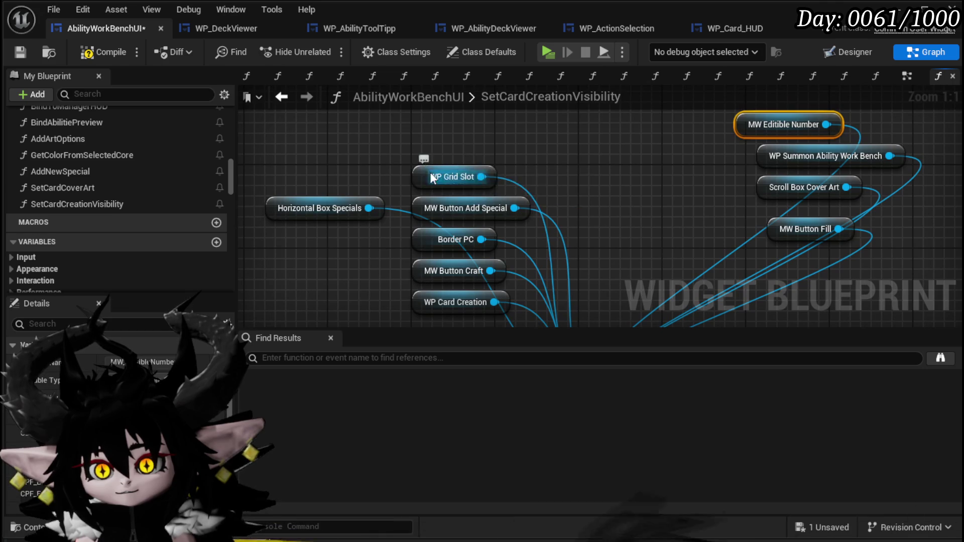
pyautogui.moveTo(430, 173); pyautogui.dragTo(798, 112)
pyautogui.moveTo(592, 215); pyautogui.dragTo(621, 167)
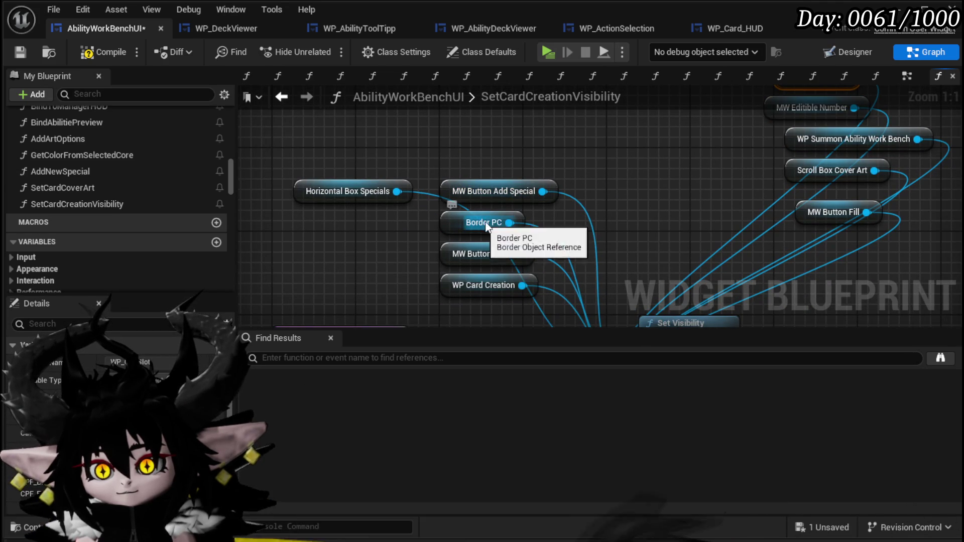
# Step: Stack Horizontal Box Specials, MW Button Add Special, Border PC and WP Card Creation in the left column
pyautogui.moveTo(627, 212)
pyautogui.mouseDown()
pyautogui.moveTo(624, 201)
pyautogui.moveTo(567, 192)
pyautogui.moveTo(600, 188)
pyautogui.mouseUp()
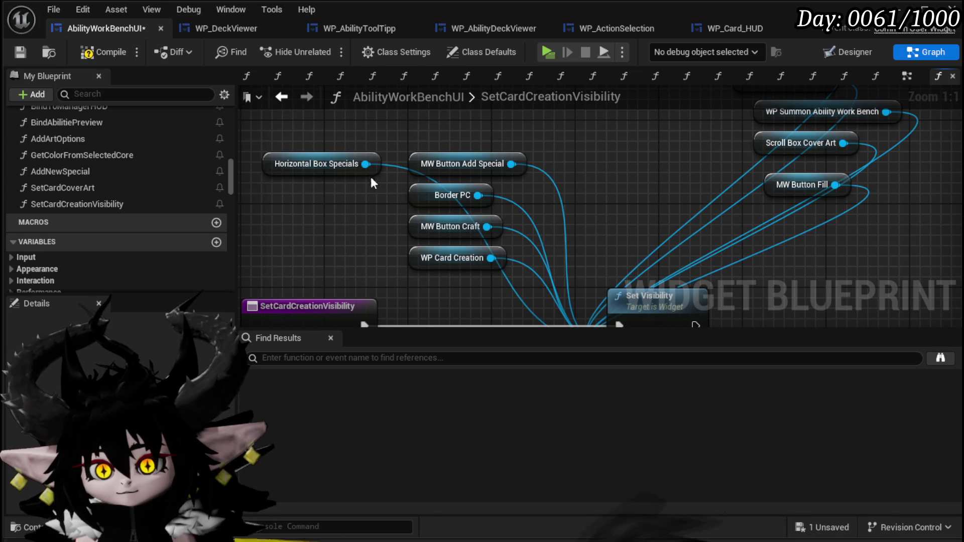
pyautogui.moveTo(303, 168); pyautogui.dragTo(303, 136)
pyautogui.moveTo(425, 169); pyautogui.dragTo(275, 152)
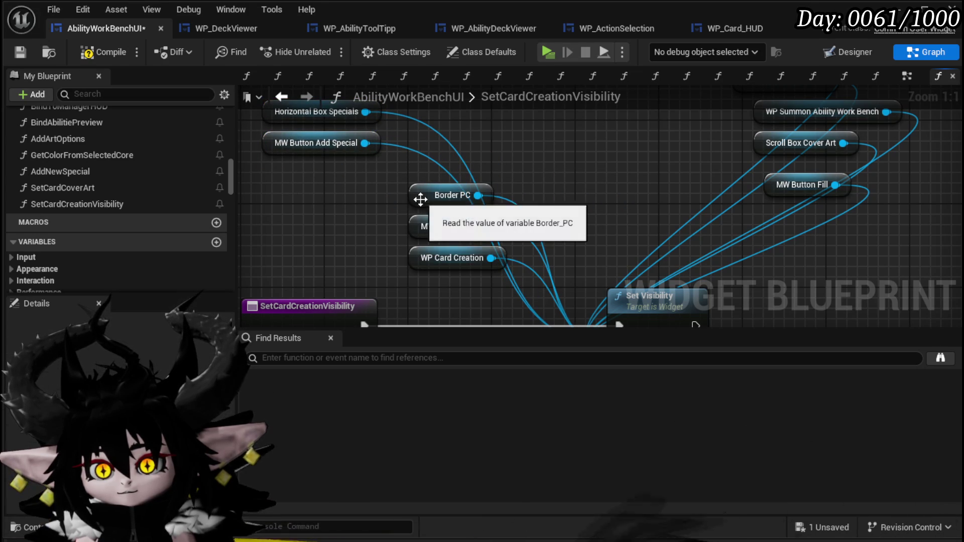
pyautogui.moveTo(426, 200)
pyautogui.mouseDown()
pyautogui.moveTo(320, 189)
pyautogui.moveTo(314, 174)
pyautogui.mouseUp()
pyautogui.click(420, 228)
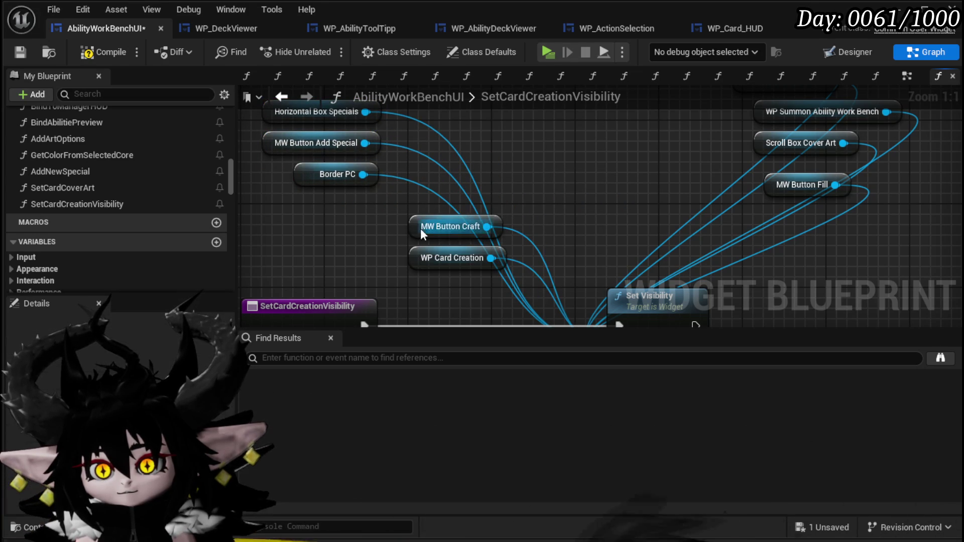
pyautogui.moveTo(419, 260); pyautogui.dragTo(308, 237)
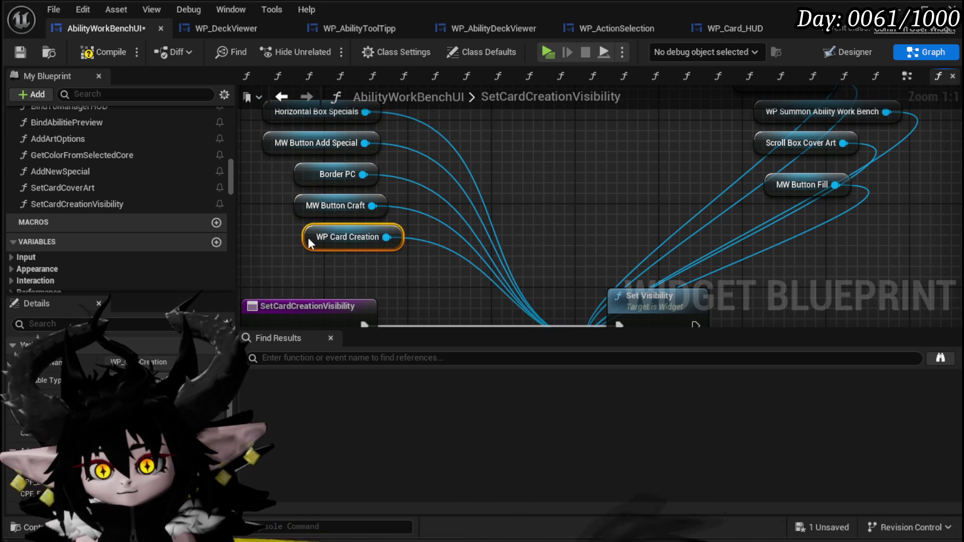
pyautogui.scroll(-3, 488, 173)
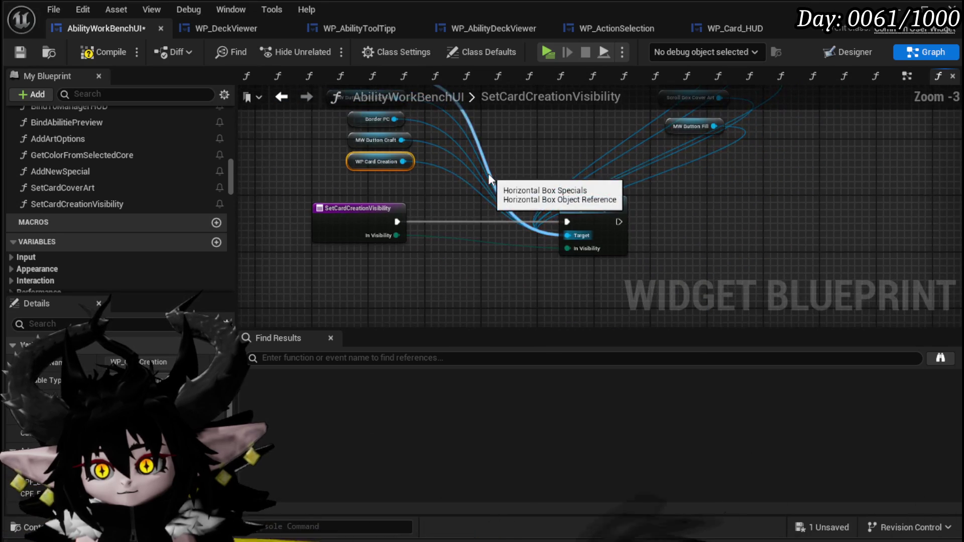
pyautogui.scroll(2, 489, 174)
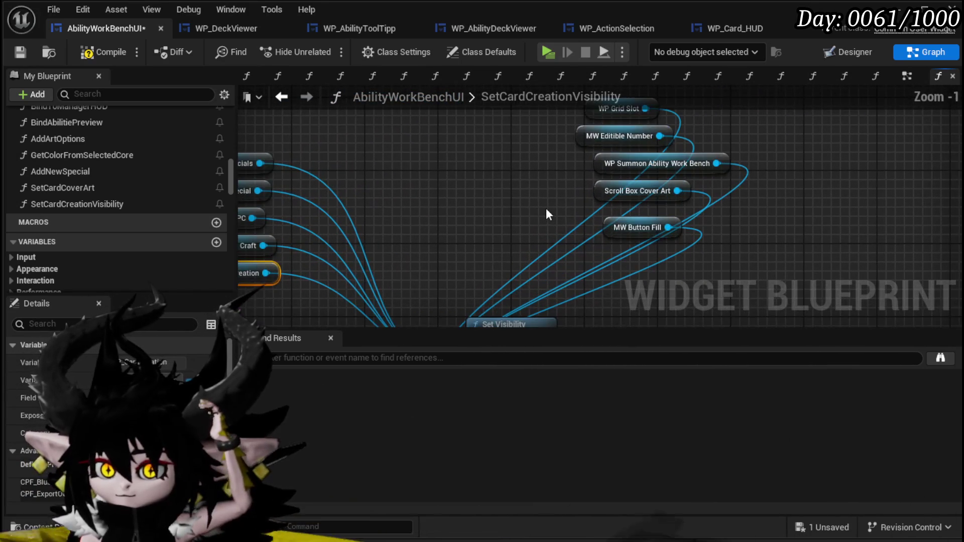
pyautogui.moveTo(547, 213); pyautogui.dragTo(581, 146)
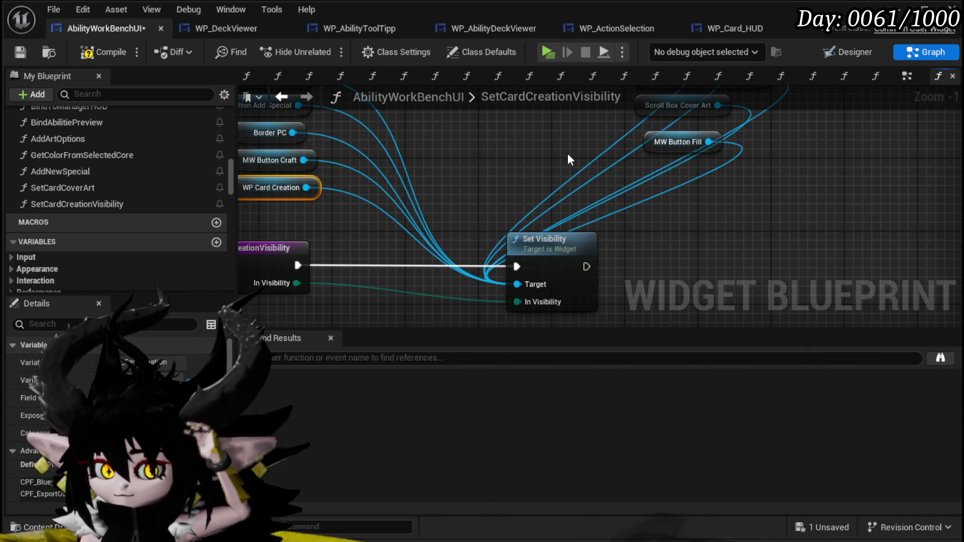
pyautogui.moveTo(568, 154)
pyautogui.mouseDown()
pyautogui.moveTo(618, 142)
pyautogui.moveTo(579, 151)
pyautogui.moveTo(510, 260)
pyautogui.moveTo(474, 260)
pyautogui.moveTo(447, 169)
pyautogui.mouseUp()
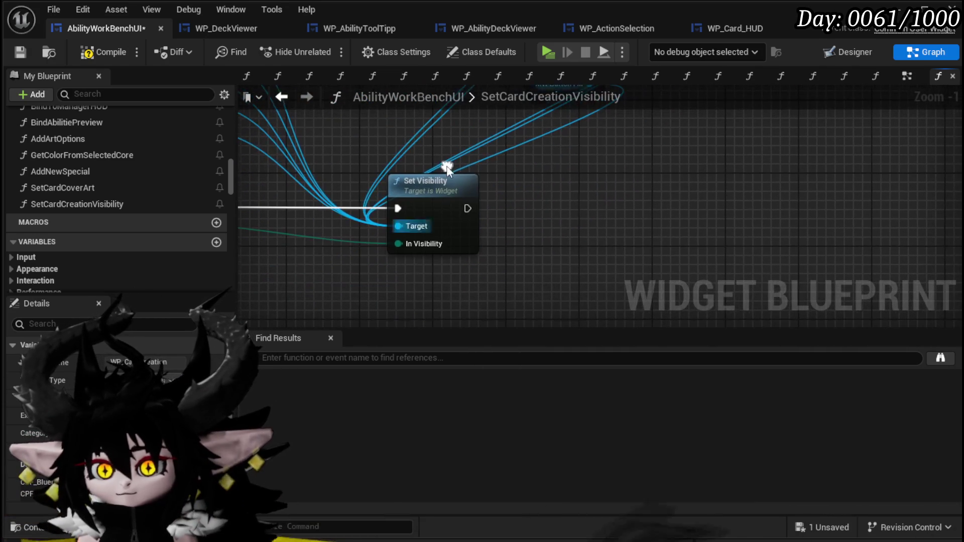
# Step: Add a second Set Visibility node after the first one
pyautogui.moveTo(466, 208); pyautogui.dragTo(523, 202)
pyautogui.write('Set Visi')
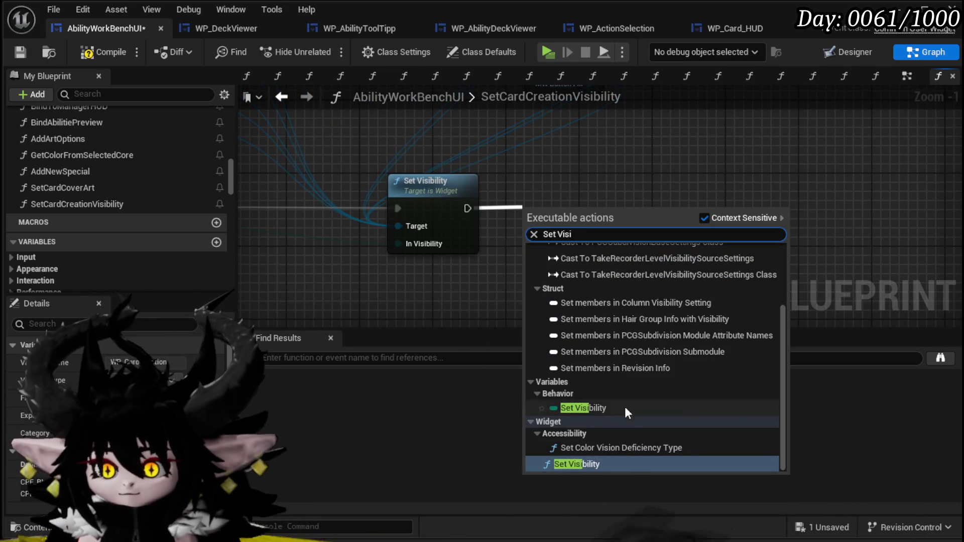
pyautogui.click(587, 465)
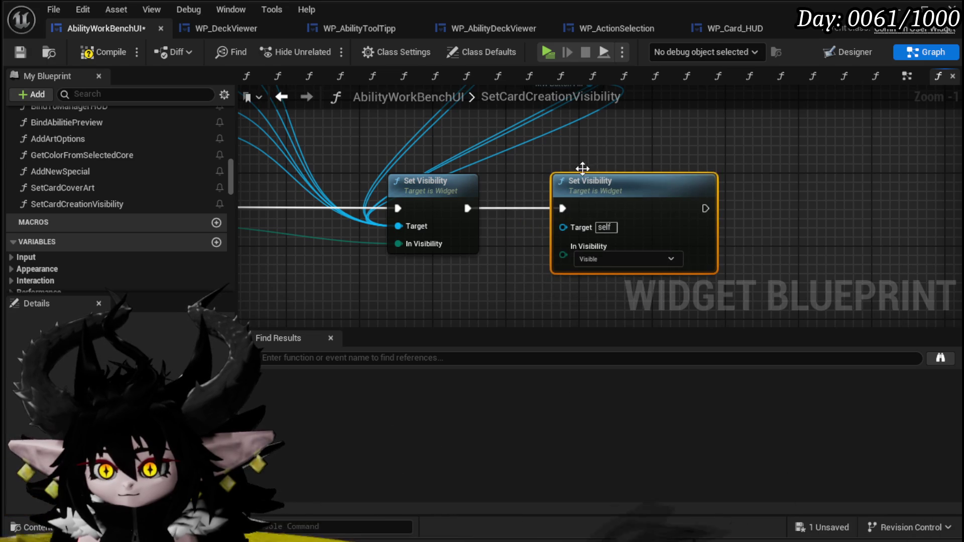
pyautogui.scroll(-1, 631, 185)
pyautogui.moveTo(507, 244); pyautogui.dragTo(528, 213)
# Step: Wire MW Button Fill, Scroll Box Cover Art, WP Summon Ability Work Bench, MW Editable Number and WP Grid Slot into its Target
pyautogui.moveTo(551, 173); pyautogui.dragTo(532, 294)
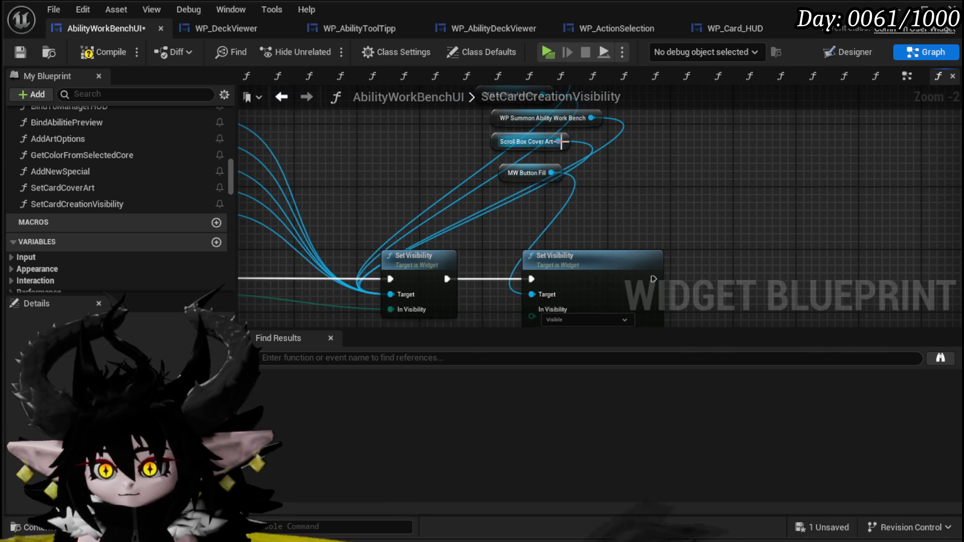
pyautogui.moveTo(559, 141); pyautogui.dragTo(532, 282)
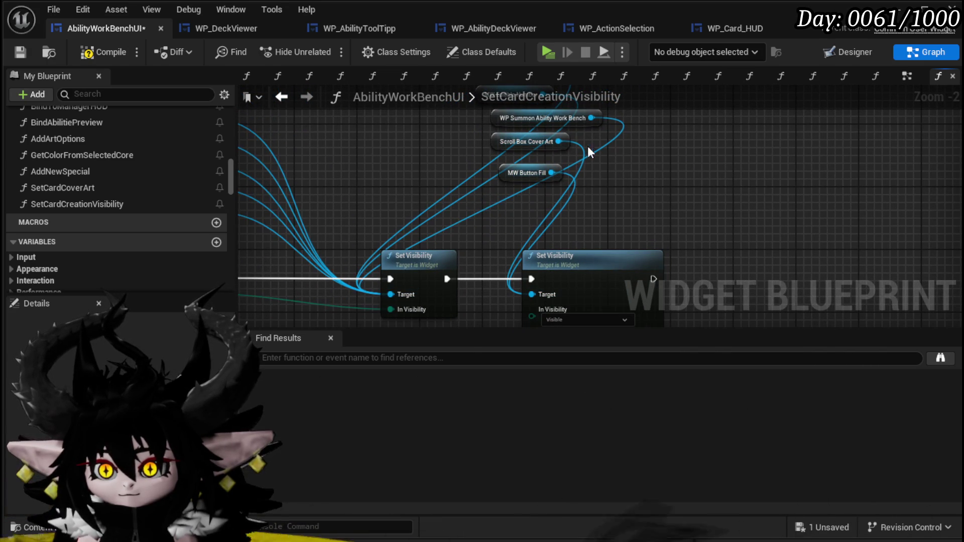
pyautogui.rightClick(620, 145)
pyautogui.moveTo(591, 117); pyautogui.dragTo(535, 296)
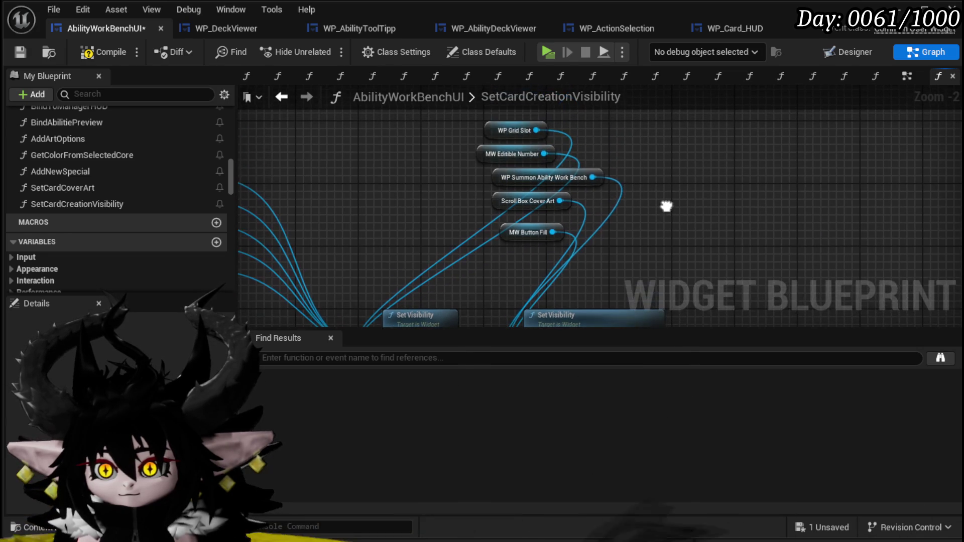
pyautogui.moveTo(542, 152)
pyautogui.mouseDown()
pyautogui.moveTo(510, 342)
pyautogui.moveTo(533, 272)
pyautogui.mouseUp()
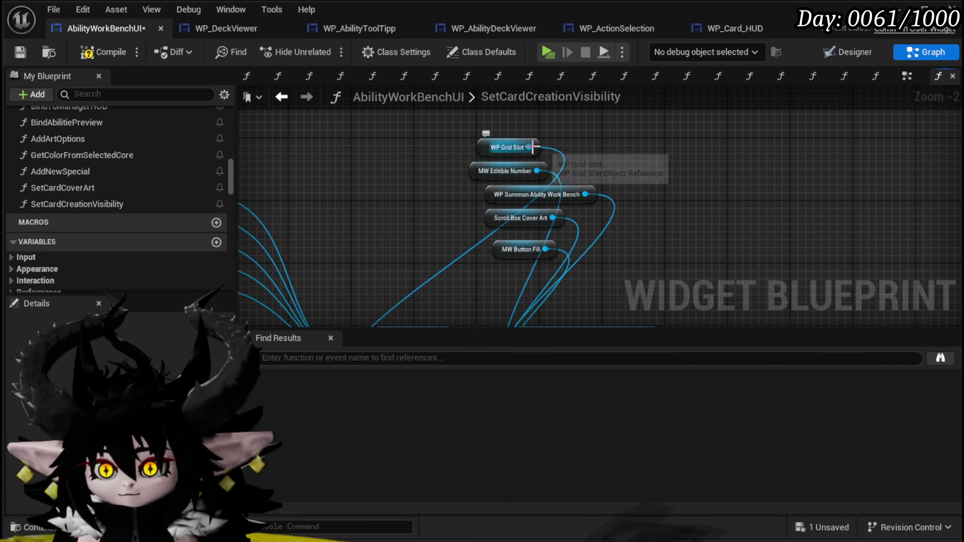
pyautogui.moveTo(529, 148)
pyautogui.mouseDown()
pyautogui.moveTo(520, 298)
pyautogui.moveTo(529, 216)
pyautogui.moveTo(525, 227)
pyautogui.mouseUp()
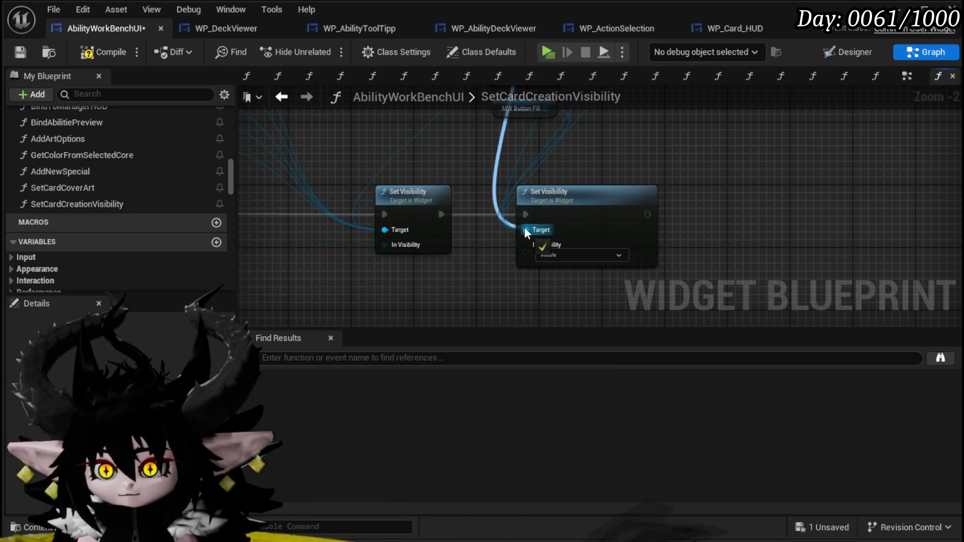
pyautogui.click(548, 254)
# Step: Set the second Set Visibility to Collapsed, save, and return to the EventGraph
pyautogui.click(552, 275)
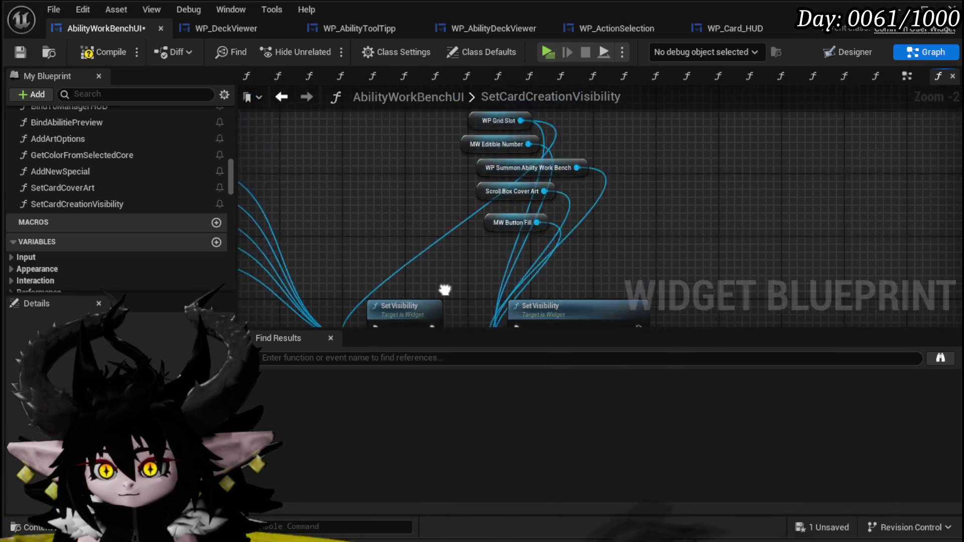
pyautogui.moveTo(433, 267); pyautogui.dragTo(556, 150)
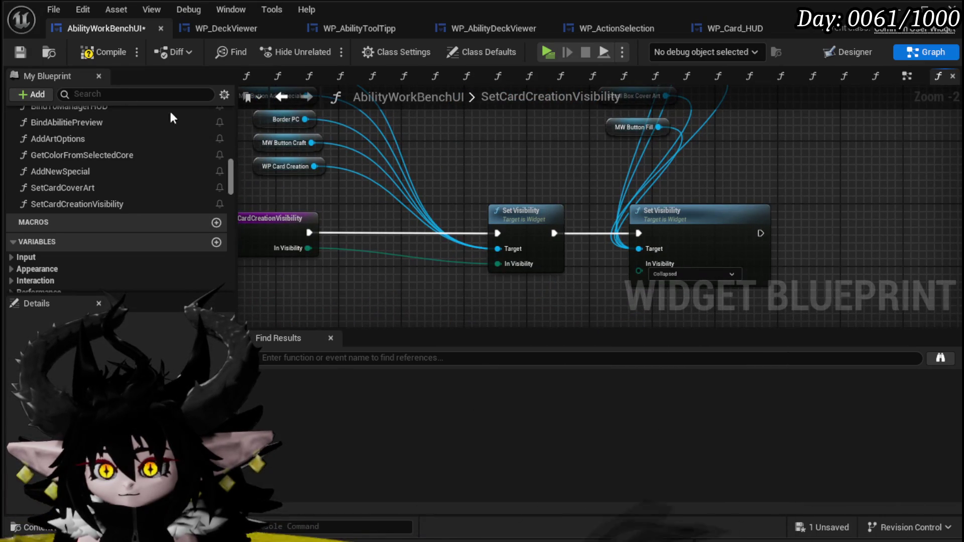
pyautogui.click(20, 52)
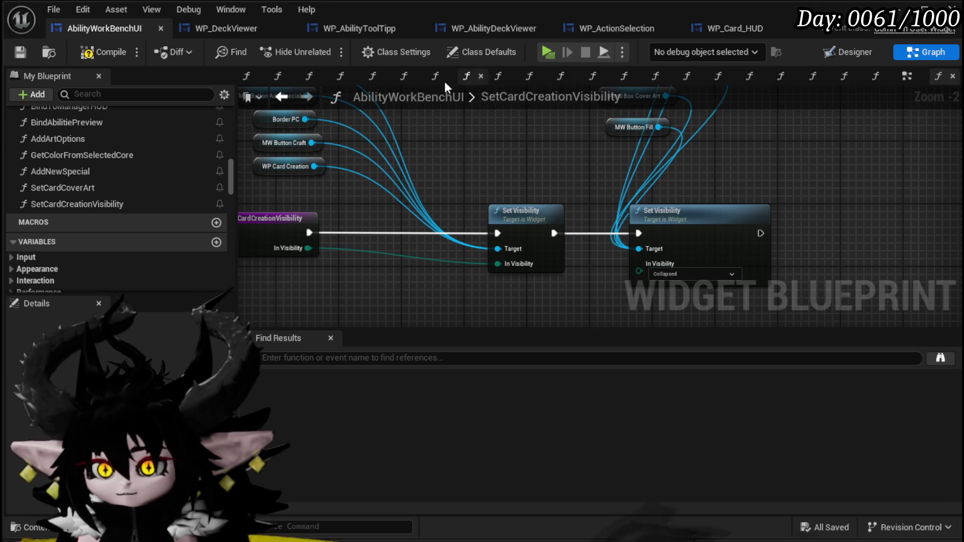
pyautogui.click(283, 97)
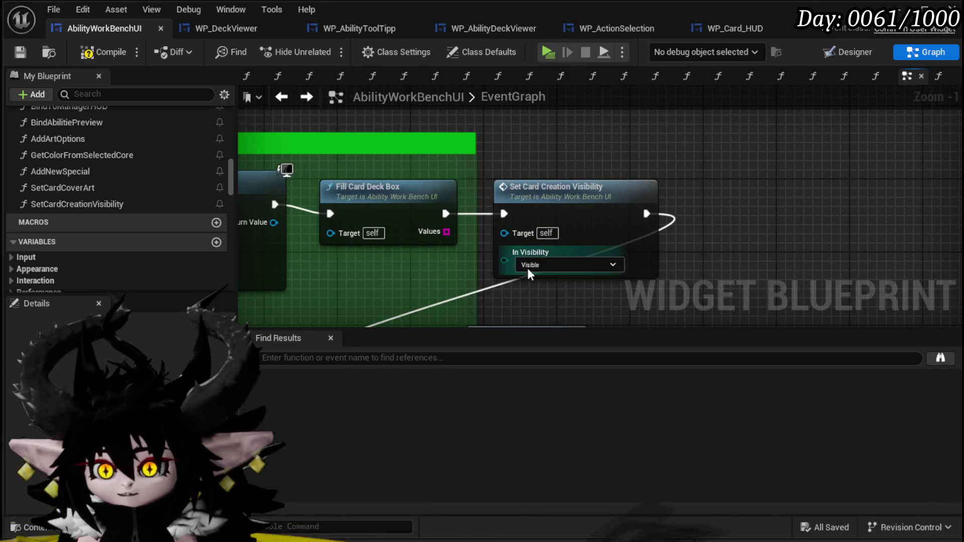
# Step: Set the Set Card Creation Visibility node to Collapsed and select it
pyautogui.click(531, 265)
pyautogui.click(531, 285)
pyautogui.scroll(-4, 546, 148)
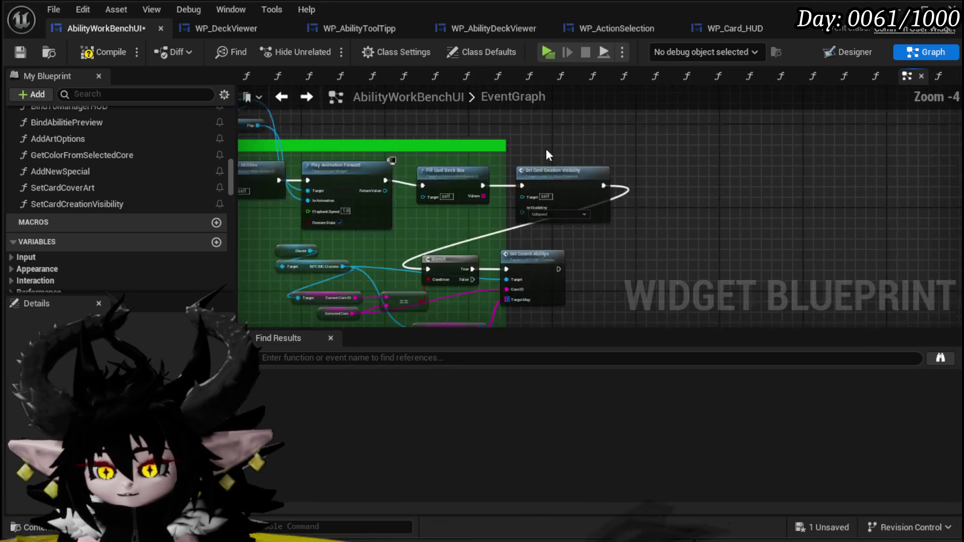
pyautogui.moveTo(545, 140); pyautogui.dragTo(577, 196)
pyautogui.scroll(-5, 652, 196)
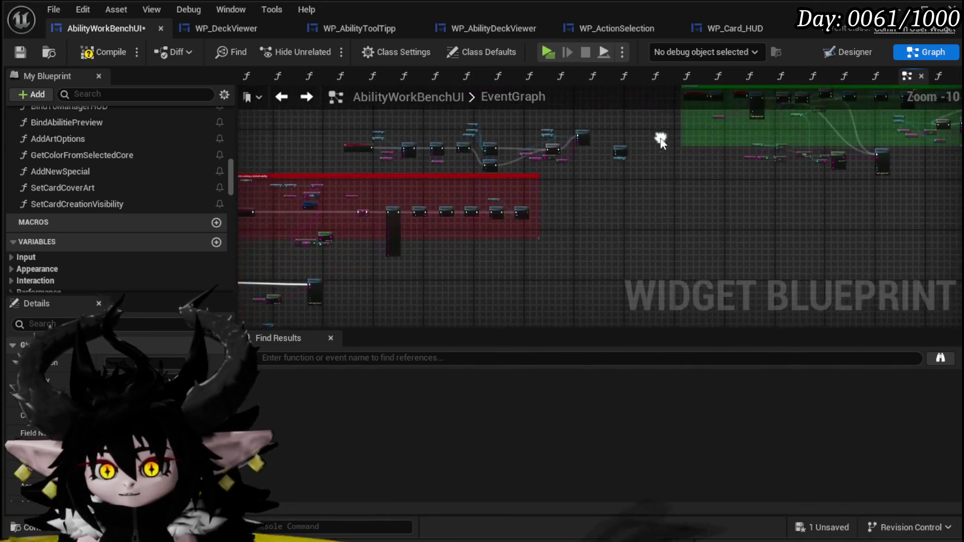
pyautogui.scroll(2, 499, 191)
pyautogui.scroll(7, 501, 191)
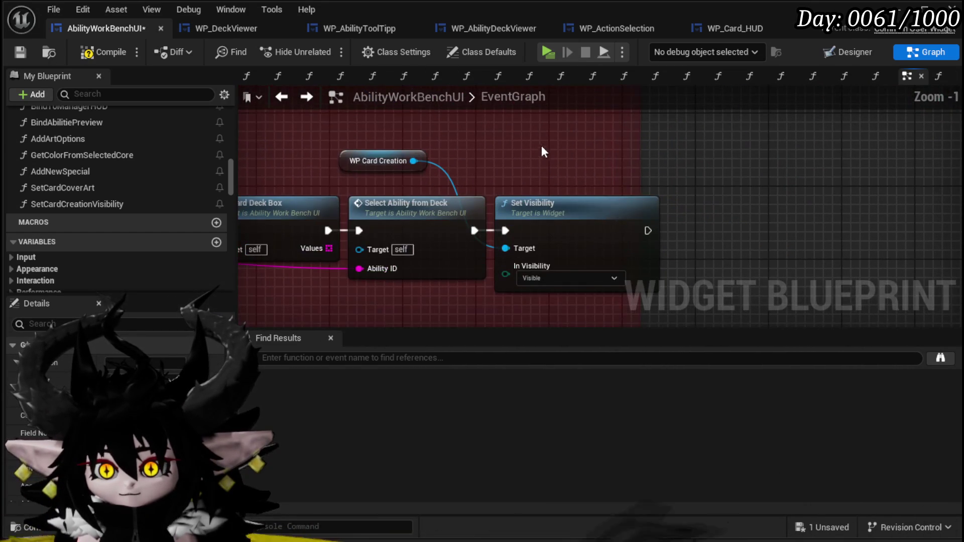
# Step: Paste a copy of Set Card Creation Visibility set to Visible and wire it after Set Visibility
pyautogui.hotkey('ctrl', 'v')
pyautogui.moveTo(553, 149); pyautogui.dragTo(708, 207)
pyautogui.click(748, 290)
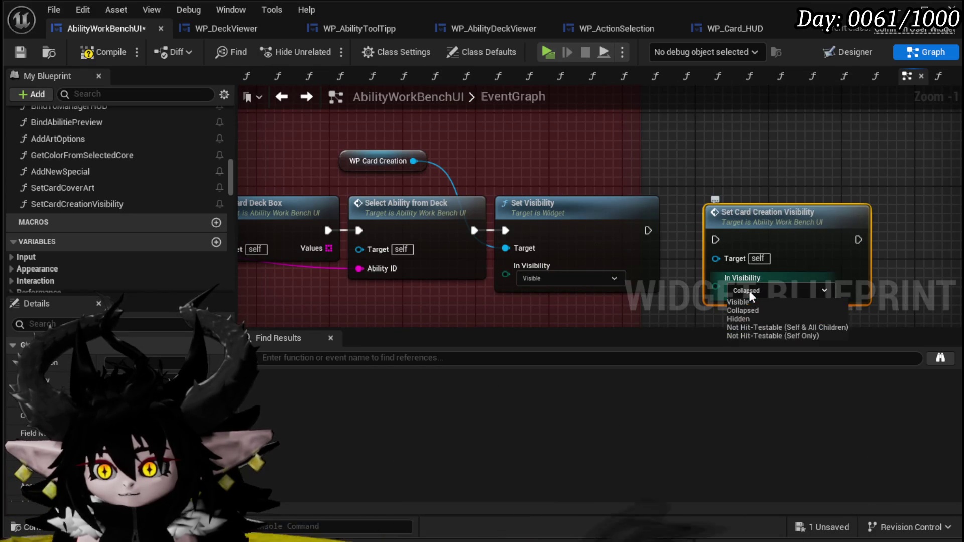
pyautogui.click(741, 302)
pyautogui.moveTo(505, 231); pyautogui.dragTo(655, 238)
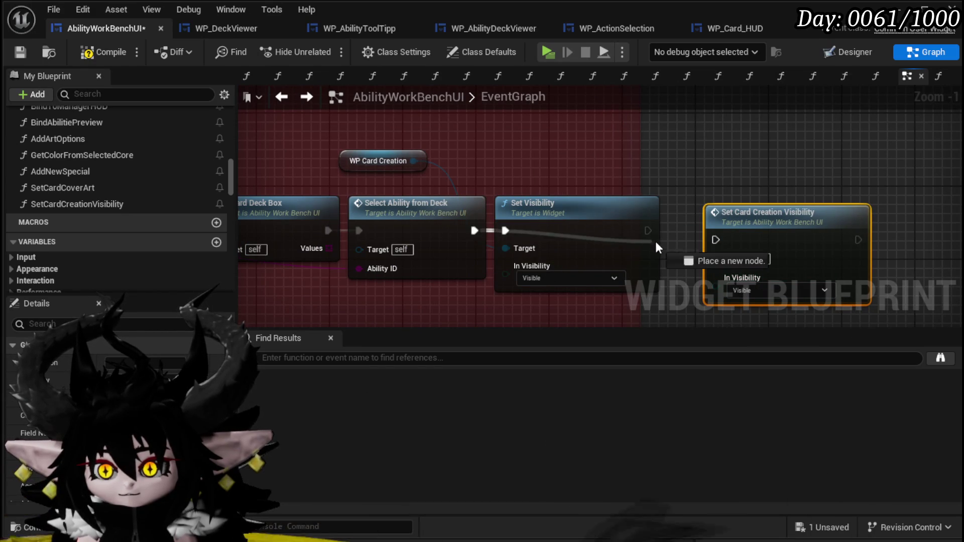
pyautogui.moveTo(715, 242); pyautogui.dragTo(715, 241)
pyautogui.moveTo(783, 221); pyautogui.dragTo(756, 212)
# Step: Delete the old Set Visibility and WP Card Creation nodes, place the new call beside Select Ability from Deck, and save
pyautogui.moveTo(522, 199); pyautogui.dragTo(523, 204)
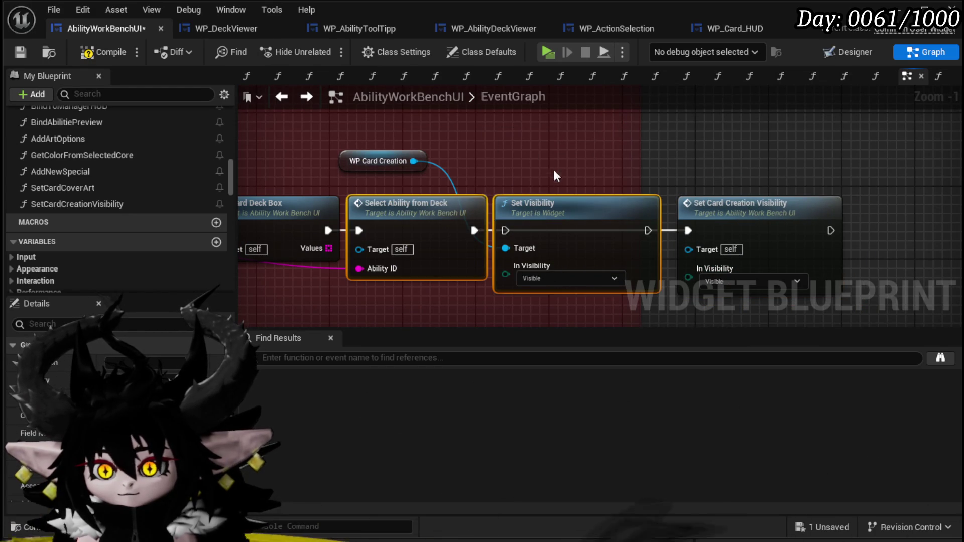
pyautogui.press('Delete')
pyautogui.click(381, 161)
pyautogui.press('Delete')
pyautogui.moveTo(828, 222); pyautogui.dragTo(640, 225)
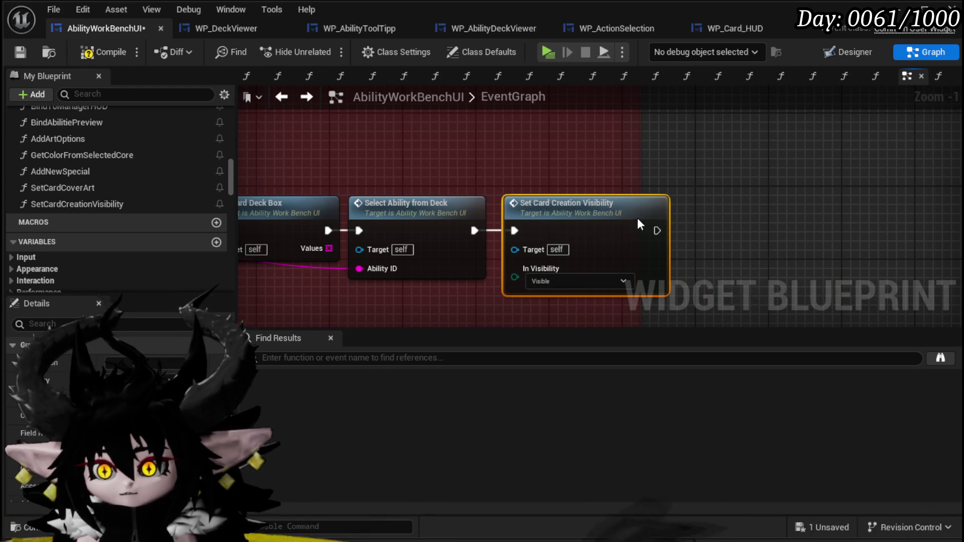
pyautogui.click(19, 52)
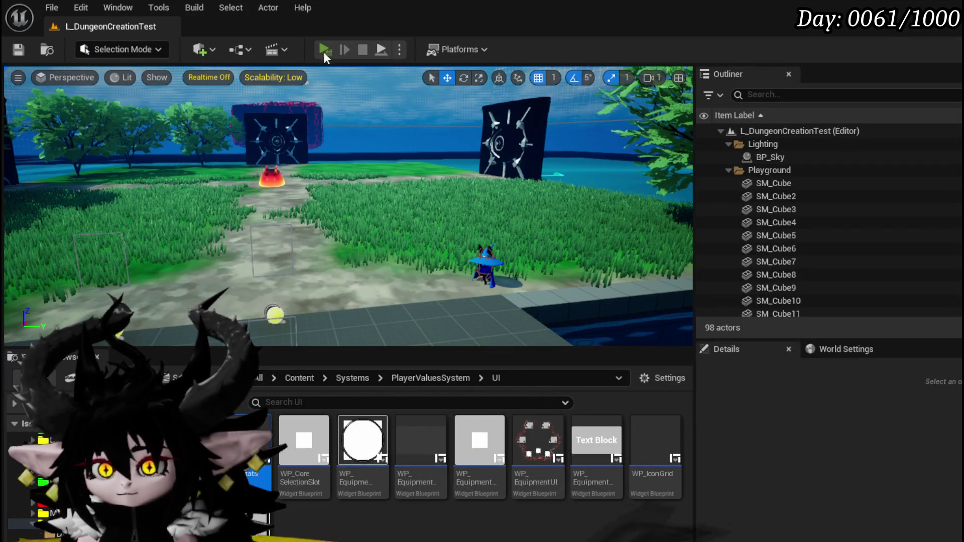
# Step: Play the level, open the workbench with C, choose the Status core, and add a new ability card
pyautogui.click(323, 50)
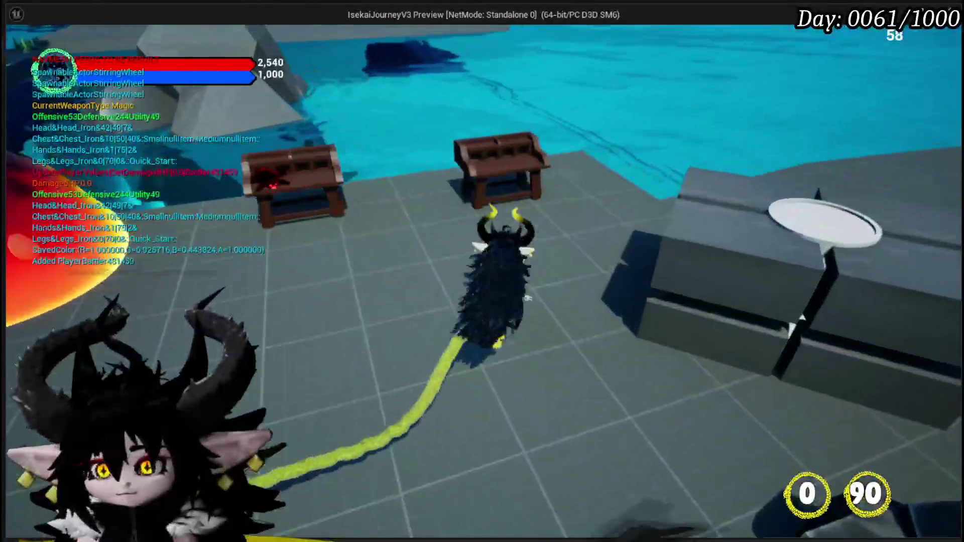
pyautogui.press('c')
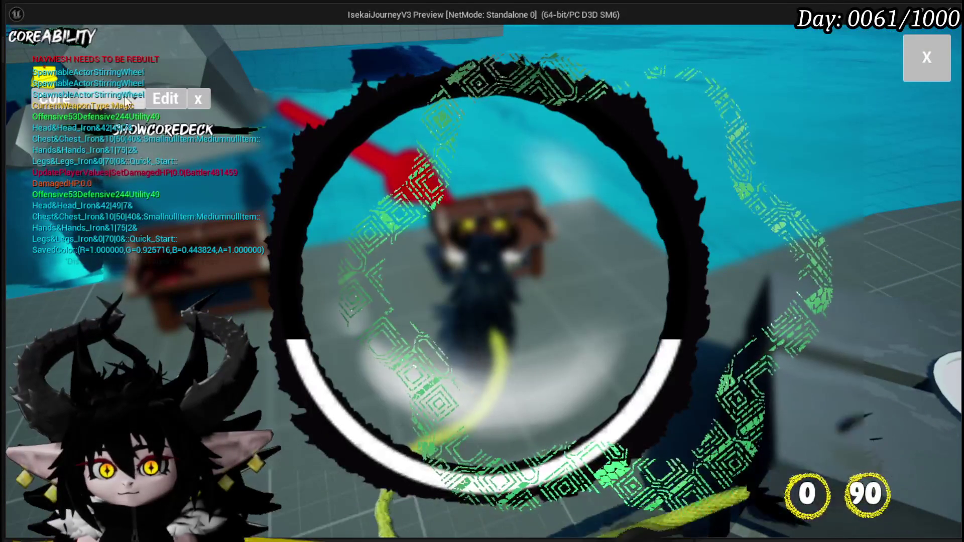
pyautogui.click(125, 97)
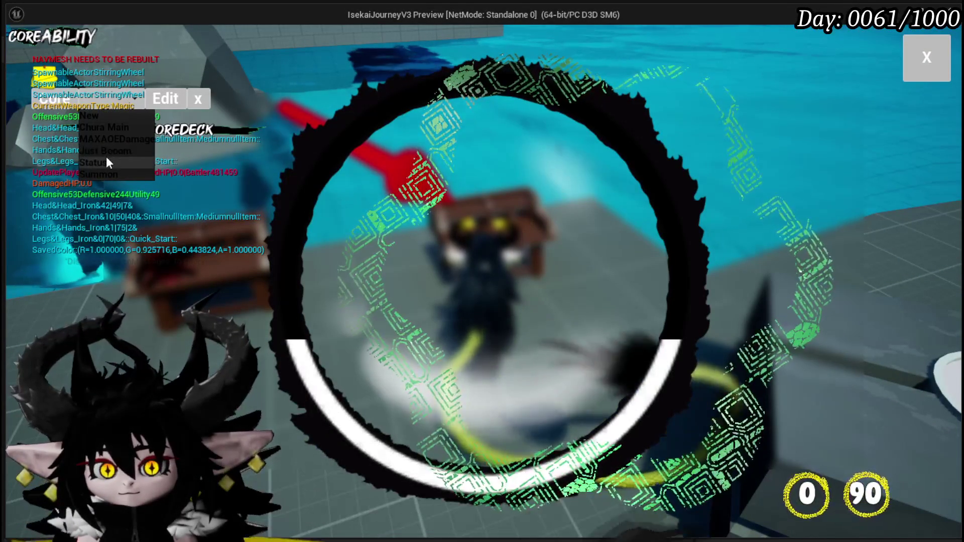
pyautogui.click(107, 159)
pyautogui.scroll(-5, 584, 251)
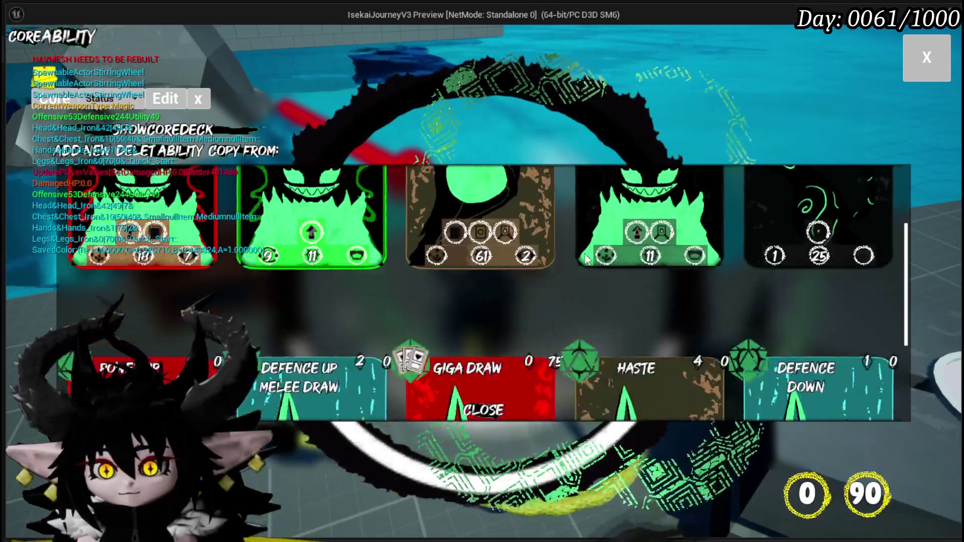
pyautogui.scroll(-2, 585, 256)
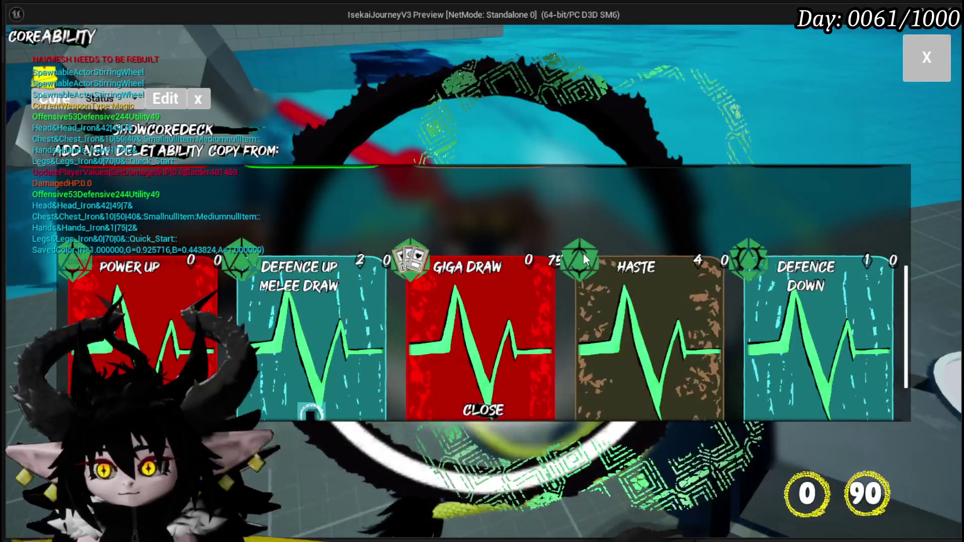
pyautogui.scroll(-2, 583, 256)
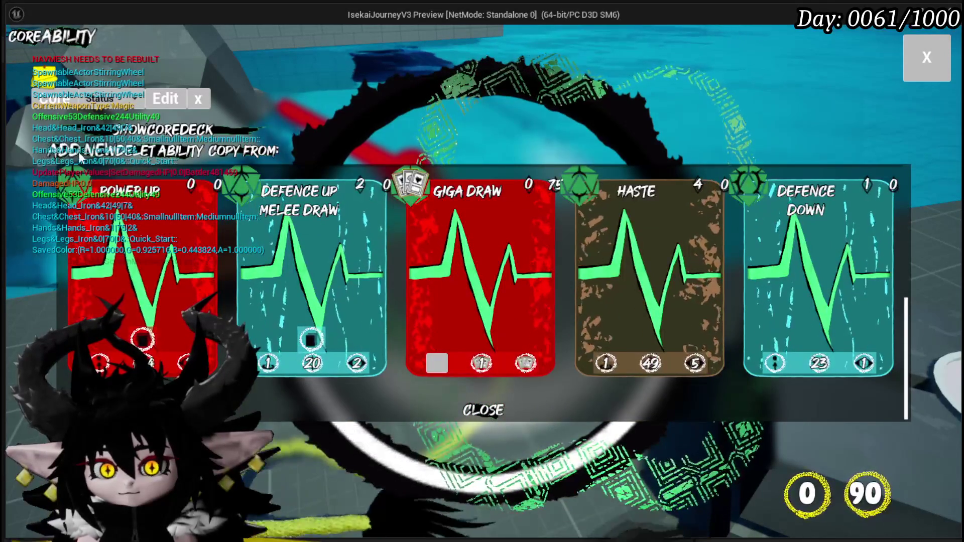
pyautogui.click(80, 153)
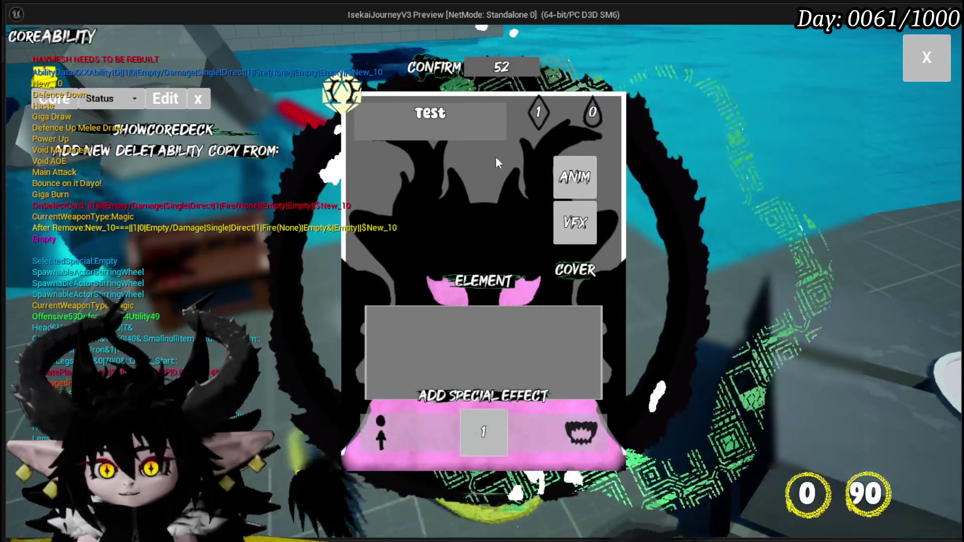
# Step: Replace the card's placeholder name Test with LongBurn
pyautogui.moveTo(449, 113); pyautogui.dragTo(343, 117)
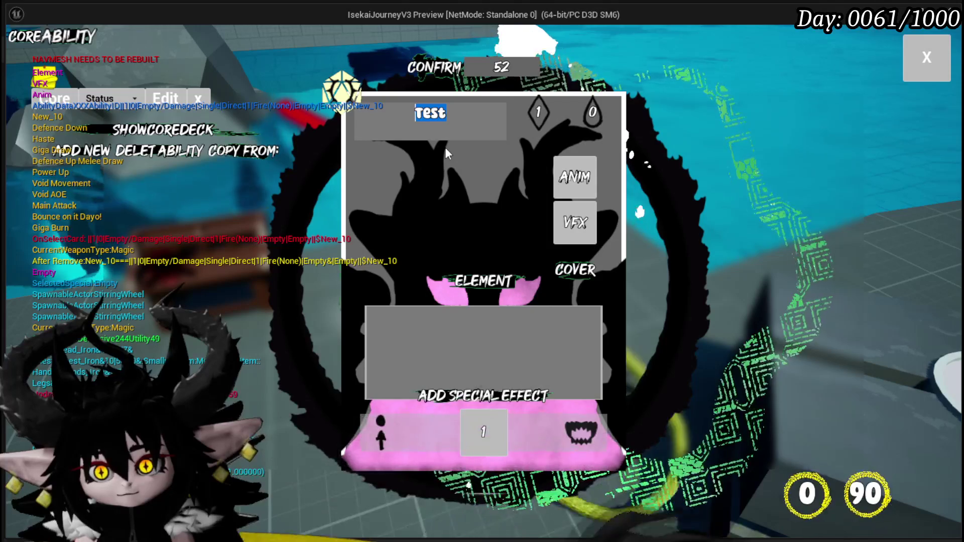
pyautogui.write('K')
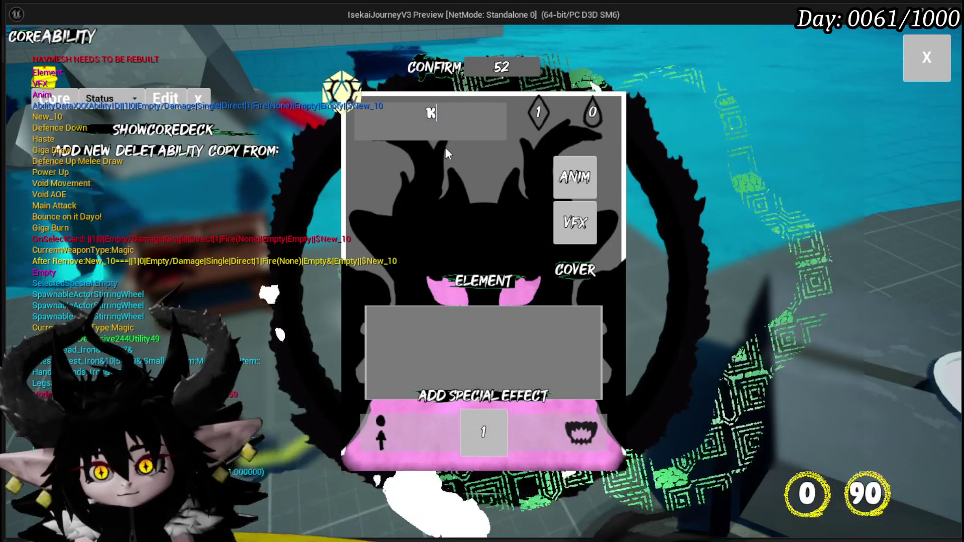
pyautogui.press('BackSpace')
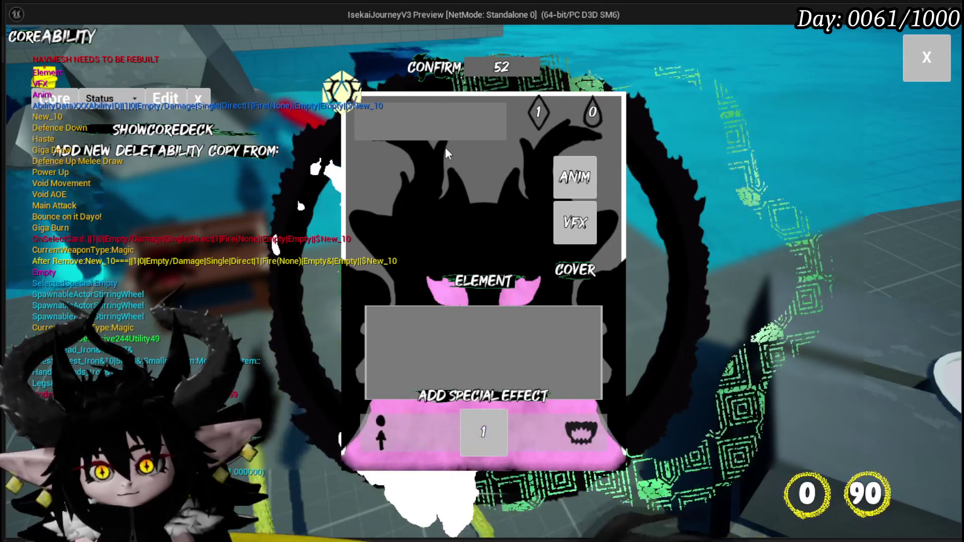
pyautogui.write('LOngBurn')
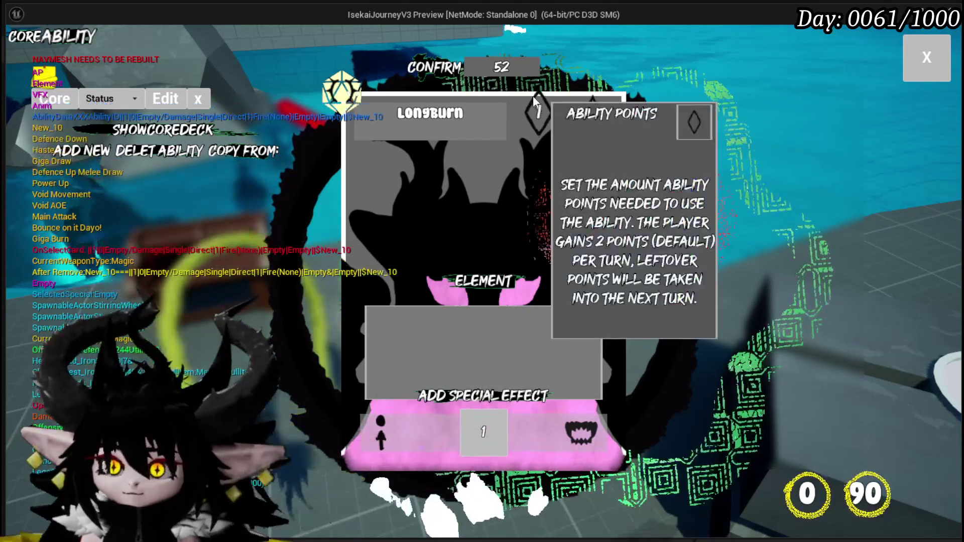
# Step: Make Long Burn a single-target card dealing 20 offensive damage
pyautogui.click(430, 113)
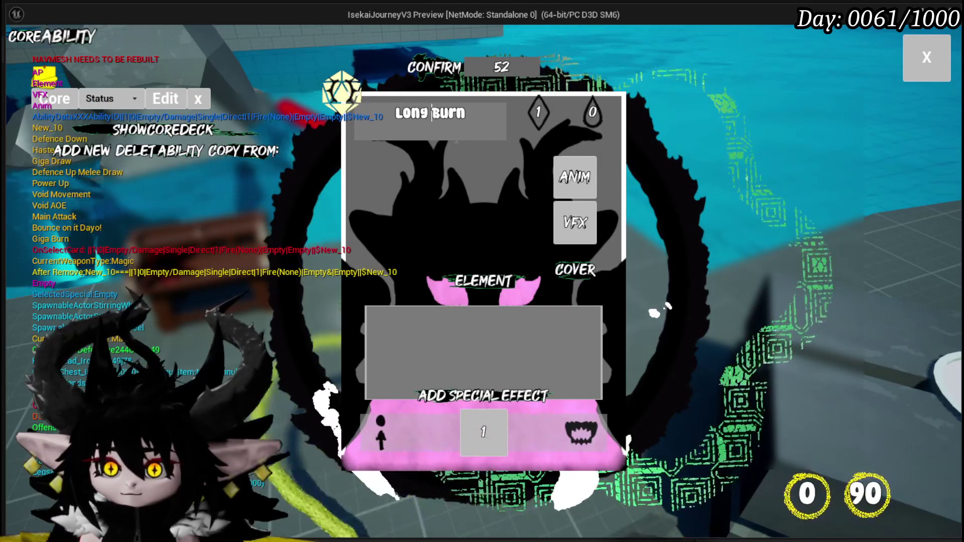
pyautogui.click(380, 431)
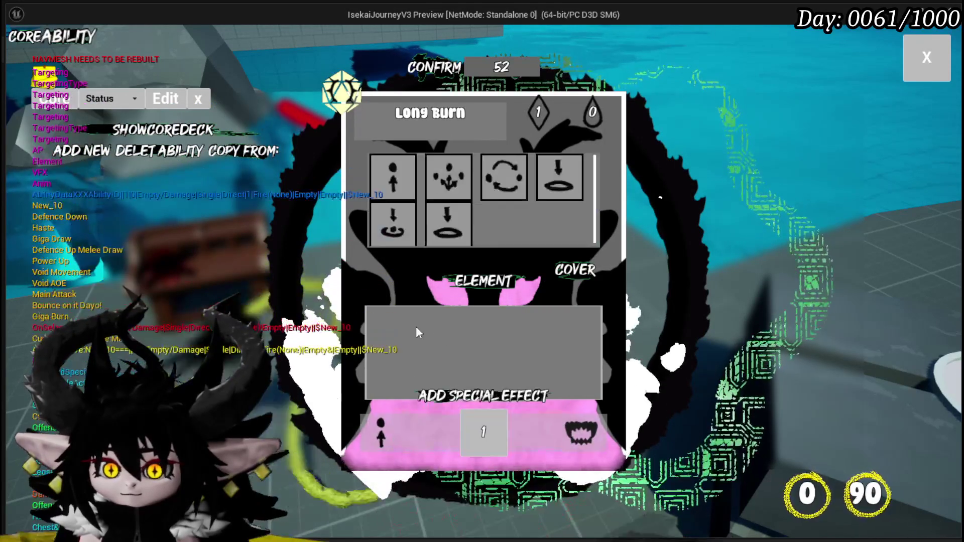
pyautogui.click(391, 170)
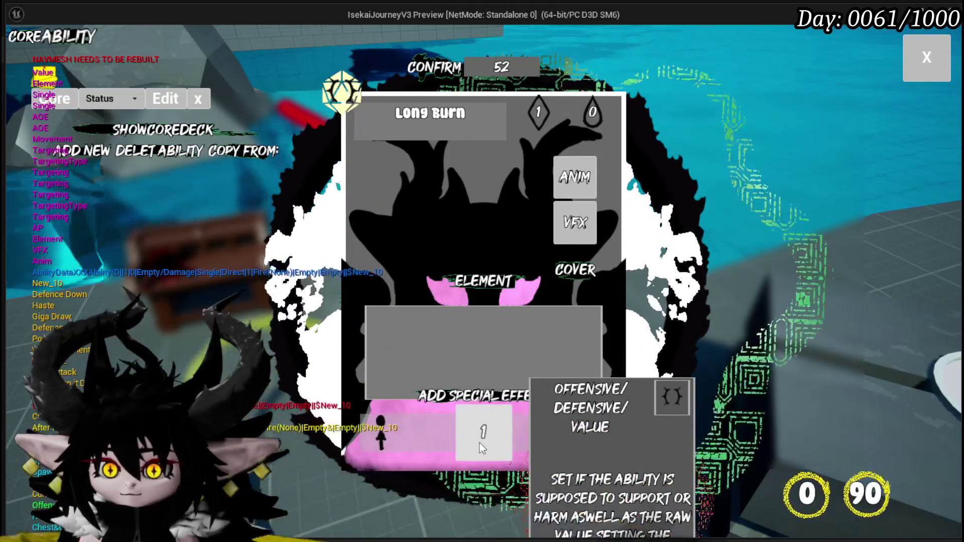
pyautogui.click(480, 443)
pyautogui.click(403, 189)
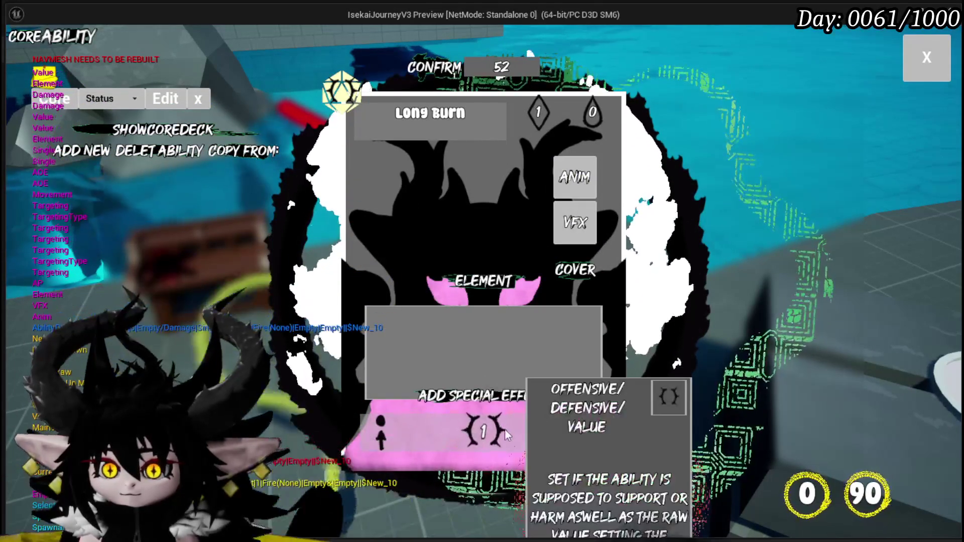
pyautogui.click(463, 439)
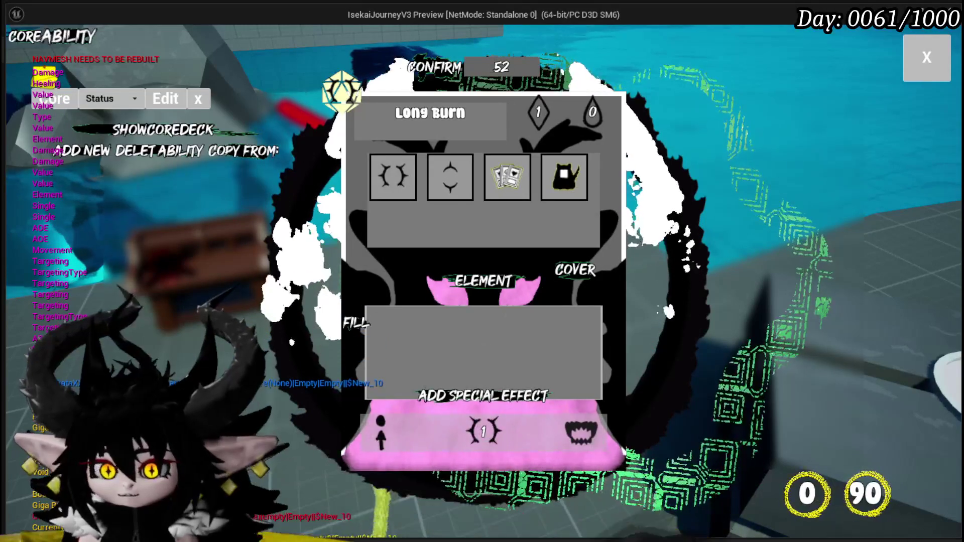
pyautogui.write('20')
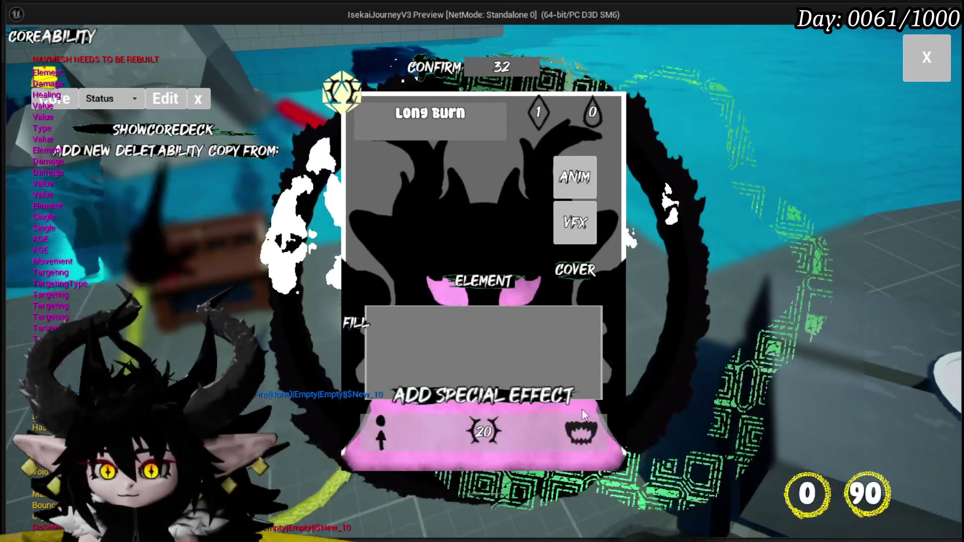
# Step: Add the status effect to Long Burn with an AP cost of 2 and a fill value of 4
pyautogui.click(471, 181)
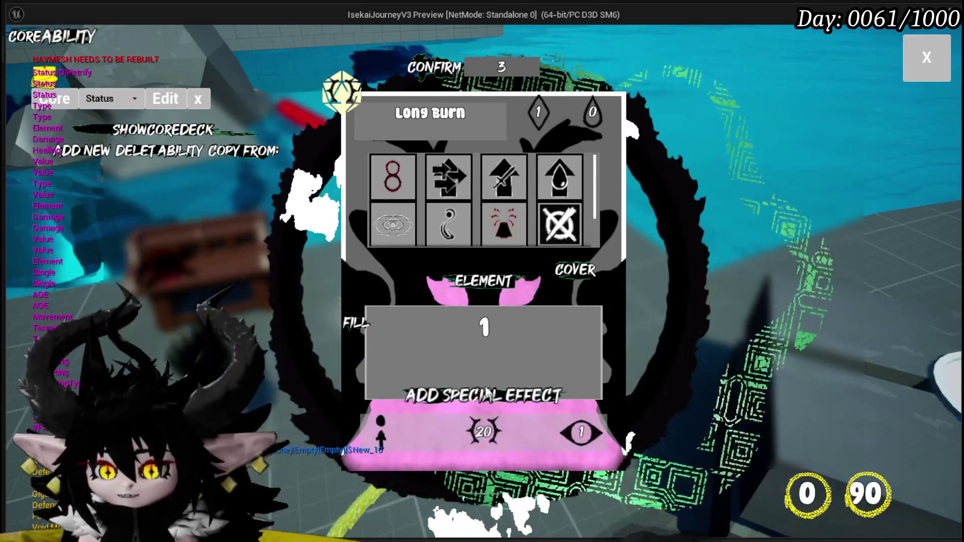
pyautogui.write('5')
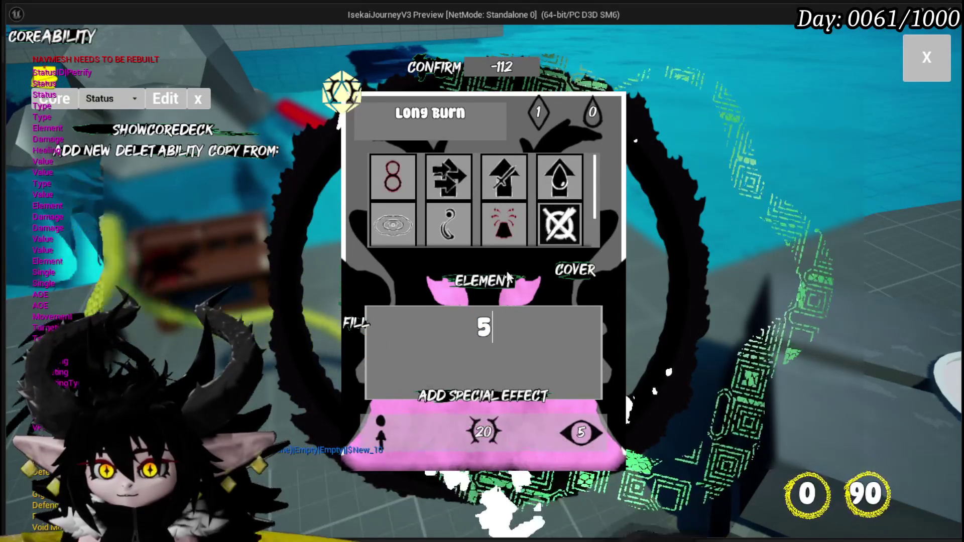
pyautogui.click(544, 112)
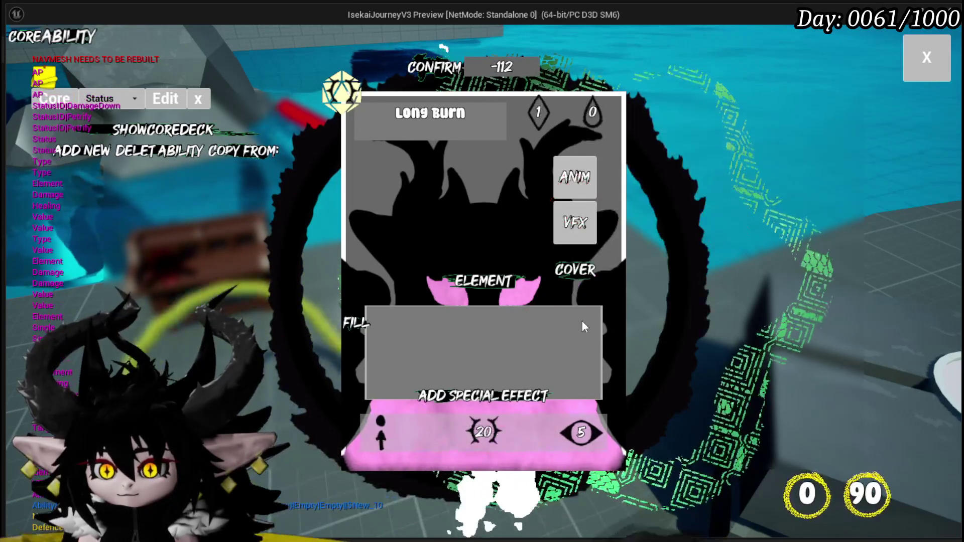
pyautogui.write('2')
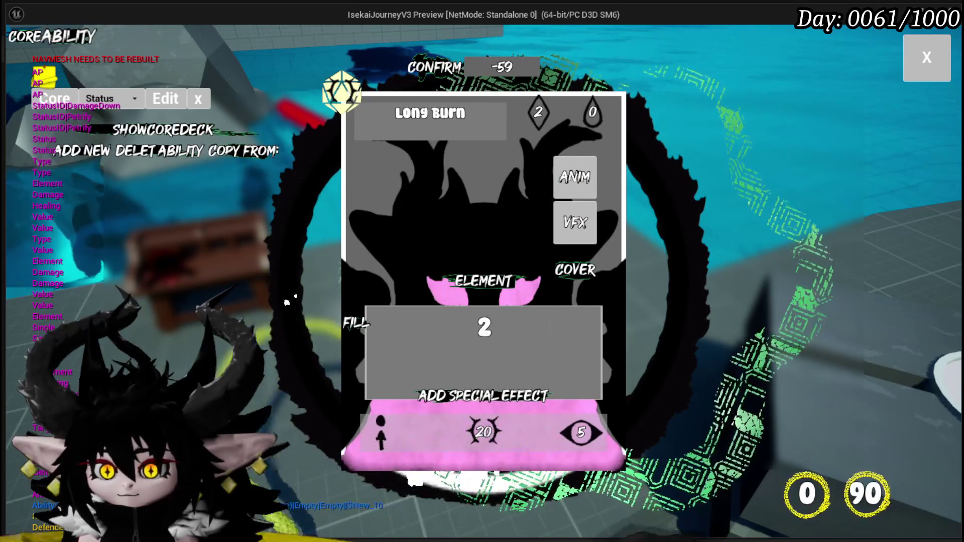
pyautogui.click(583, 431)
pyautogui.press('BackSpace')
pyautogui.write('5')
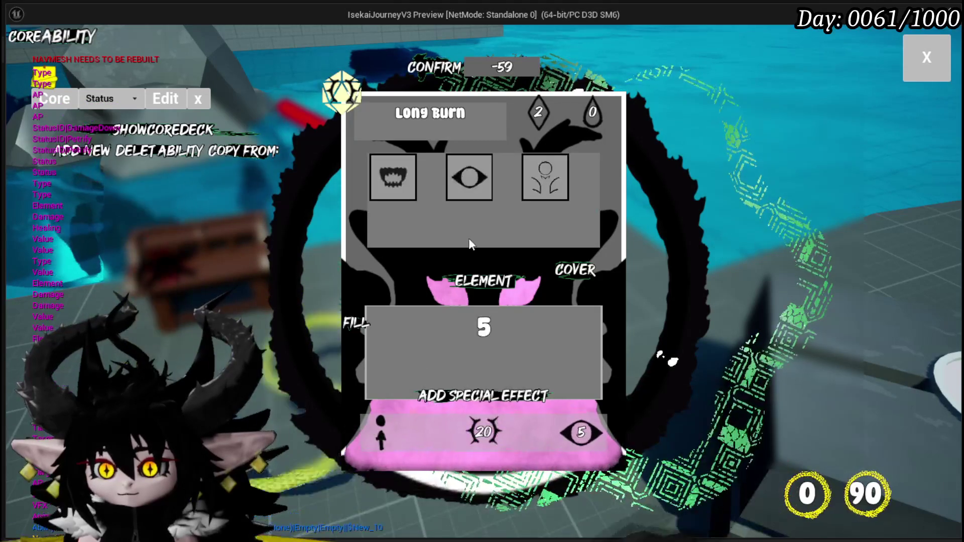
pyautogui.press('BackSpace')
pyautogui.write('4')
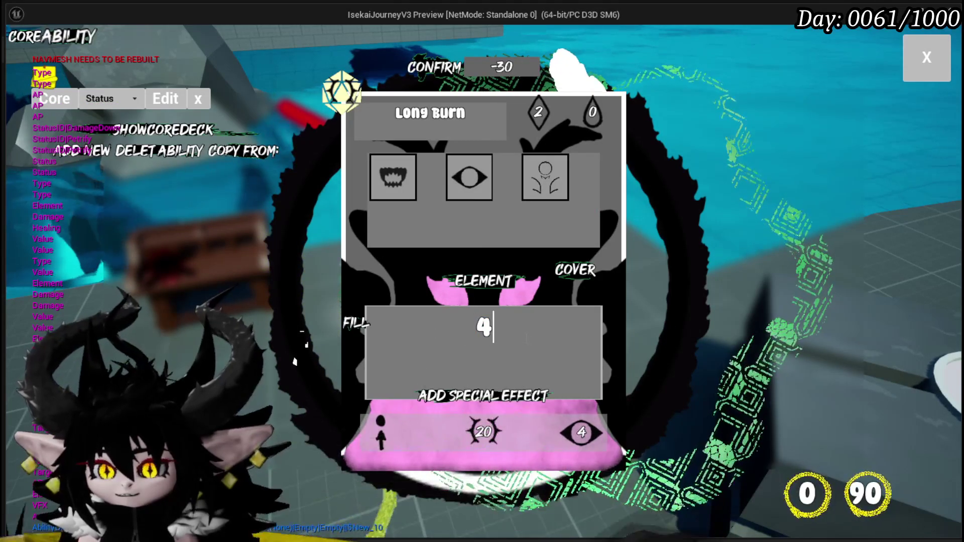